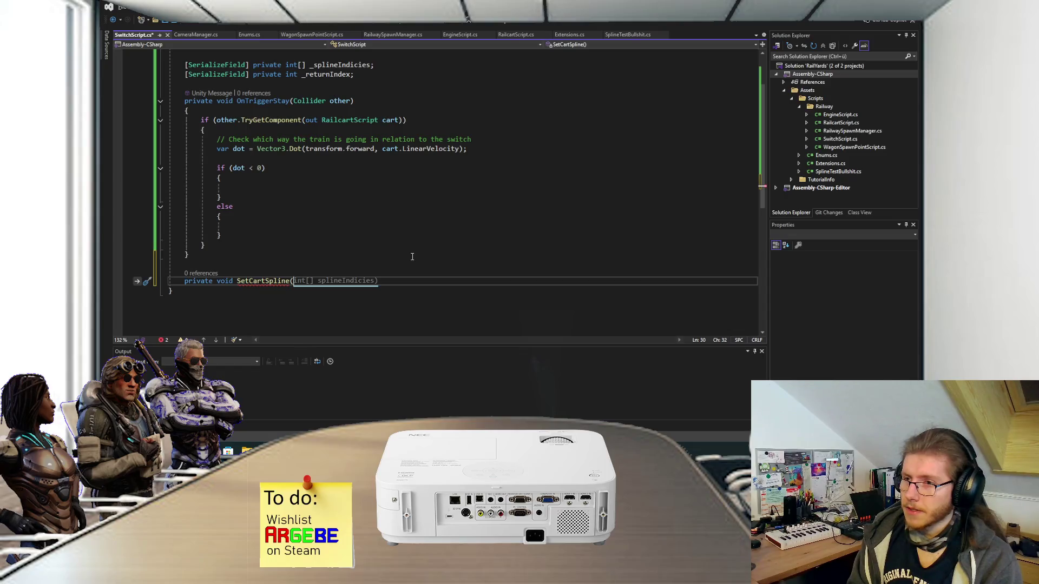
# Step: Give SetCartSpline the parameters RailcartScript cart and int index, and start its body
pyautogui.write('cart, int ')
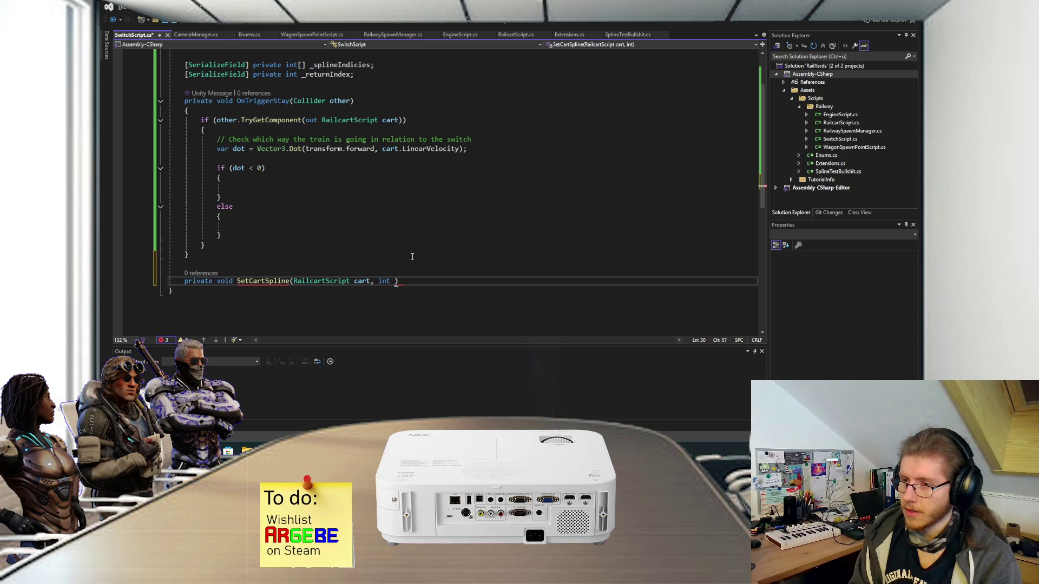
pyautogui.write('index)')
pyautogui.press('Return')
pyautogui.write('{')
pyautogui.press('Return')
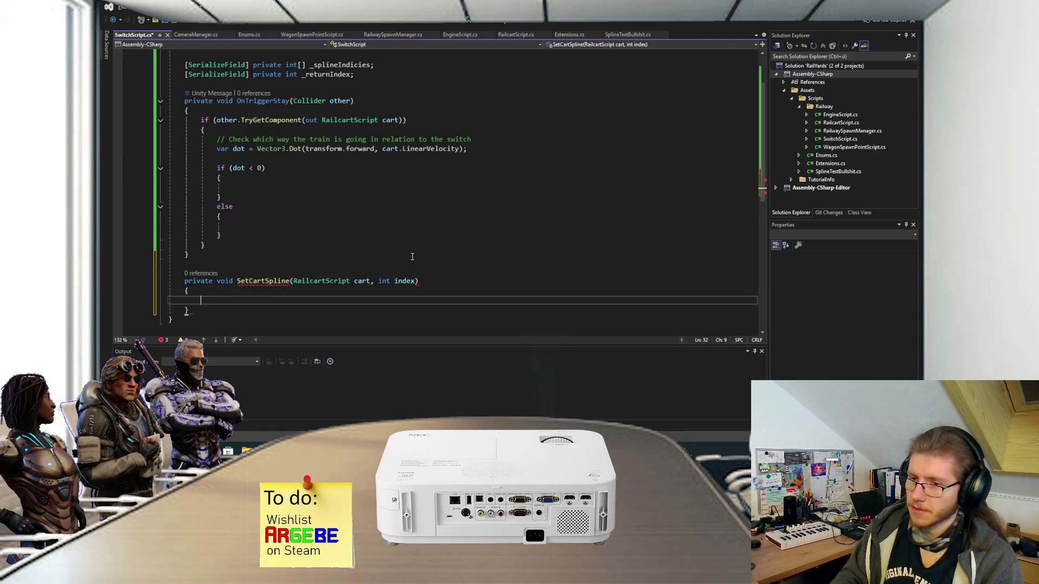
pyautogui.write('cart.')
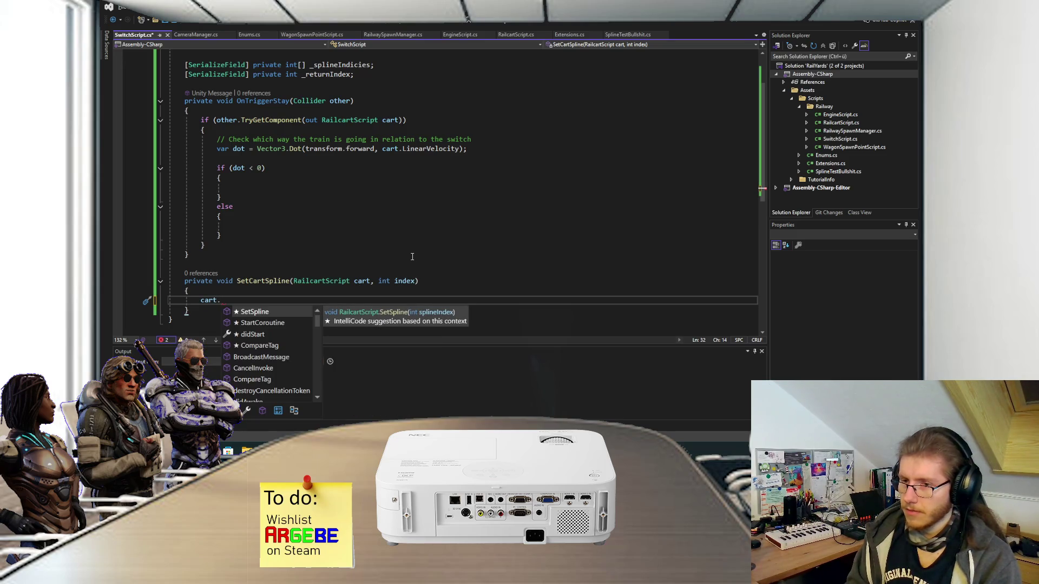
# Step: Delete the whole unfinished SetCartSpline method and save SwitchScript.cs
pyautogui.moveTo(202, 307)
pyautogui.mouseDown()
pyautogui.moveTo(200, 271)
pyautogui.moveTo(227, 253)
pyautogui.mouseUp()
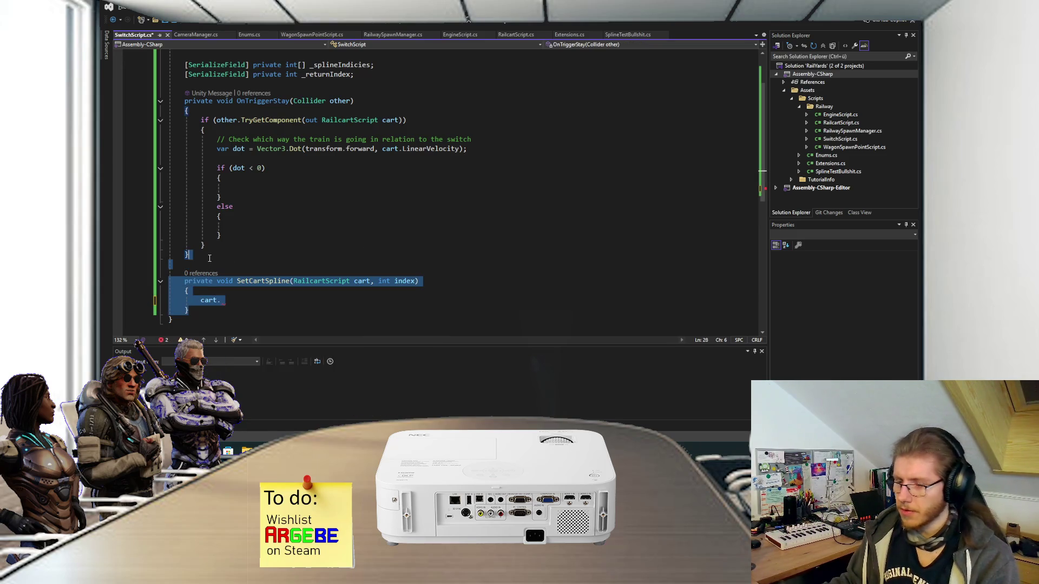
pyautogui.press('BackSpace')
pyautogui.hotkey('ctrl', 's')
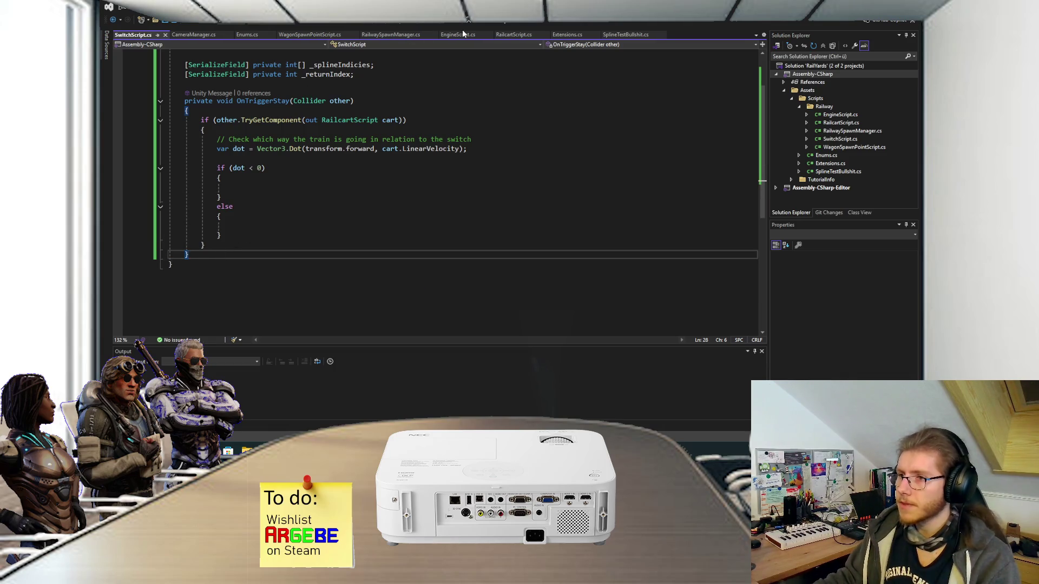
# Step: Check the _spline assignment in RailcartScript.cs SetSpline, then return to SwitchScript's dot < 0 branch
pyautogui.click(514, 35)
pyautogui.scroll(-8, 311, 173)
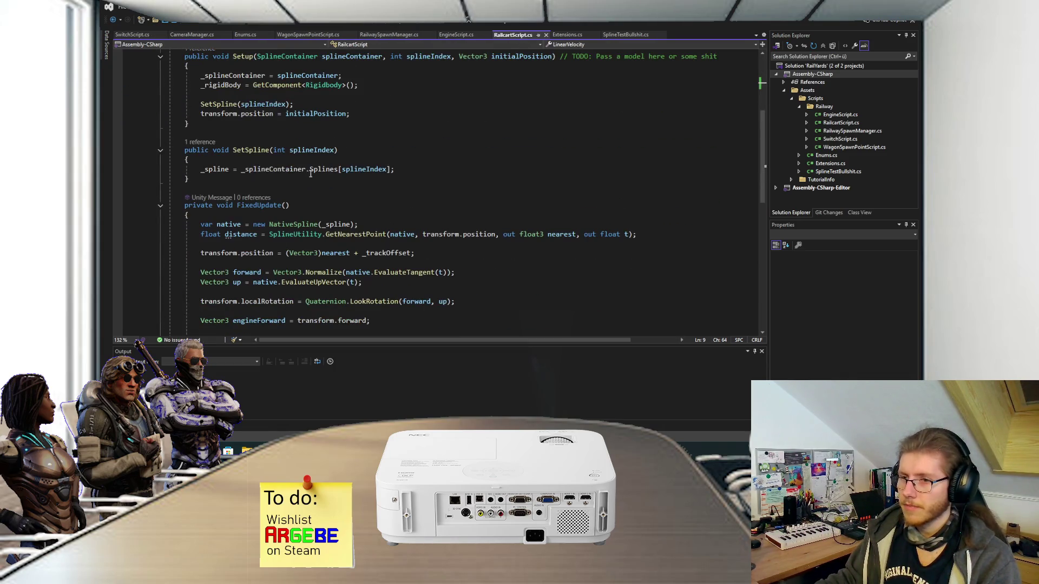
pyautogui.moveTo(203, 169); pyautogui.dragTo(396, 168)
pyautogui.hotkey('ctrl', 'Tab')
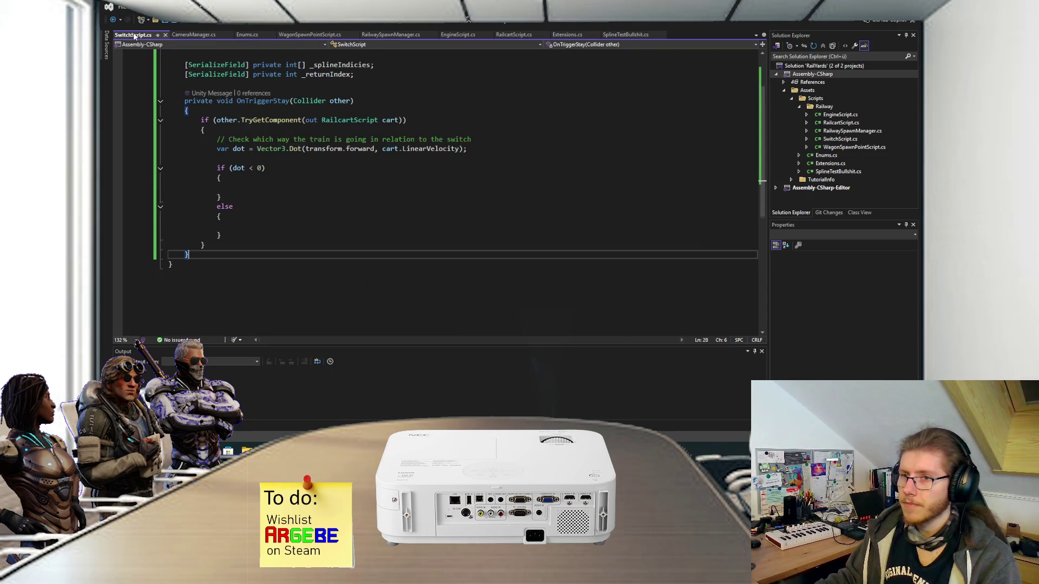
pyautogui.click(271, 189)
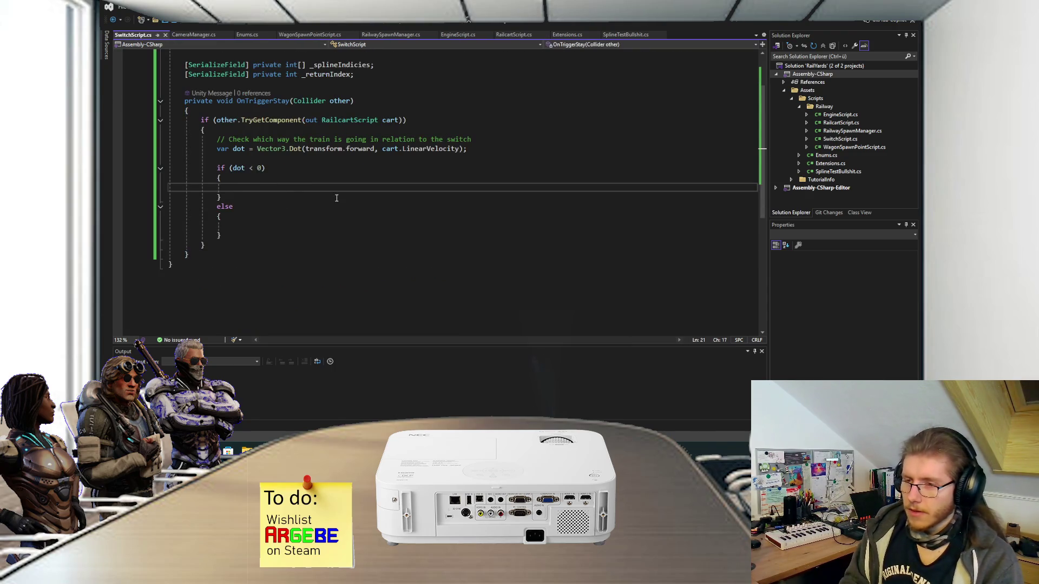
# Step: Make the dot < 0 branch call cart.SetSpline(ReturnIndex); and save
pyautogui.write('cart.')
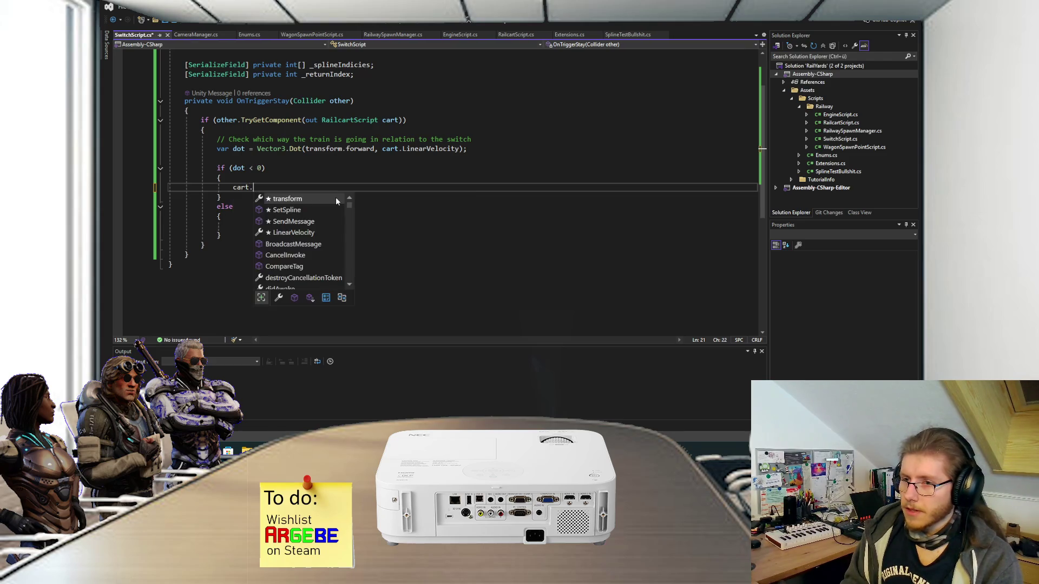
pyautogui.write('SetSpline(_returnIndex')
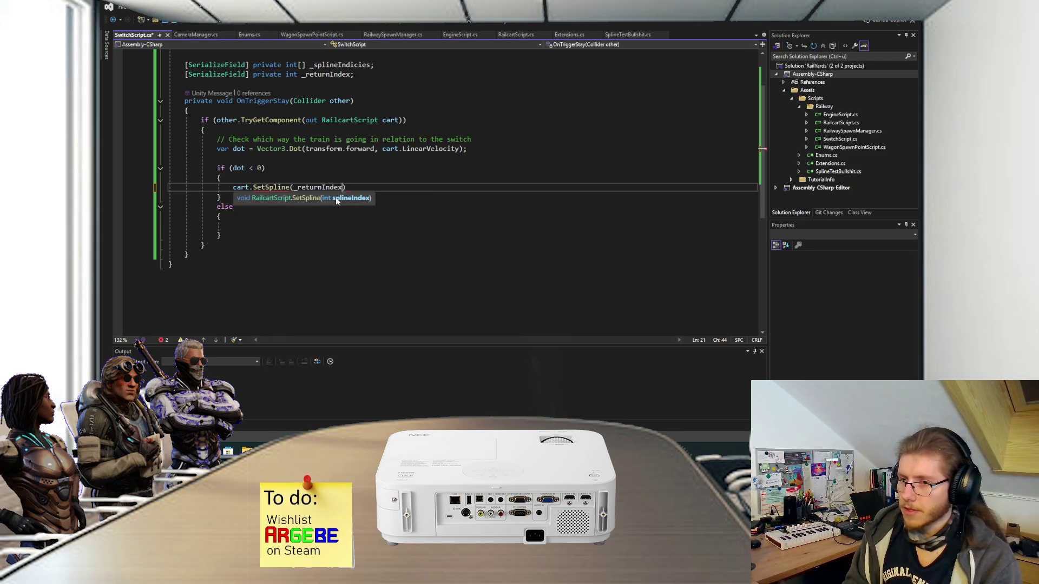
pyautogui.press('BackSpace')
pyautogui.press('BackSpace')
pyautogui.press('BackSpace')
pyautogui.write('R')
pyautogui.press('Tab')
pyautogui.write(';')
pyautogui.hotkey('ctrl', 's')
# Step: Start a cart. call in the else branch, checking the public ReturnIndex property above
pyautogui.click(275, 225)
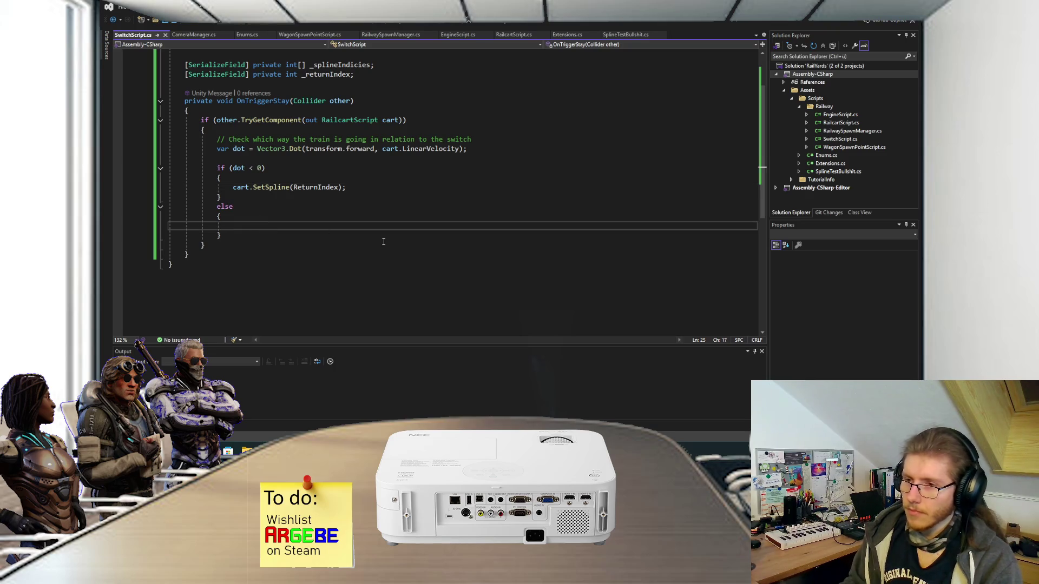
pyautogui.write('cart.')
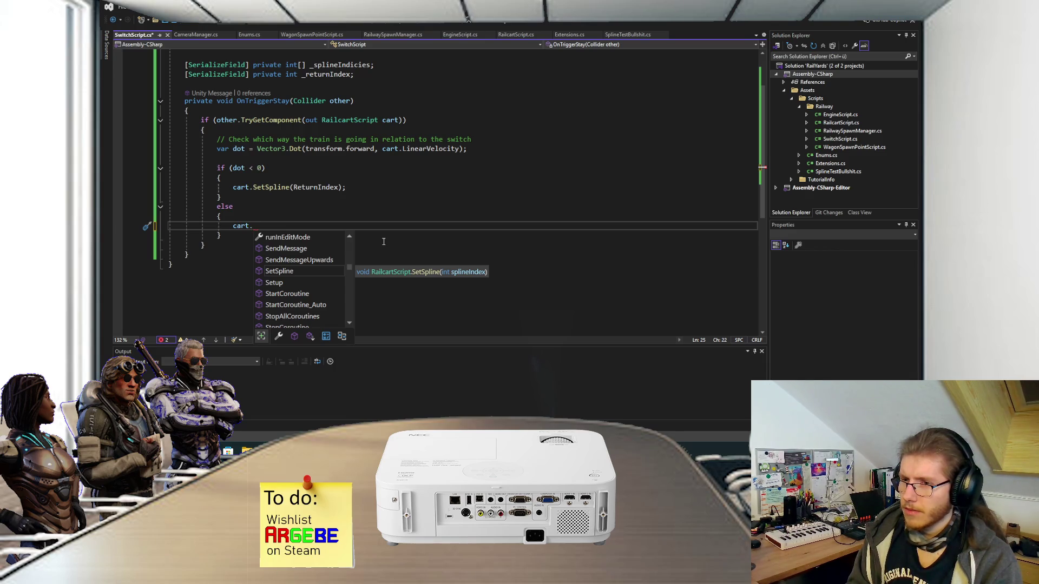
pyautogui.scroll(3, 384, 241)
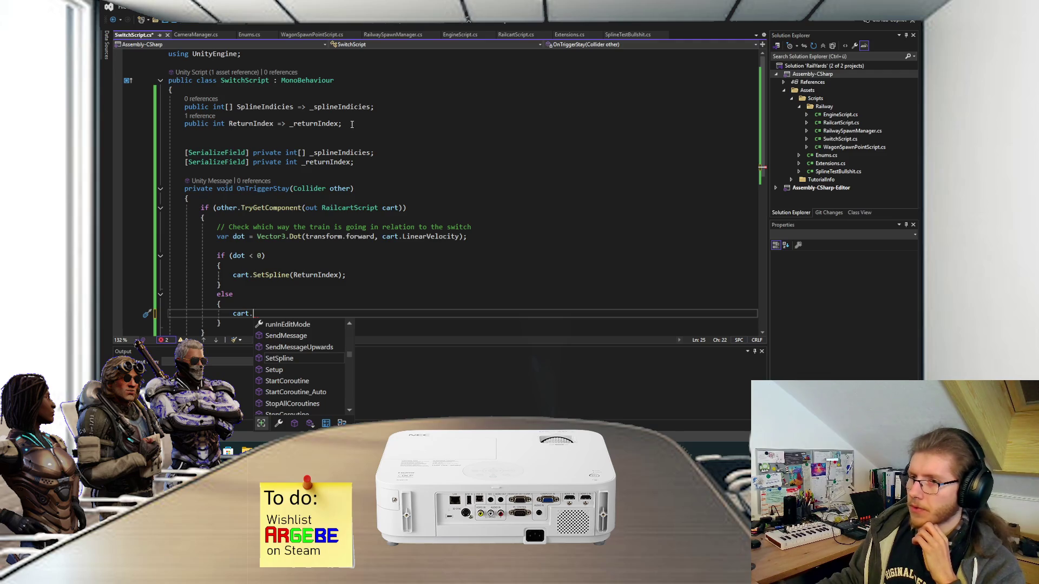
pyautogui.moveTo(351, 124); pyautogui.dragTo(181, 107)
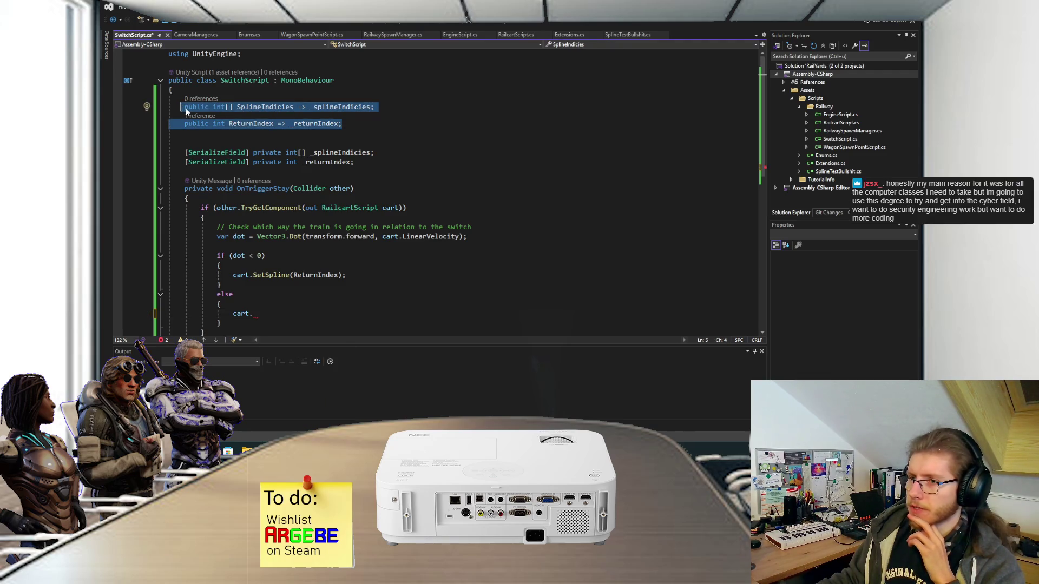
pyautogui.click(354, 124)
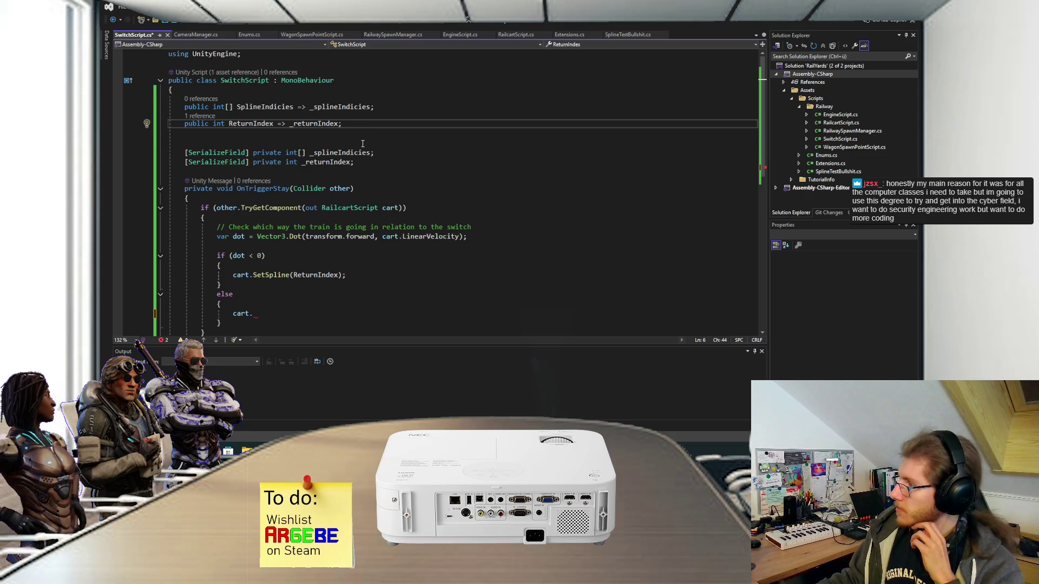
pyautogui.scroll(-1, 362, 143)
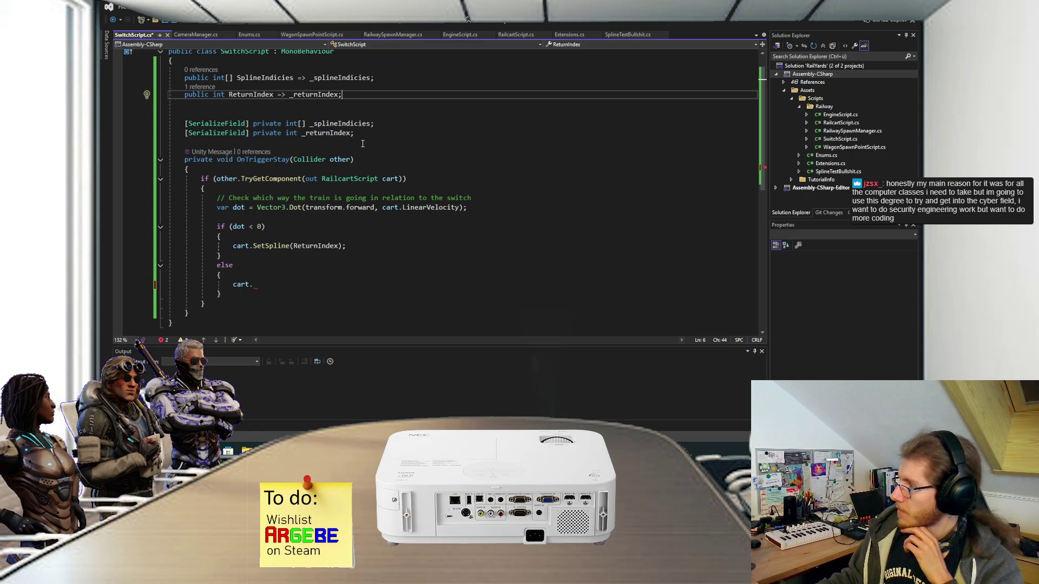
pyautogui.click(321, 284)
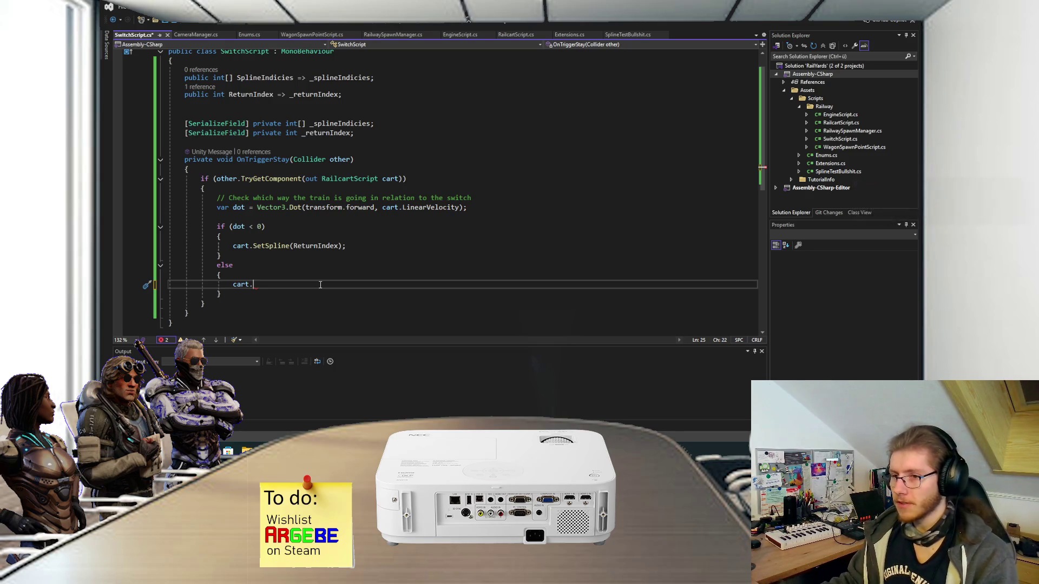
pyautogui.scroll(-1, 311, 276)
pyautogui.scroll(1, 295, 264)
pyautogui.scroll(1, 248, 175)
pyautogui.scroll(-2, 238, 187)
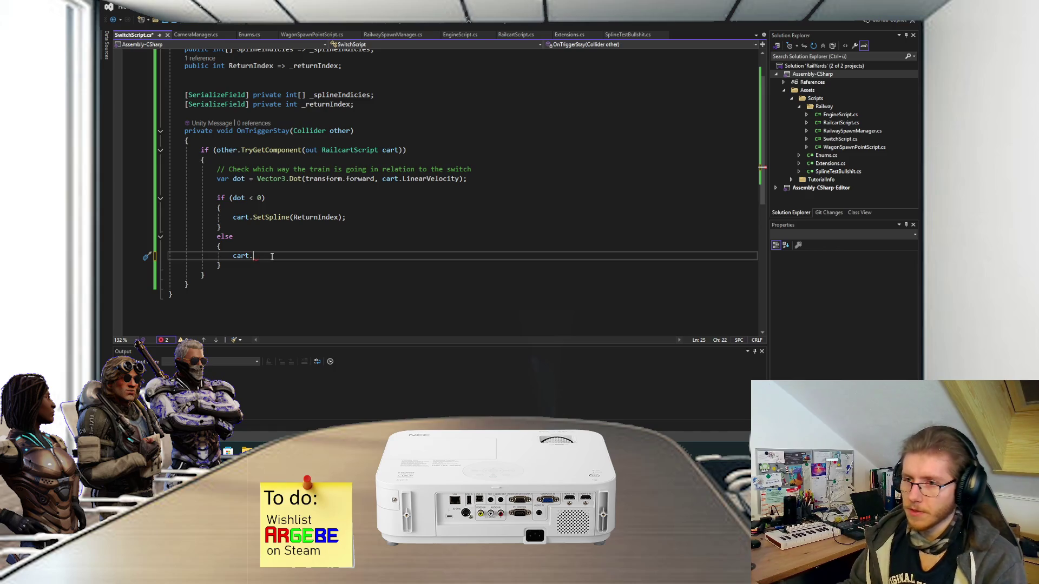
pyautogui.scroll(1, 292, 260)
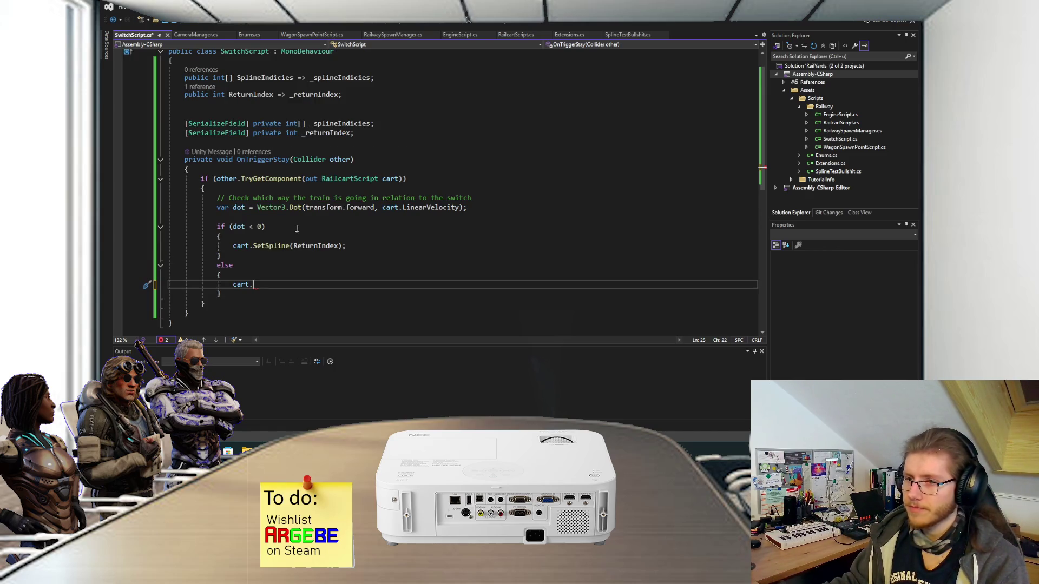
# Step: Extend the else branch's call to cart.SetSpline( with an empty argument
pyautogui.write('SetS')
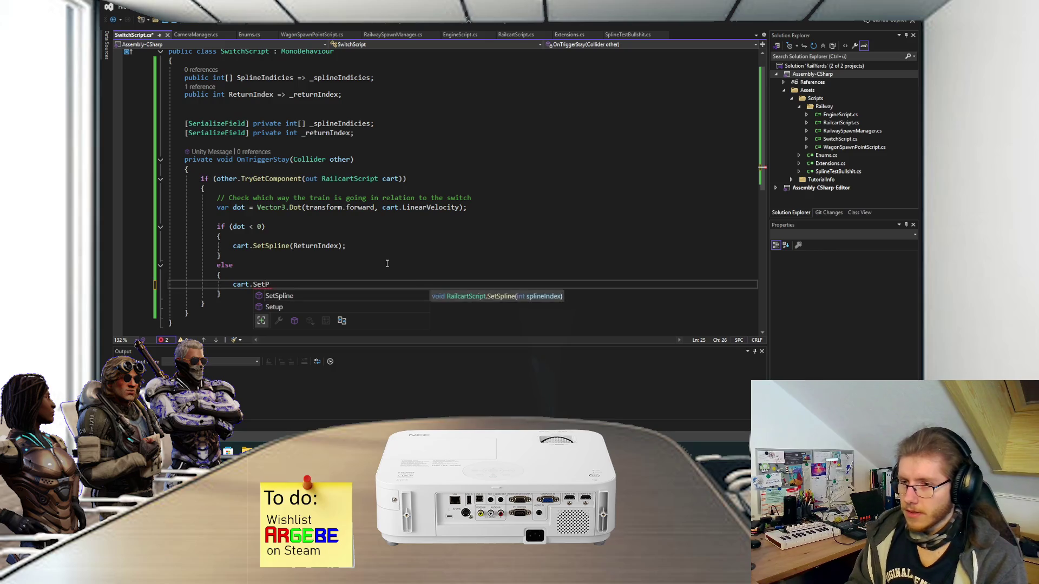
pyautogui.press('Tab')
pyautogui.write('(')
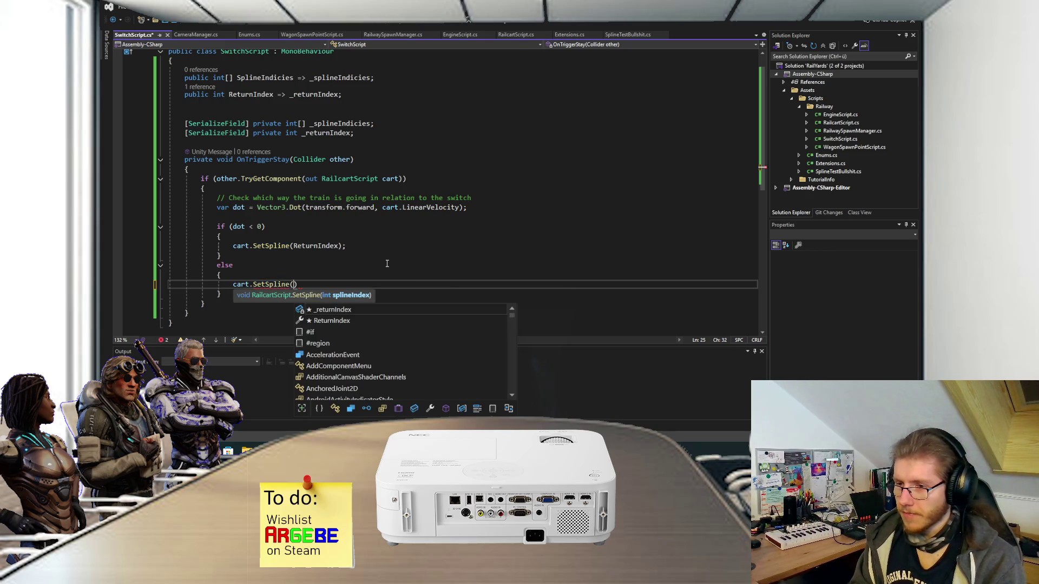
pyautogui.scroll(1, 390, 222)
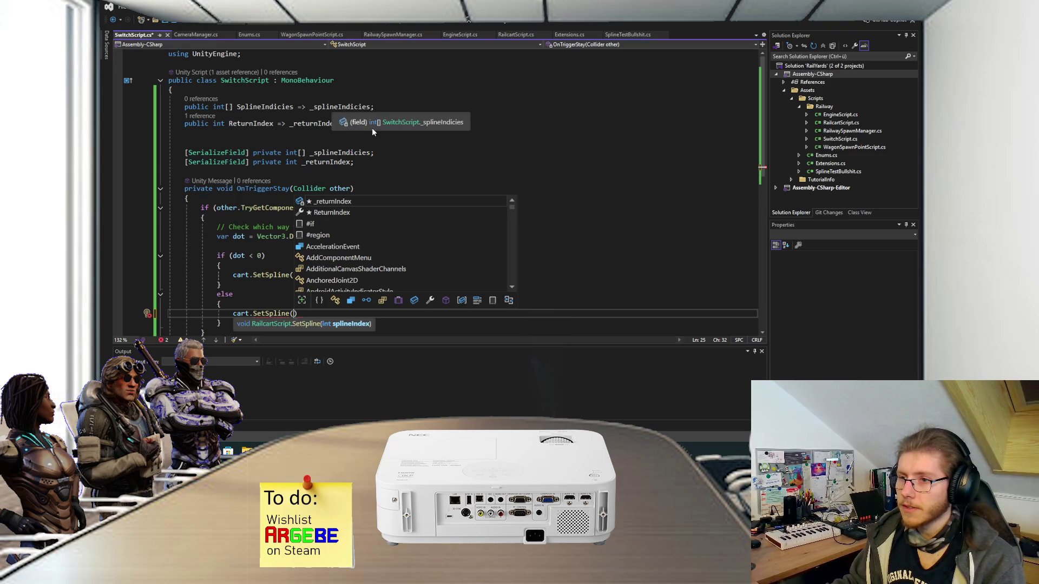
pyautogui.click(372, 128)
pyautogui.press('Return')
pyautogui.press('Return')
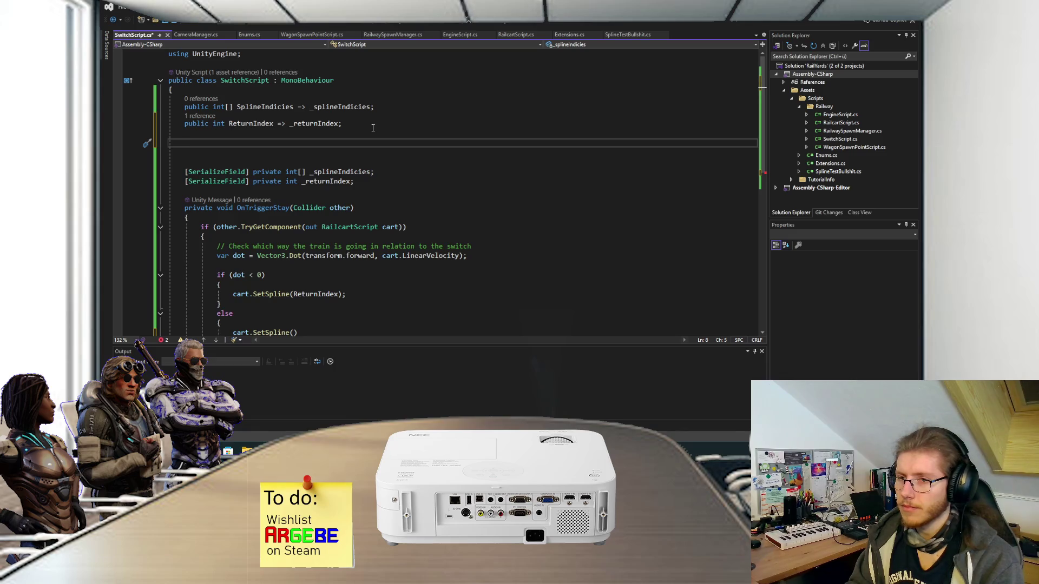
pyautogui.press('BackSpace')
pyautogui.press('BackSpace')
# Step: Add public int SelectedSpline { get; set; } at the top of the class and save
pyautogui.click(381, 95)
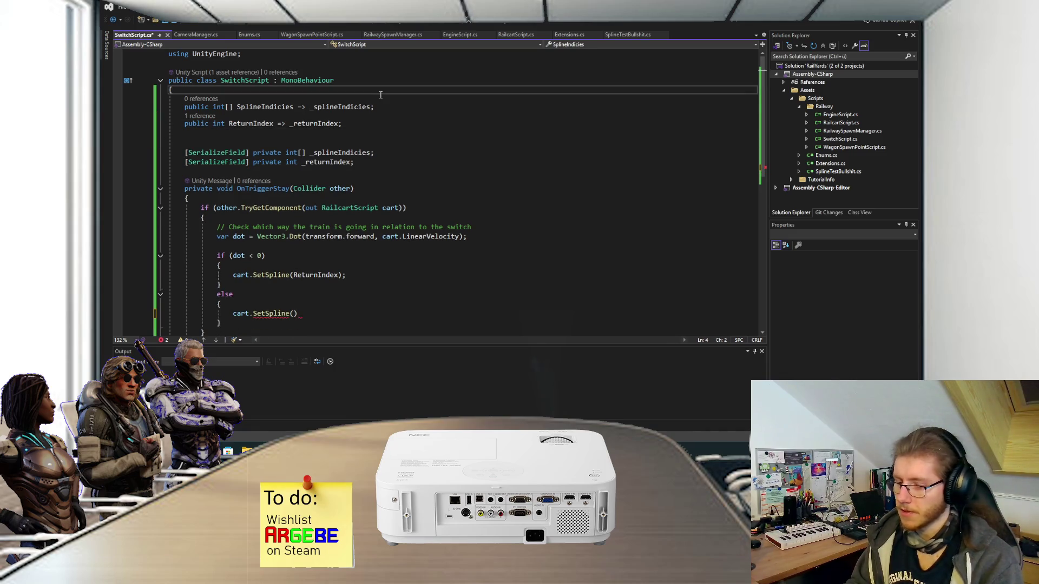
pyautogui.press('Return')
pyautogui.write('public ')
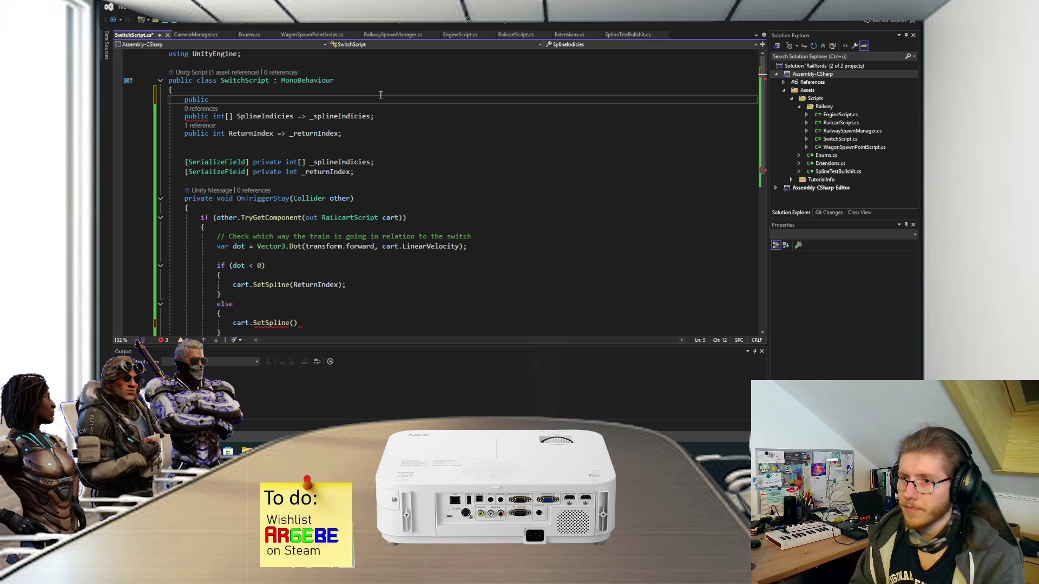
pyautogui.write('int S')
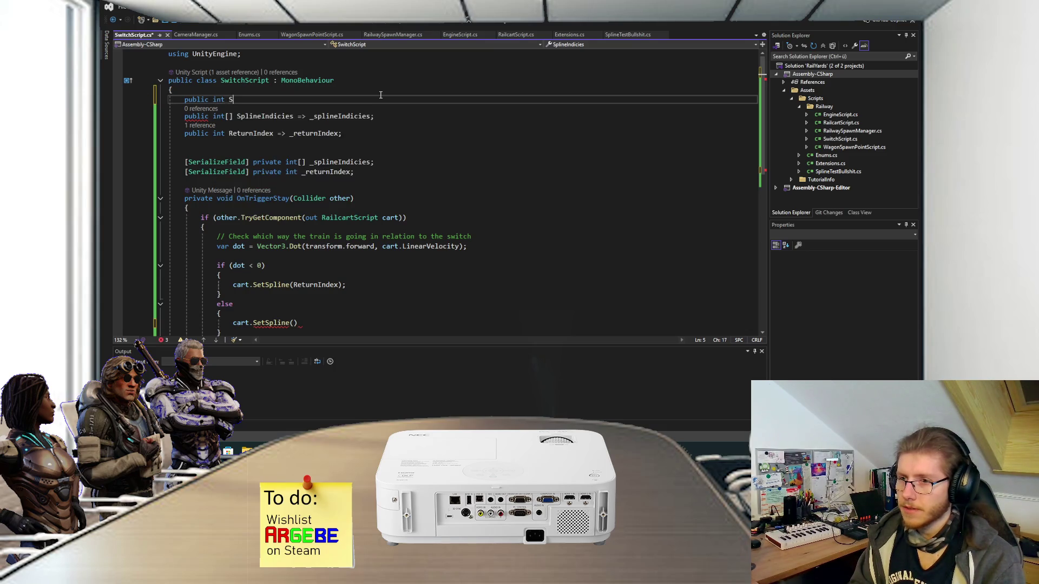
pyautogui.write('electedSpline { [')
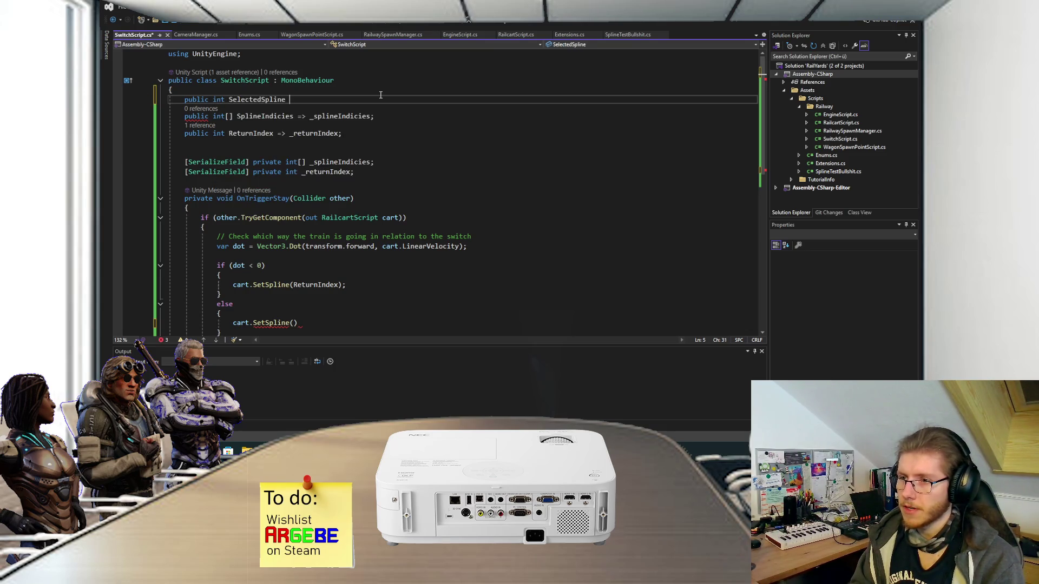
pyautogui.press('BackSpace')
pyautogui.write('get; set; }')
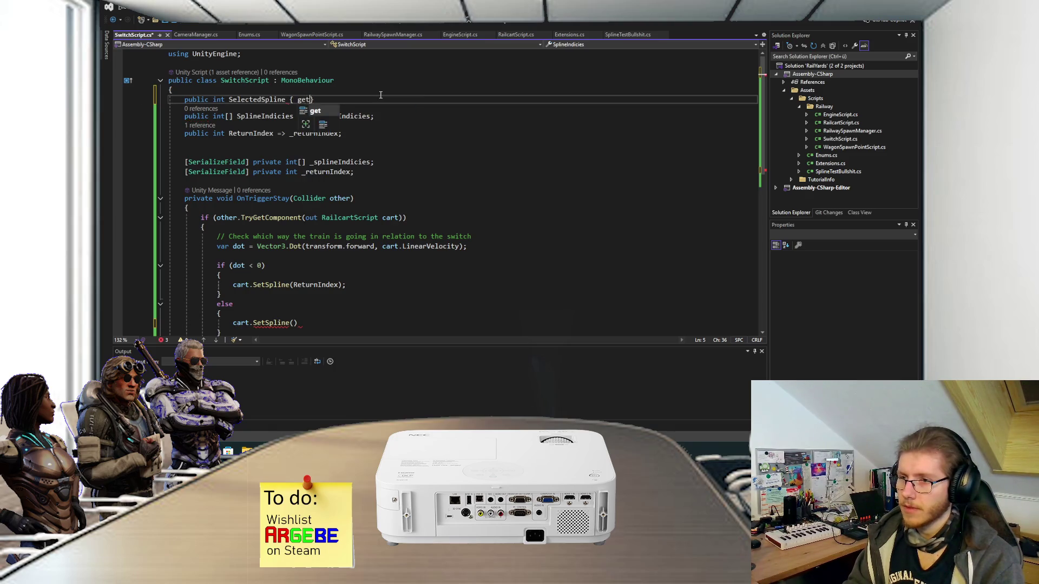
pyautogui.hotkey('ctrl', 's')
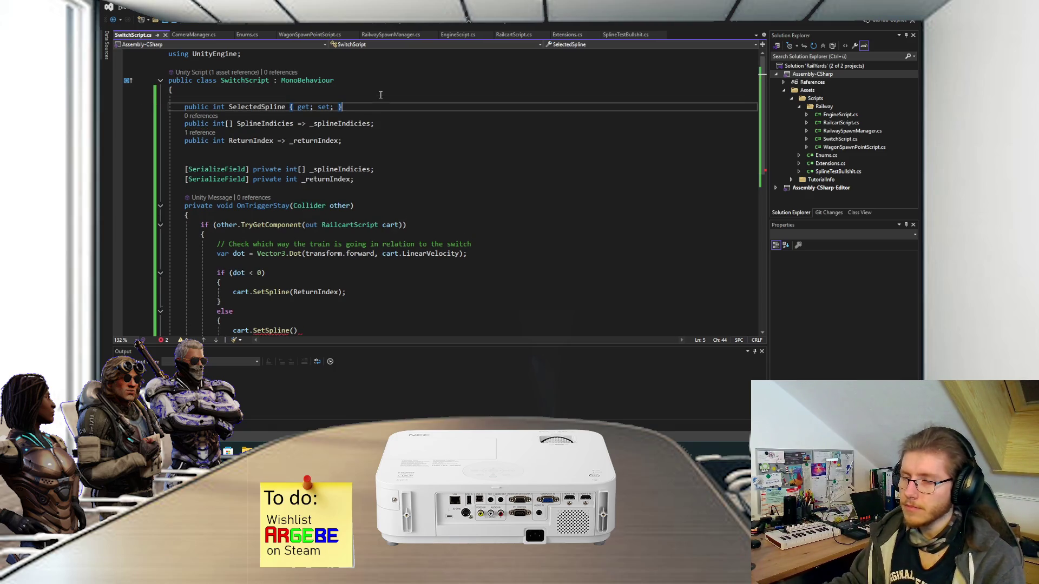
pyautogui.scroll(-1, 369, 150)
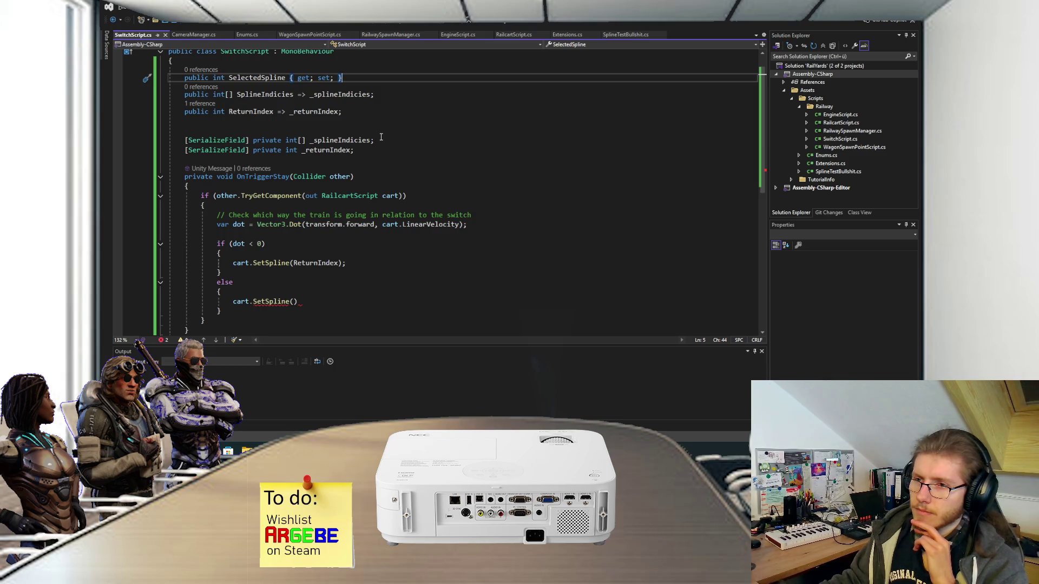
pyautogui.click(378, 151)
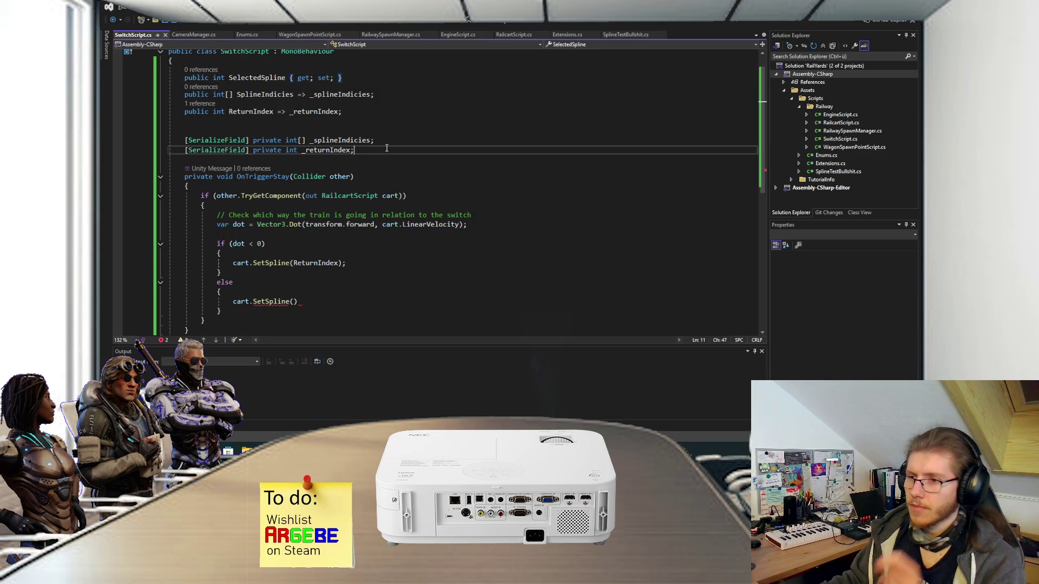
# Step: Add a Start method that sets SelectedSpline = _returnIndex;
pyautogui.press('Return')
pyautogui.press('Return')
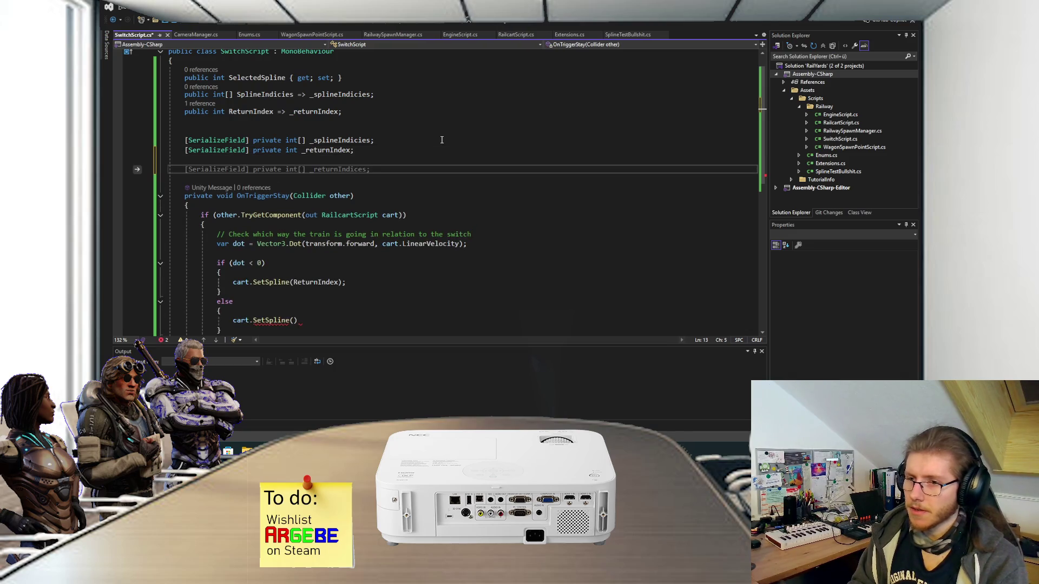
pyautogui.write('Start')
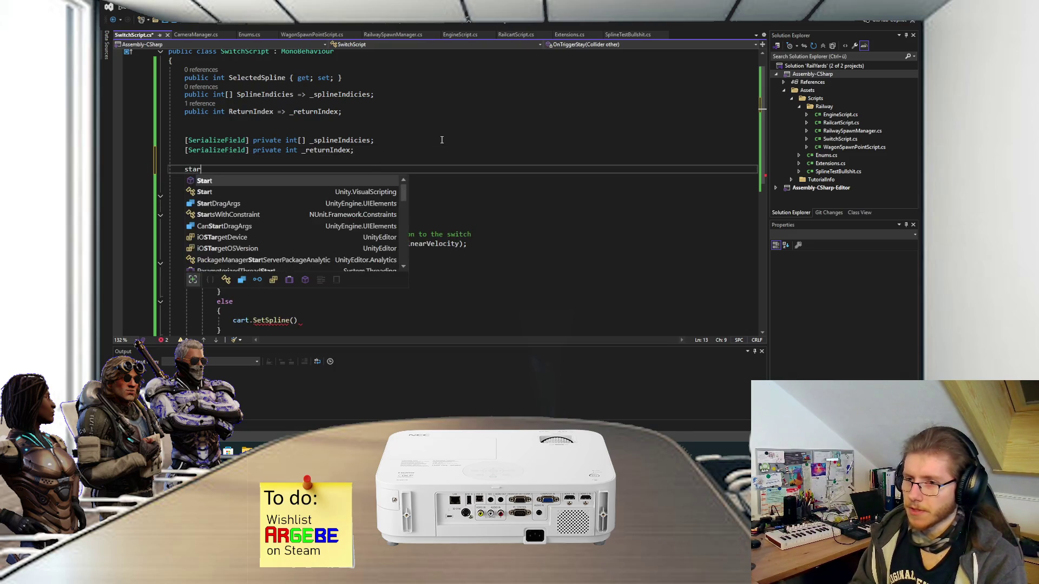
pyautogui.press('Return')
pyautogui.write('Se')
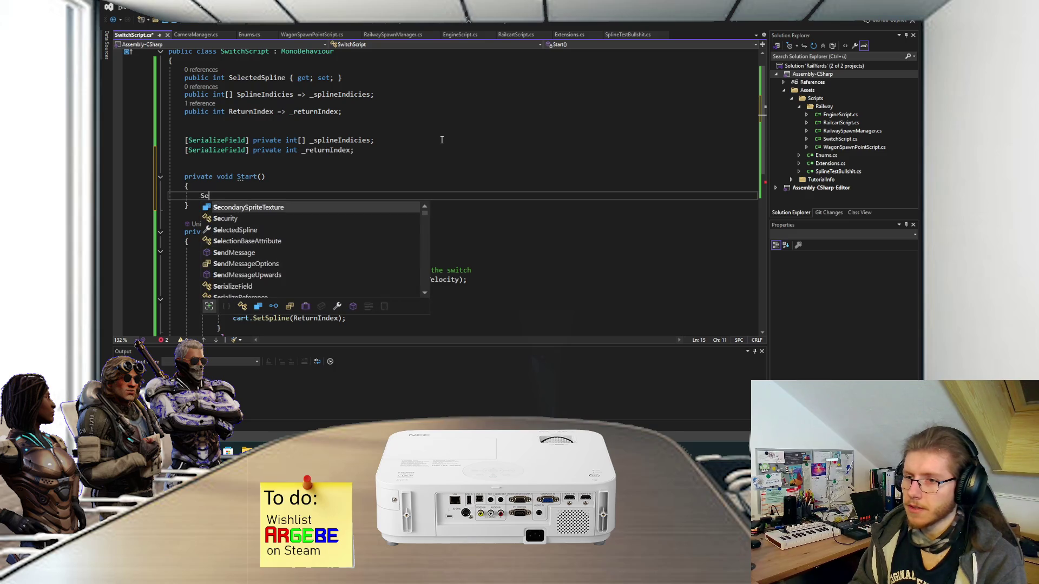
pyautogui.write('lectedSpline = _re')
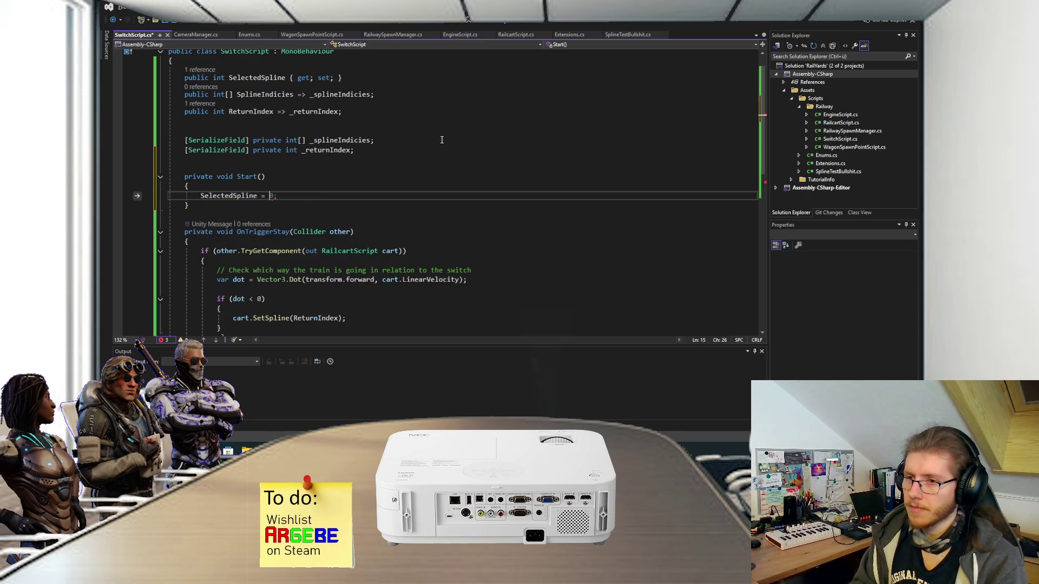
pyautogui.press('Tab')
pyautogui.write(';')
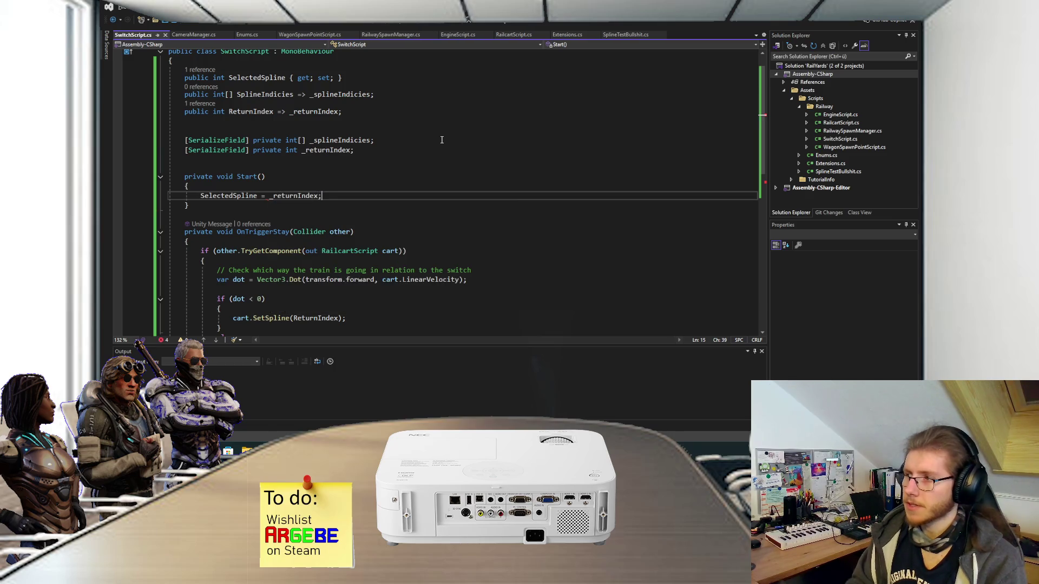
# Step: Pass SelectedSpline to the else branch's SetSpline call and save
pyautogui.scroll(-2, 411, 161)
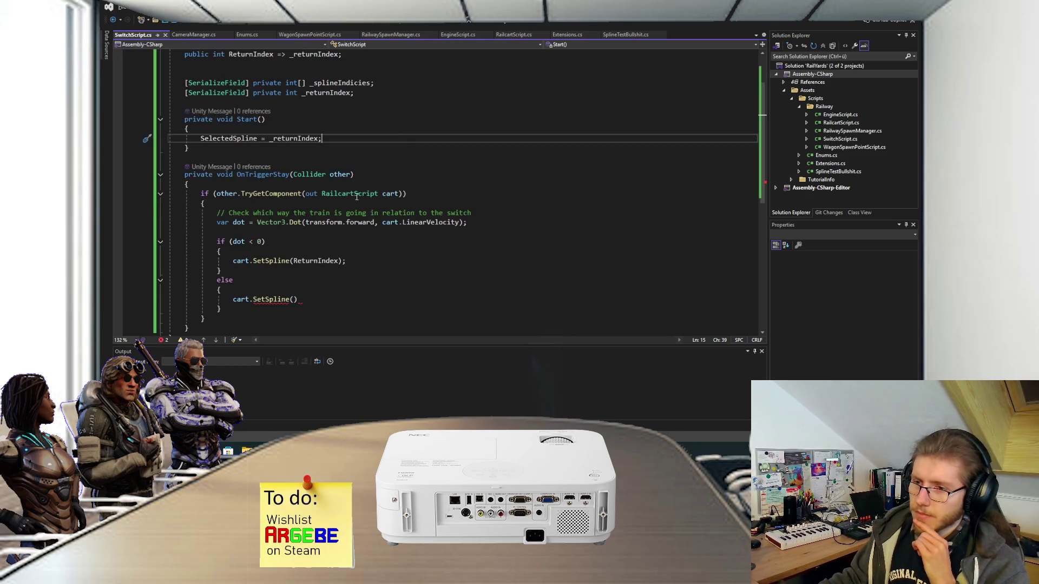
pyautogui.click(296, 299)
pyautogui.write('Sele')
pyautogui.press('Tab')
pyautogui.write(';')
pyautogui.hotkey('ctrl', 's')
# Step: Rename the SelectedSpline property to SelectedSplineIndex everywhere
pyautogui.hotkey('ctrl', 'r')
pyautogui.hotkey('ctrl', 'r')
pyautogui.press('End')
pyautogui.write('Index')
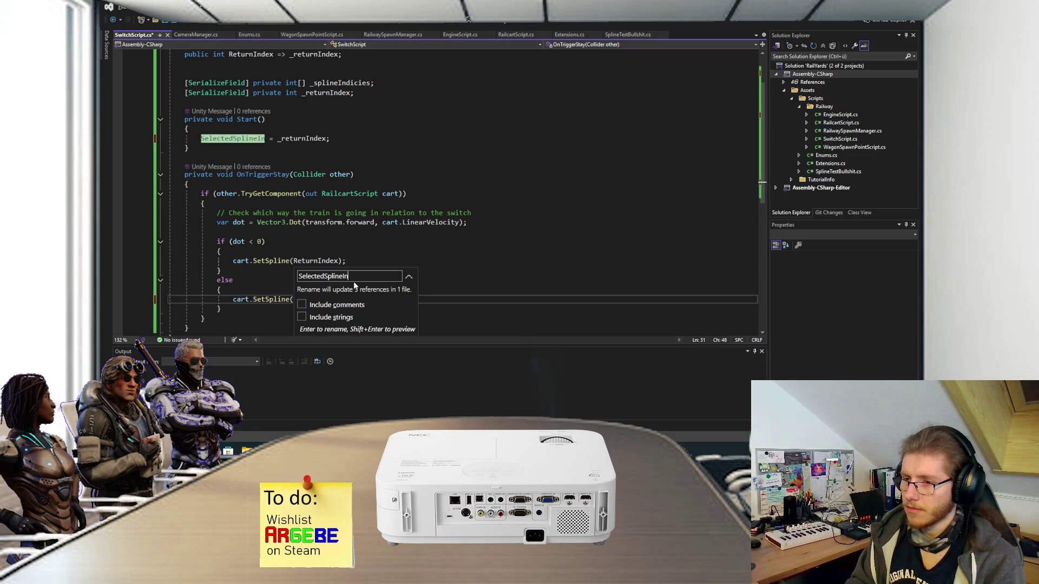
pyautogui.press('Return')
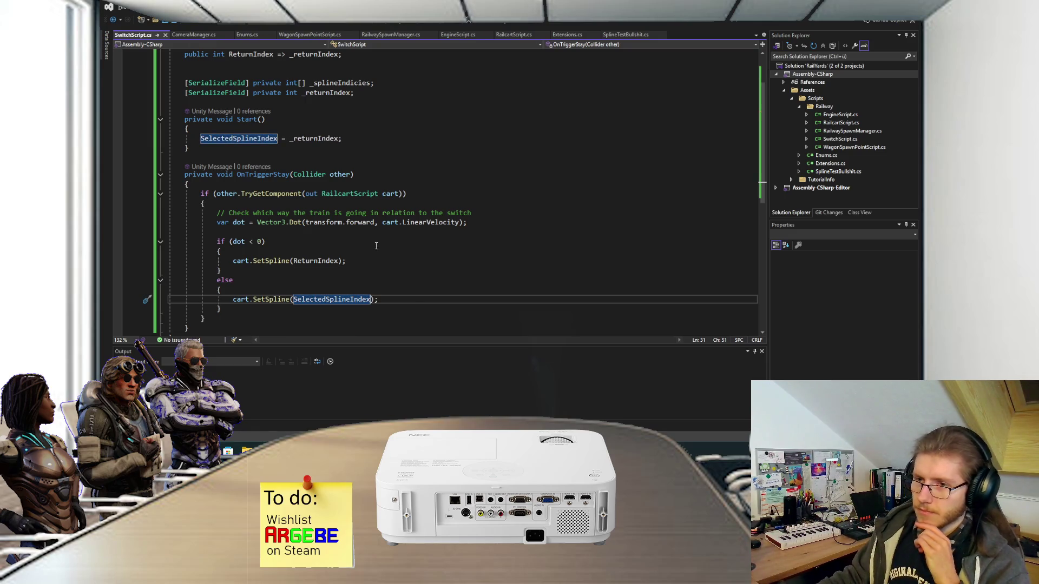
pyautogui.scroll(1, 383, 232)
pyautogui.scroll(1, 401, 205)
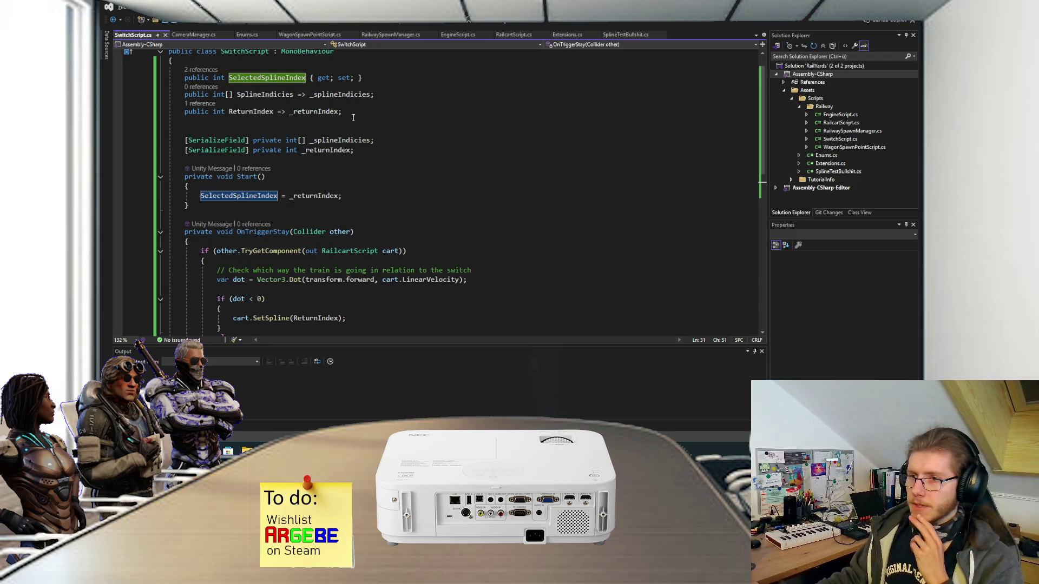
# Step: Convert SelectedSplineIndex to a full property with a backing field
pyautogui.rightClick(293, 81)
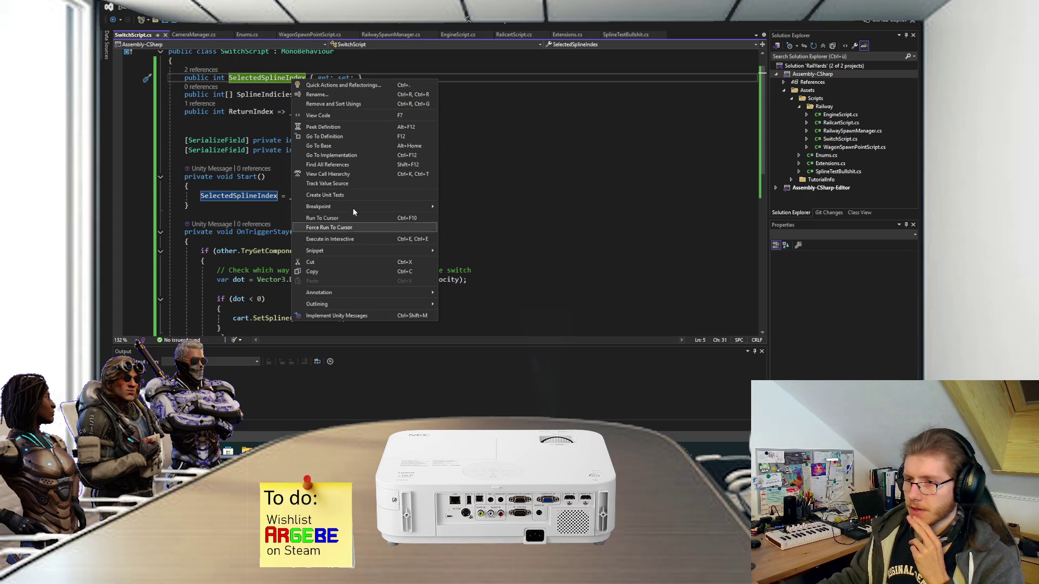
pyautogui.click(336, 84)
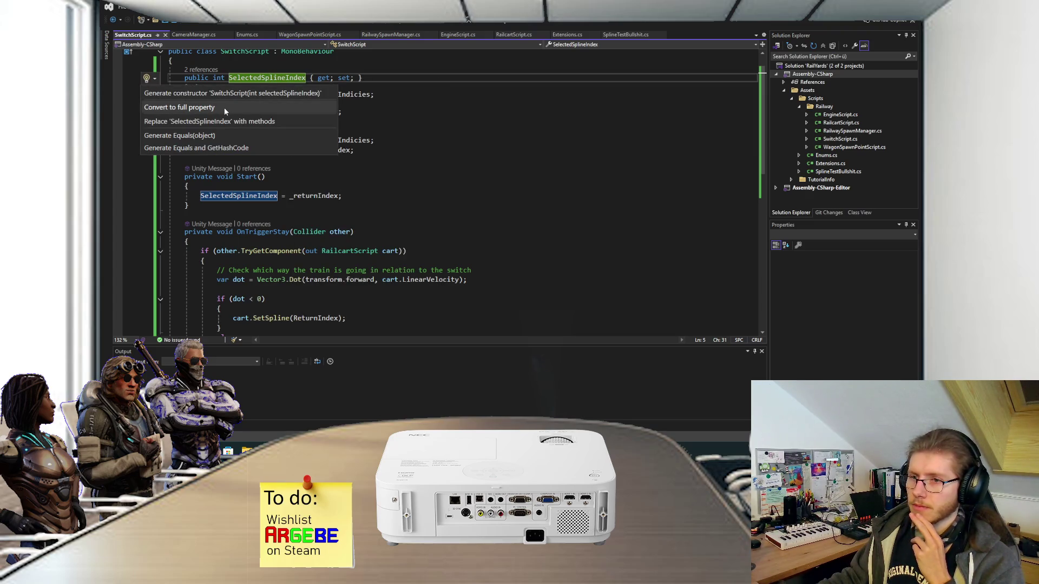
pyautogui.press('Escape')
pyautogui.hotkey('ctrl', '.')
pyautogui.press('Return')
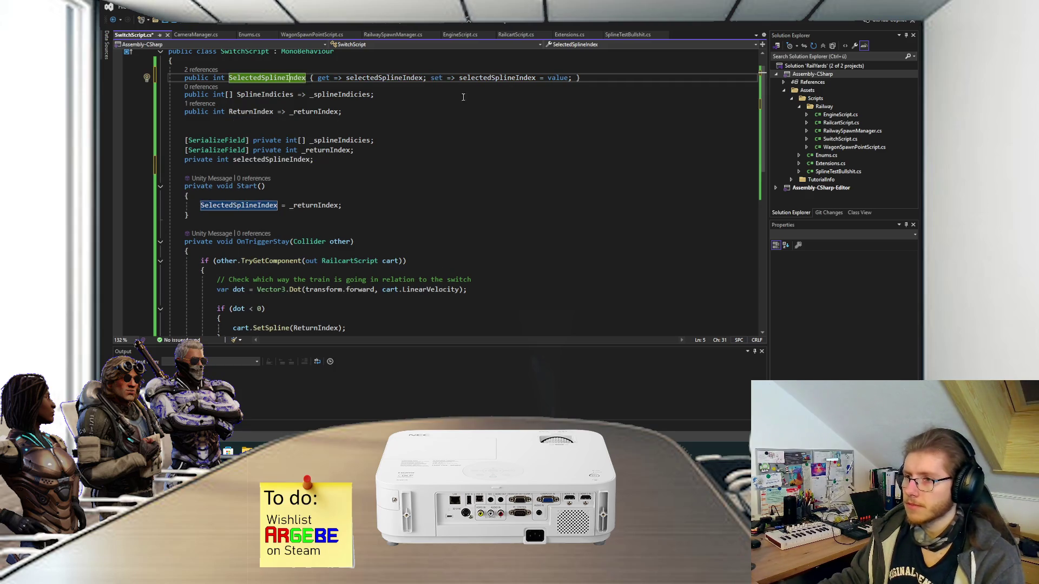
# Step: Rename the backing field to _selectedSplineIndex
pyautogui.click(384, 82)
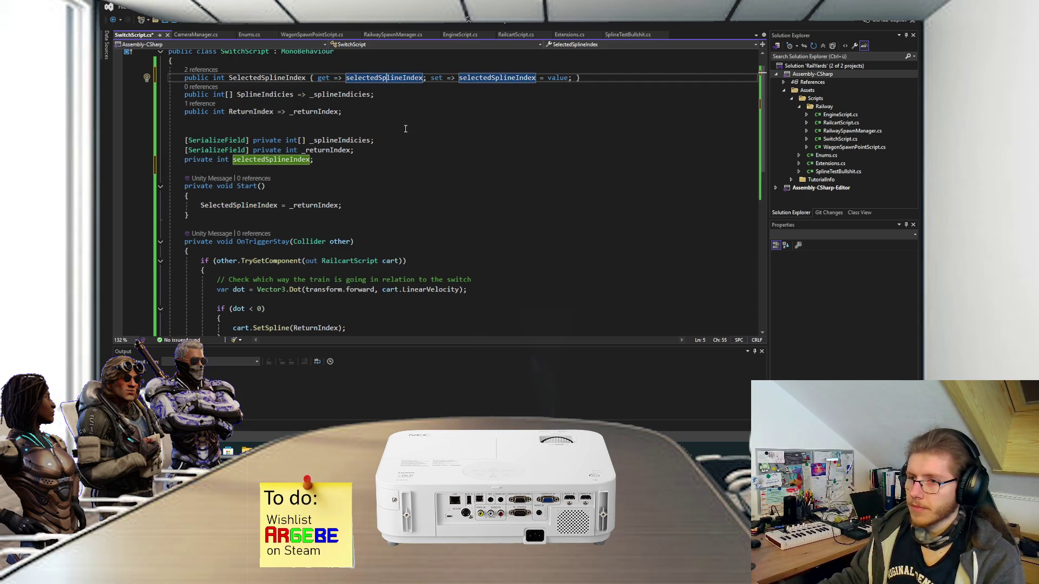
pyautogui.hotkey('ctrl', 'r')
pyautogui.hotkey('ctrl', 'r')
pyautogui.press('Home')
pyautogui.write('_')
pyautogui.press('Return')
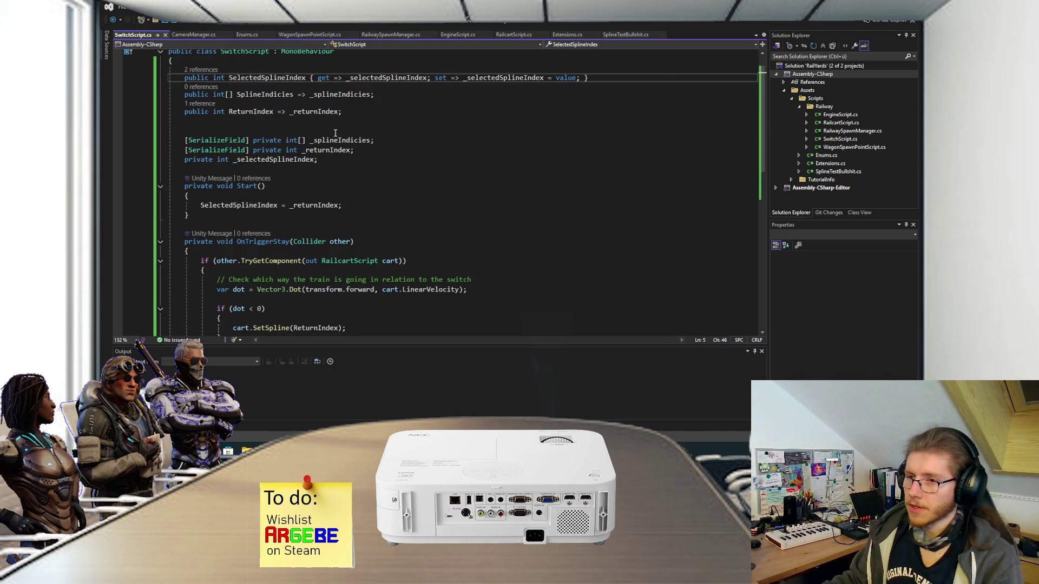
# Step: Mark the _selectedSplineIndex field with [SerializeField] and save the script
pyautogui.click(184, 160)
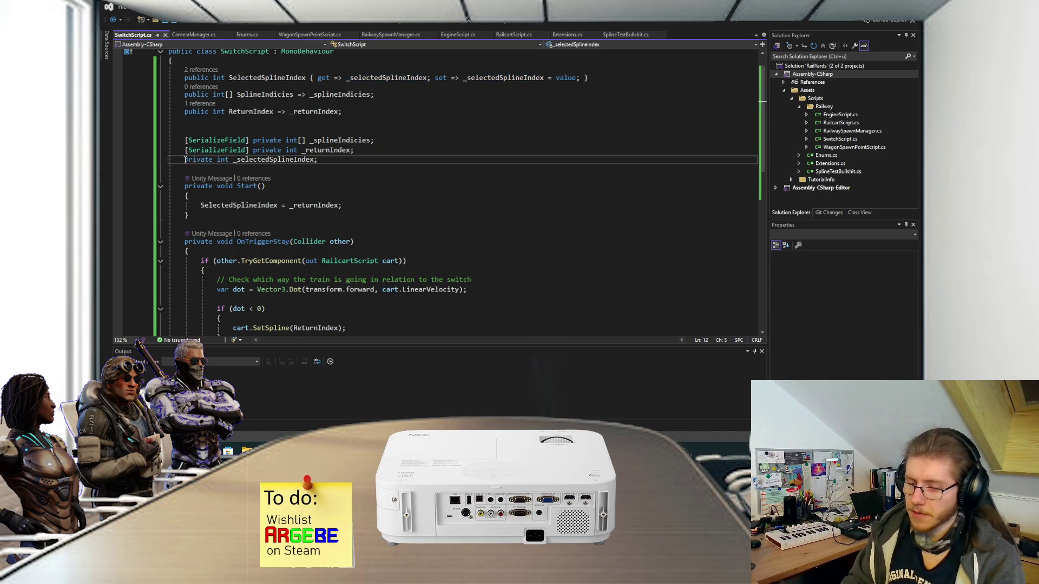
pyautogui.write('[SErializ')
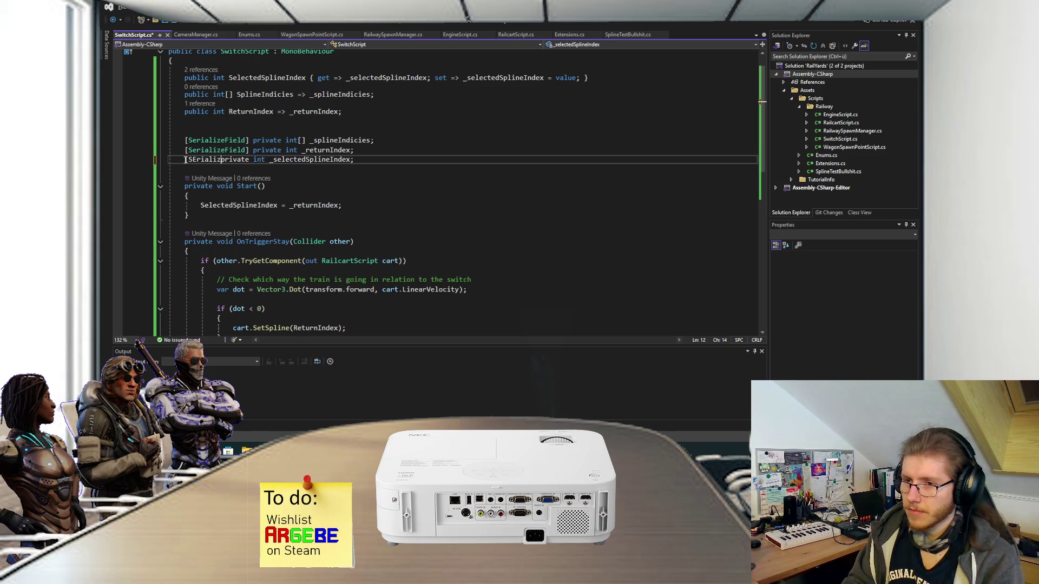
pyautogui.press('BackSpace')
pyautogui.press('BackSpace')
pyautogui.write('erializeFi')
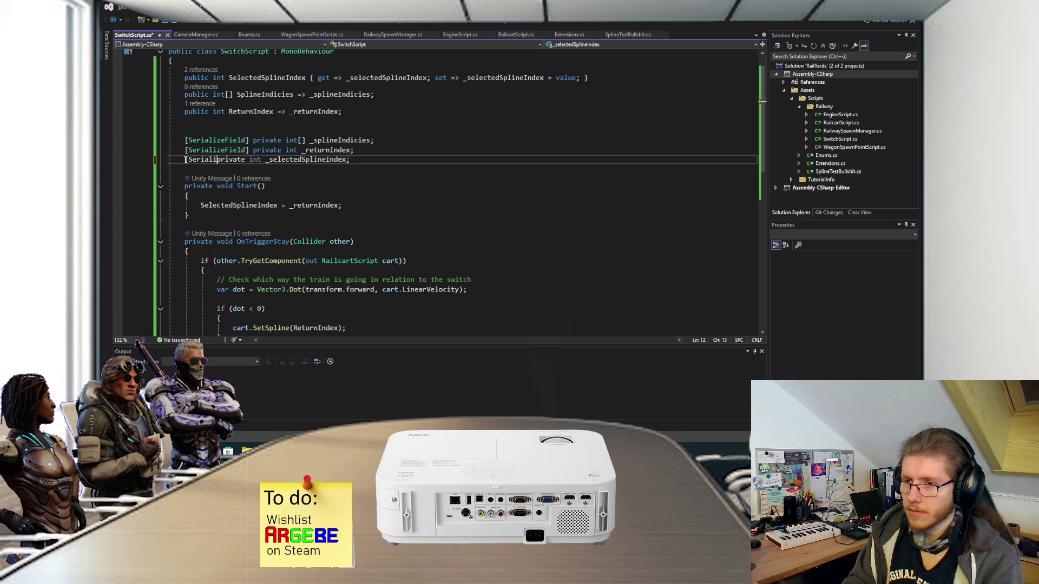
pyautogui.write('eld]')
pyautogui.hotkey('ctrl', 's')
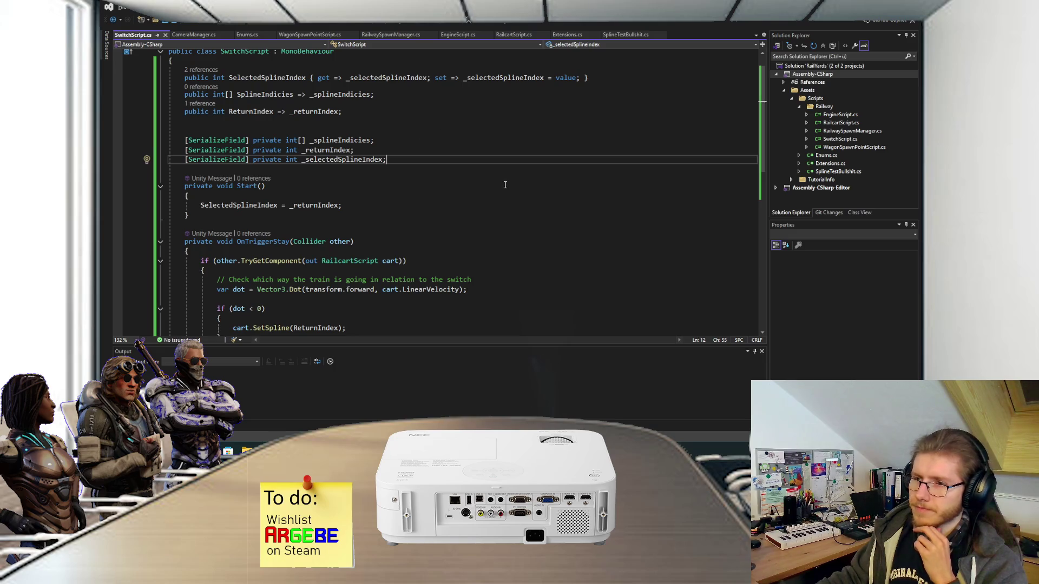
pyautogui.scroll(1, 434, 171)
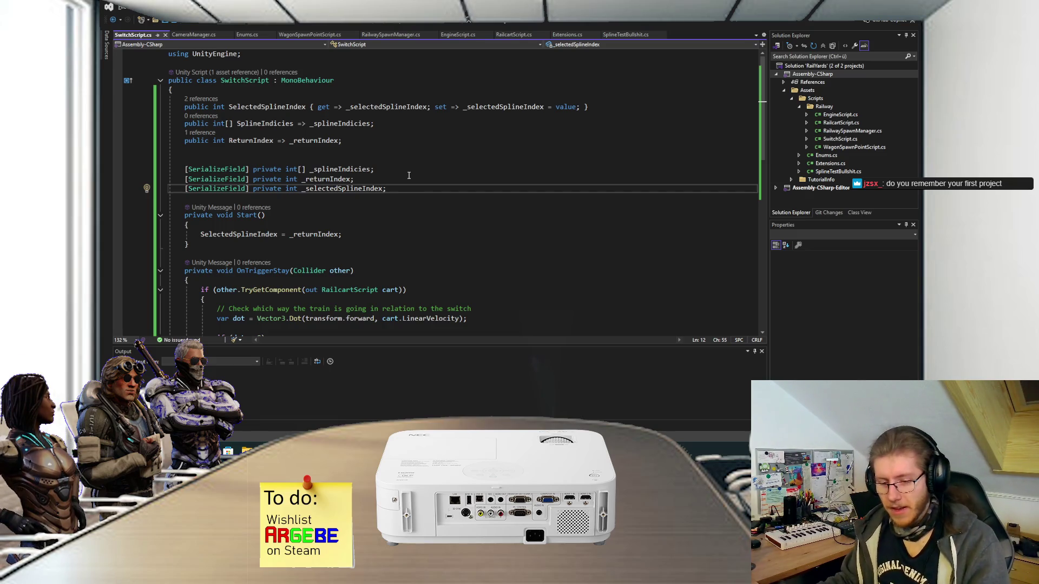
pyautogui.press('super+e')
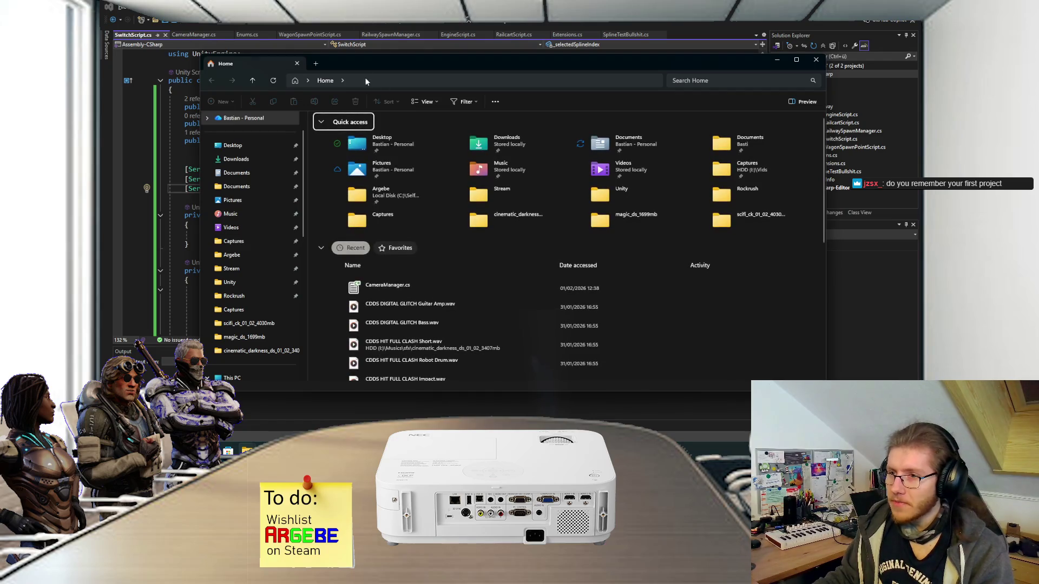
# Step: Browse to C:\SelfMadeMadnessV2 and dismiss the broken Flight Of the Bees shortcut warning
pyautogui.click(249, 281)
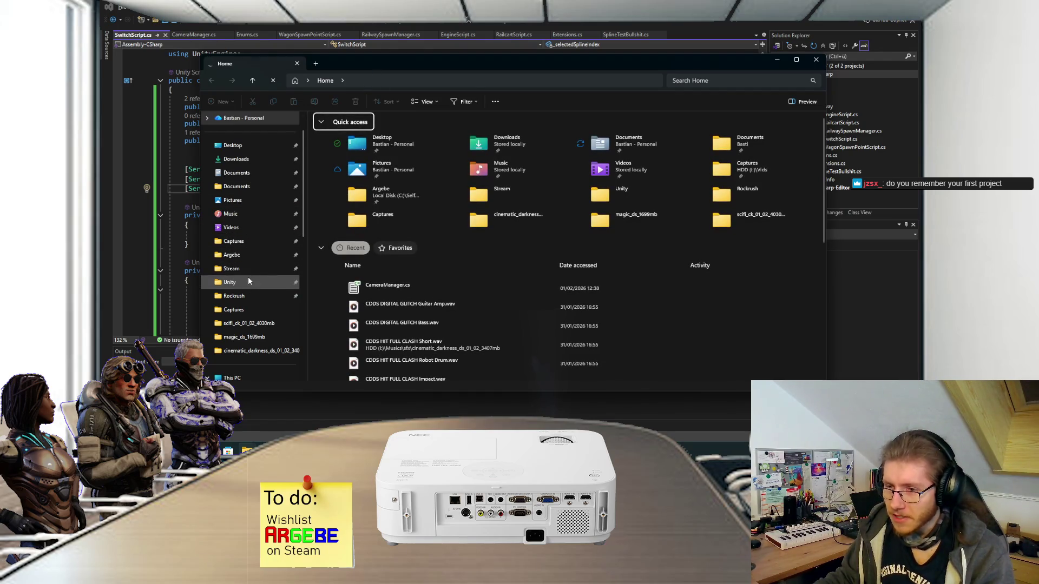
pyautogui.click(253, 256)
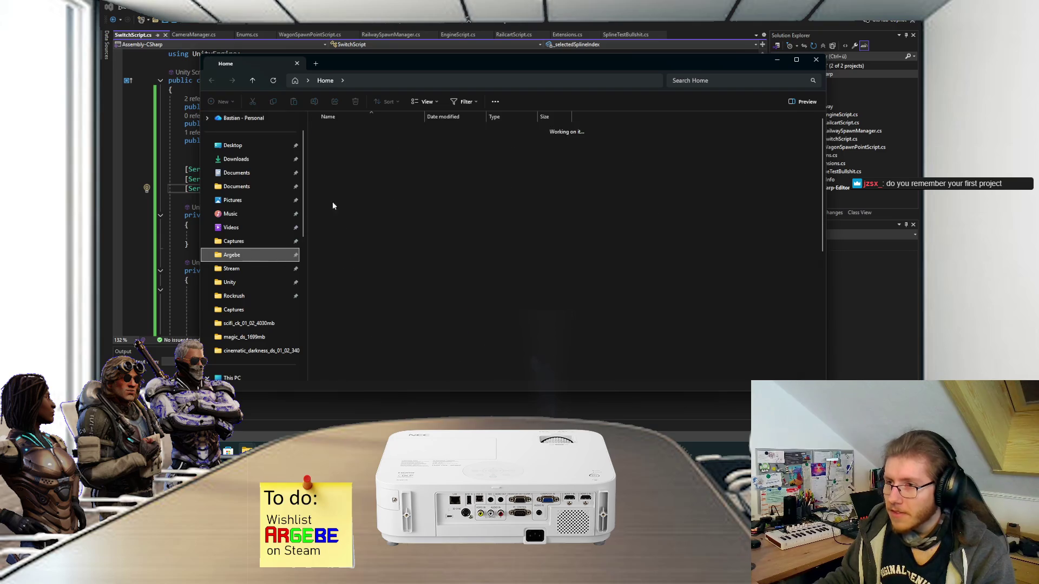
pyautogui.click(379, 80)
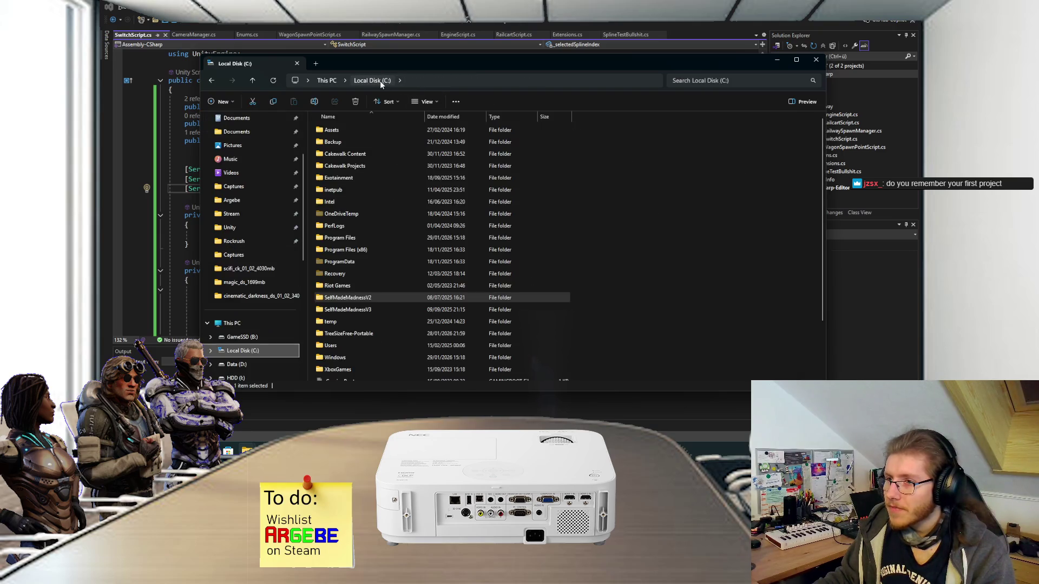
pyautogui.doubleClick(354, 299)
pyautogui.scroll(-5, 368, 217)
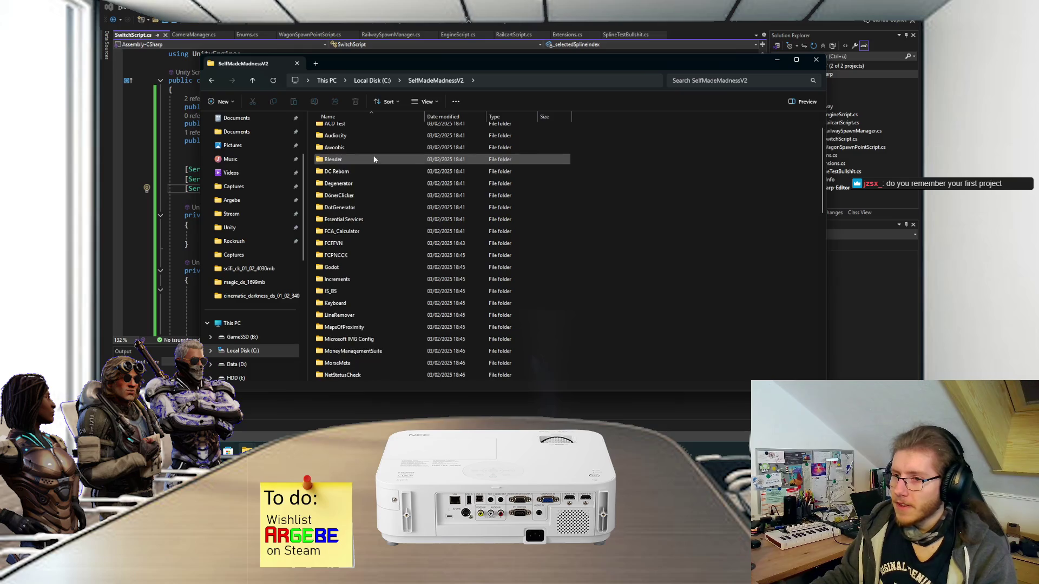
pyautogui.scroll(-5, 375, 163)
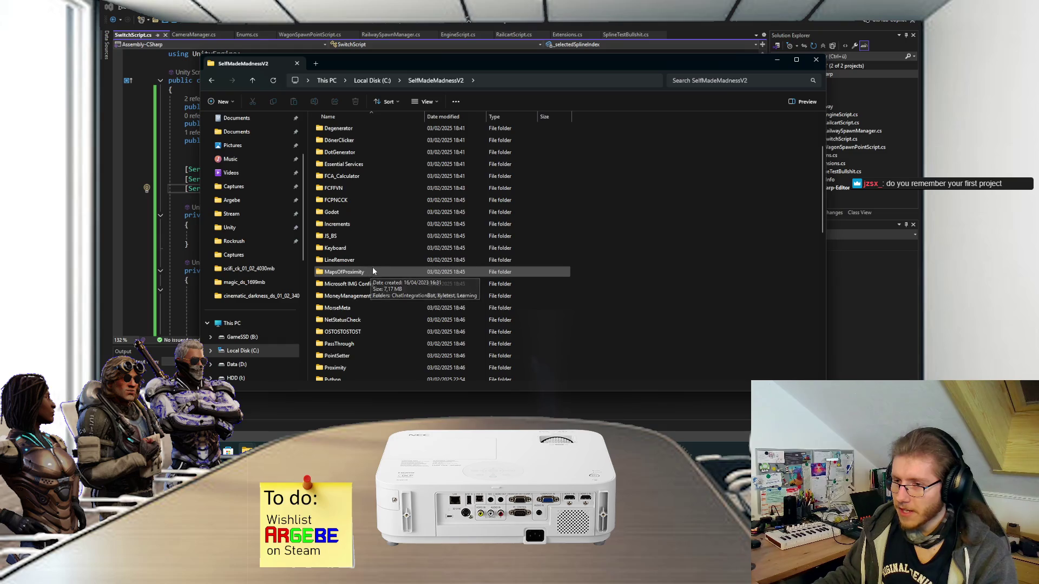
pyautogui.scroll(-3, 378, 262)
pyautogui.scroll(-3, 380, 266)
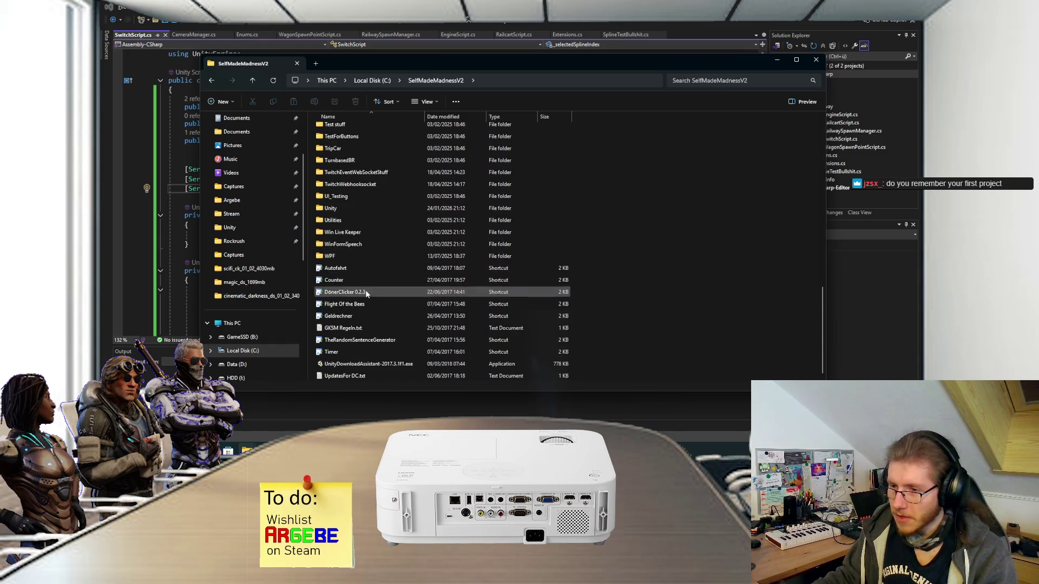
pyautogui.click(359, 305)
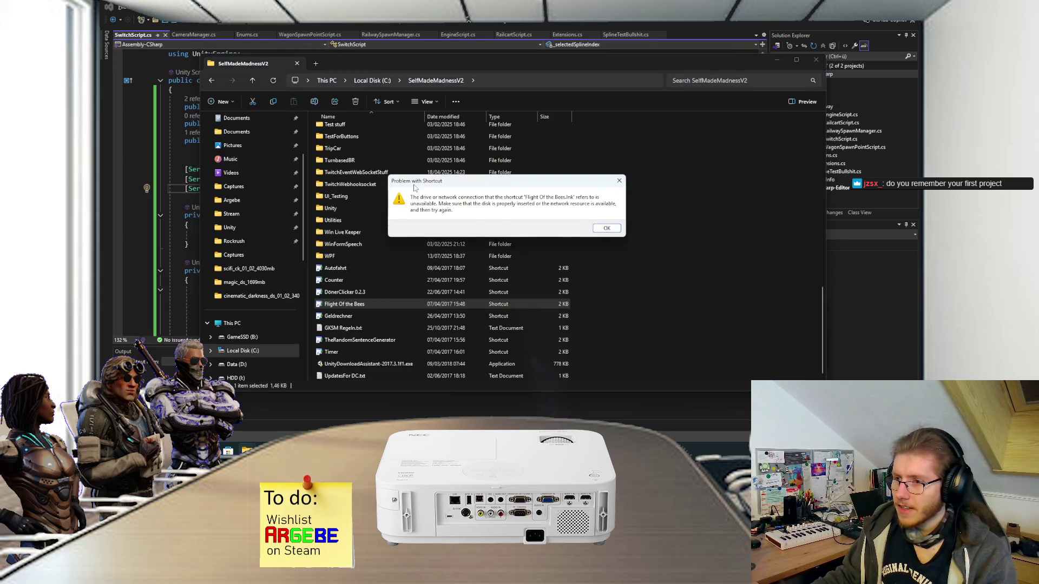
pyautogui.click(607, 228)
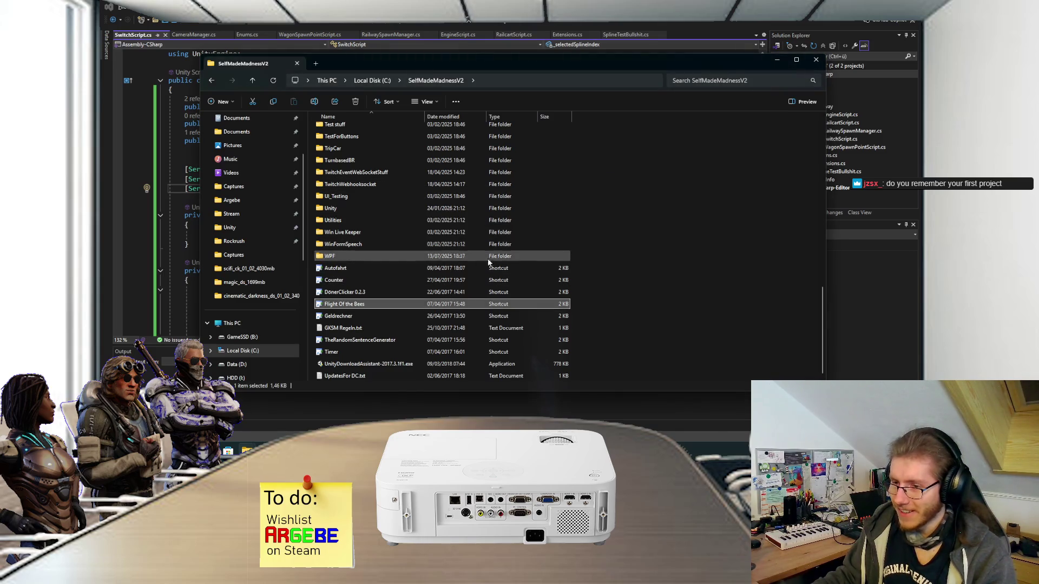
# Step: Find and open the Proximity project folder in SelfMadeMadnessV2
pyautogui.scroll(1, 443, 261)
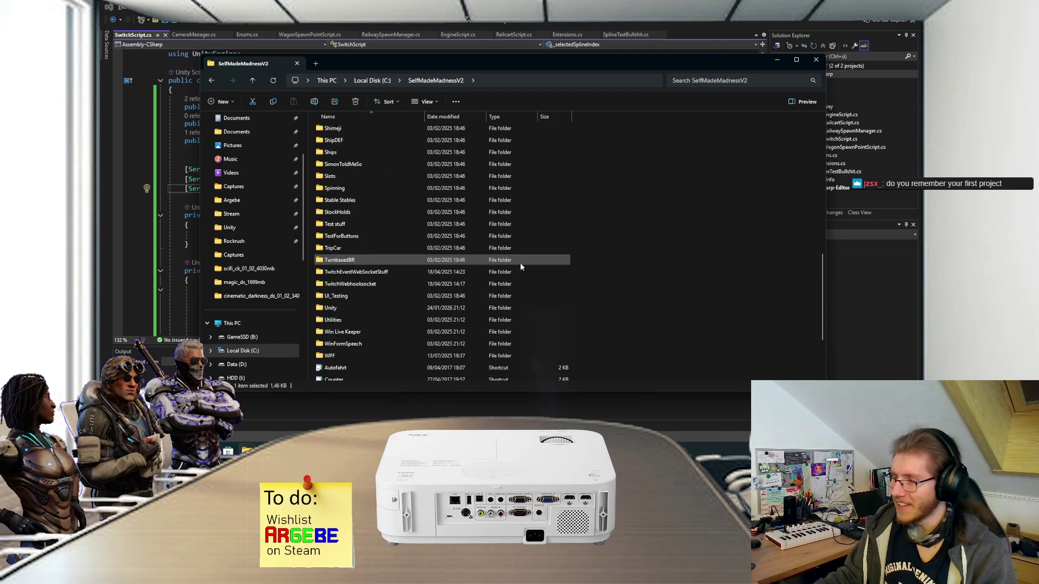
pyautogui.scroll(-1, 530, 262)
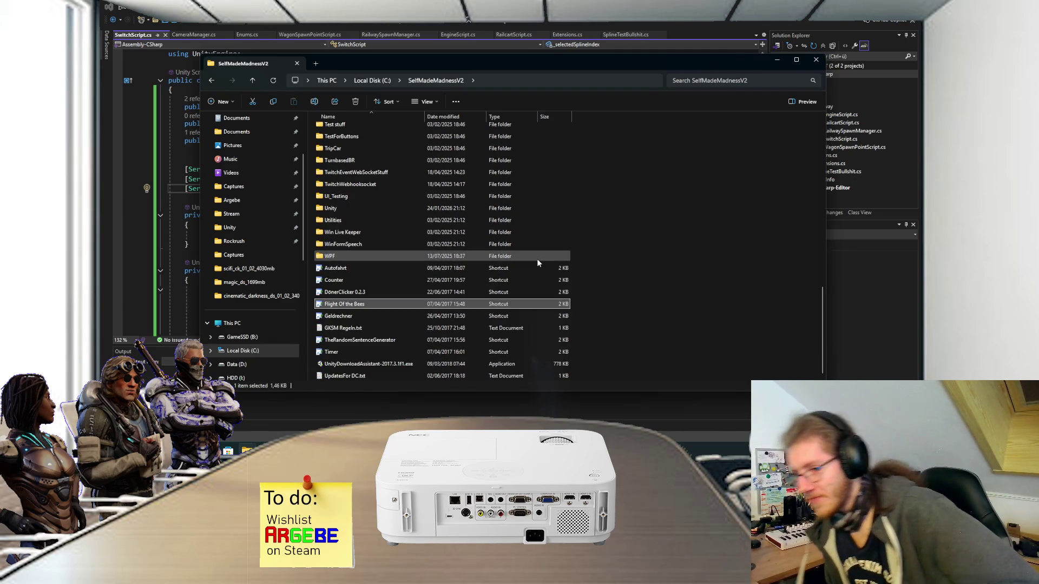
pyautogui.scroll(3, 522, 228)
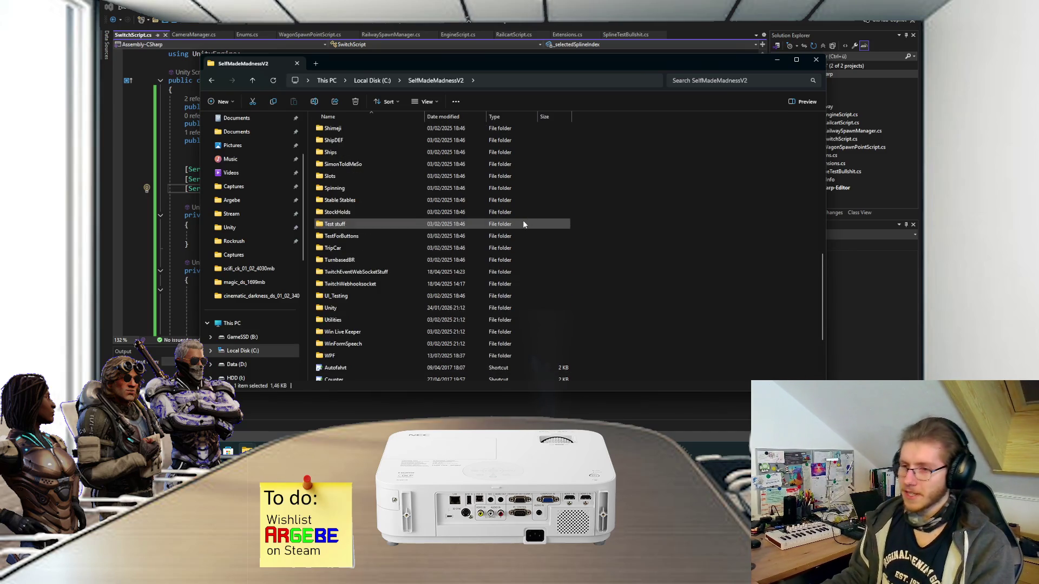
pyautogui.scroll(1, 524, 227)
pyautogui.scroll(10, 590, 248)
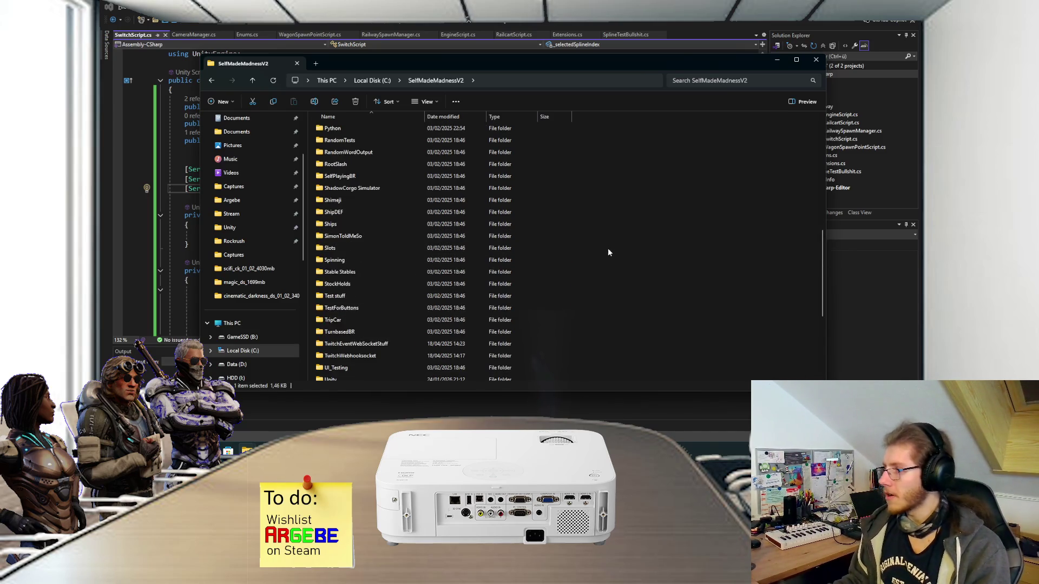
pyautogui.scroll(2, 619, 265)
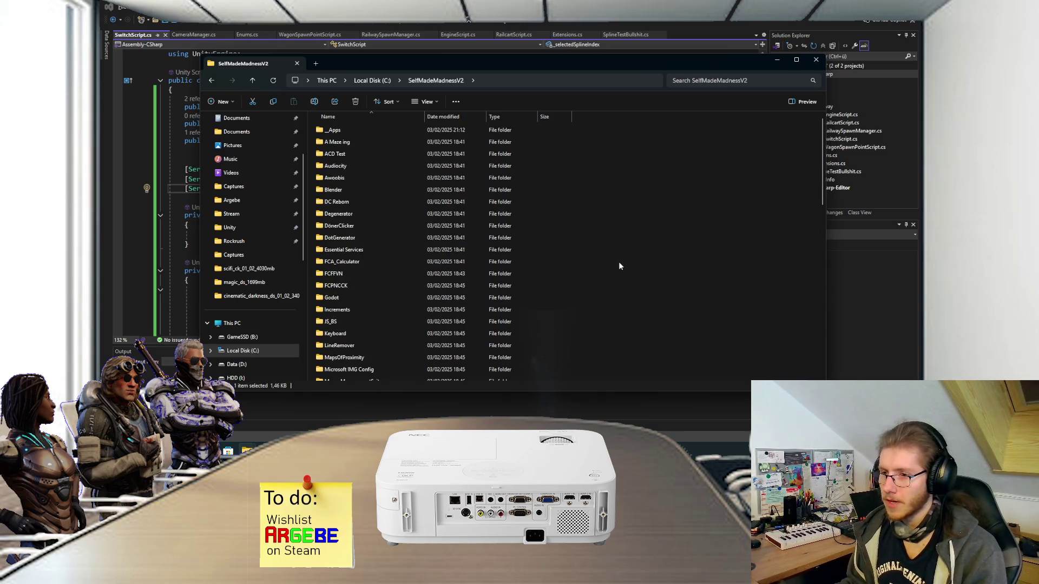
pyautogui.scroll(-3, 591, 248)
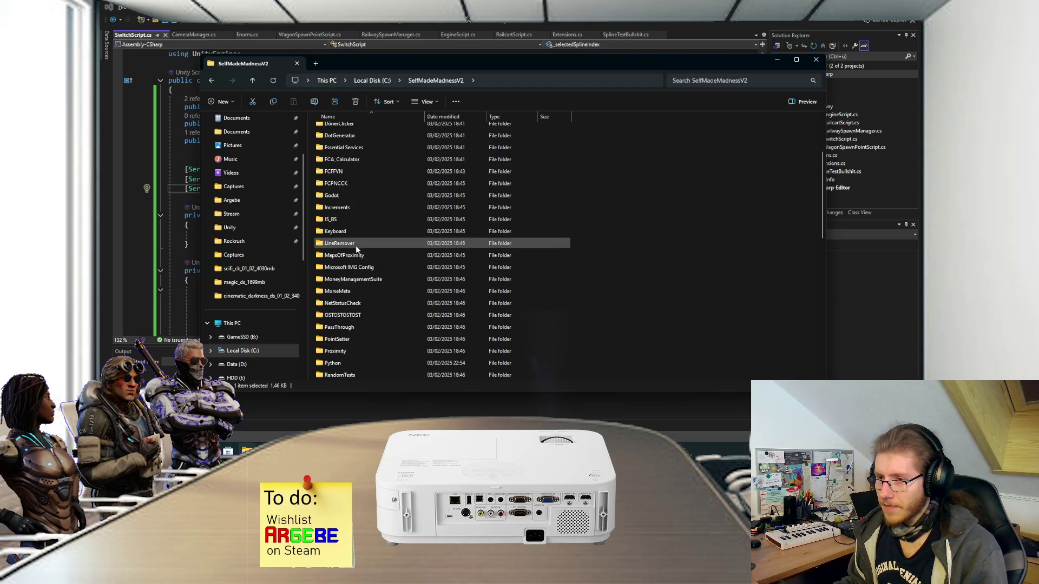
pyautogui.scroll(-1, 350, 303)
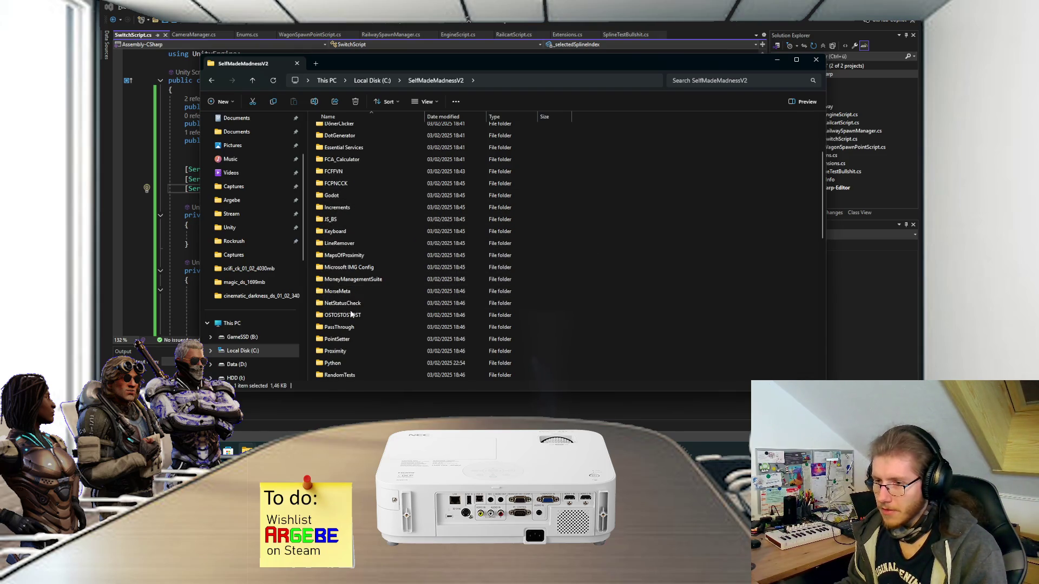
pyautogui.doubleClick(352, 316)
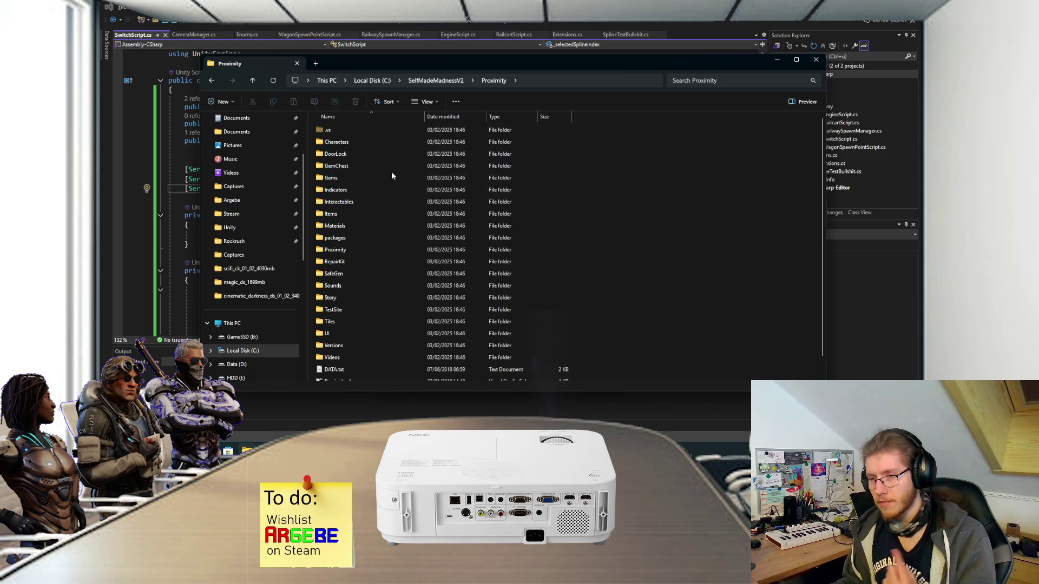
pyautogui.click(455, 81)
pyautogui.scroll(-1, 357, 340)
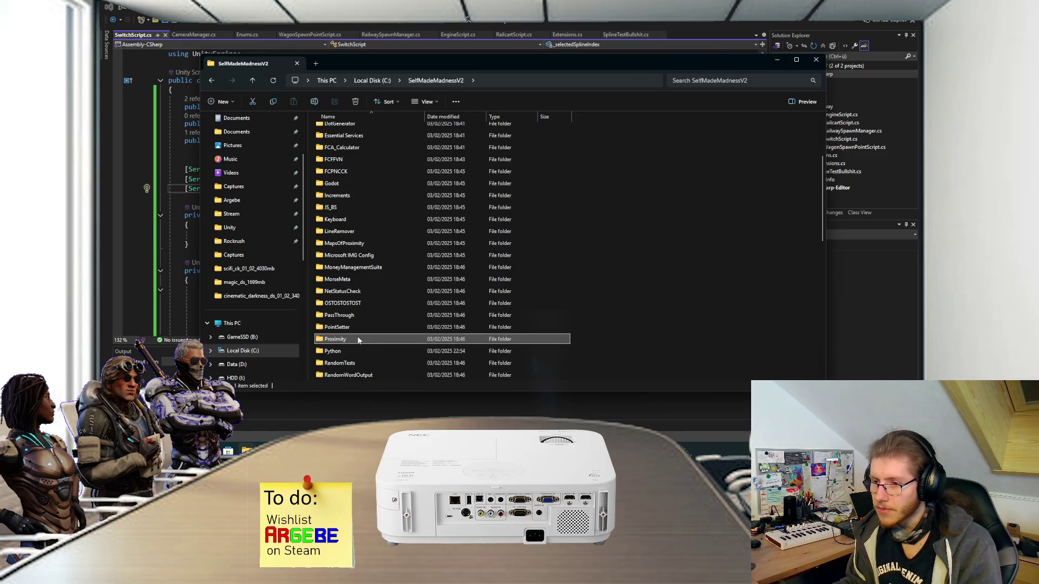
pyautogui.doubleClick(359, 339)
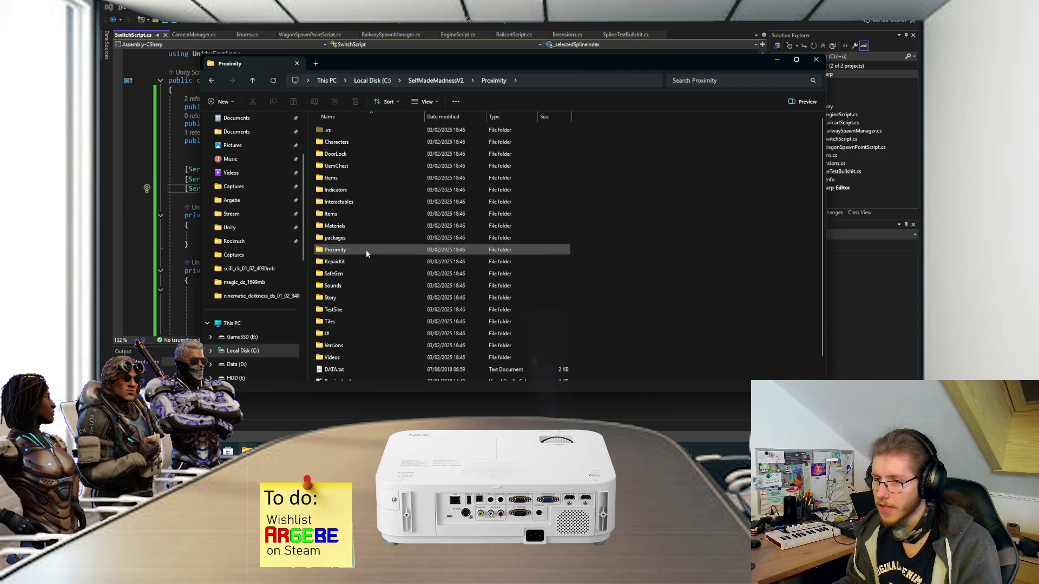
# Step: Launch Proximity.exe from Proximity\bin\Debug
pyautogui.scroll(1, 365, 276)
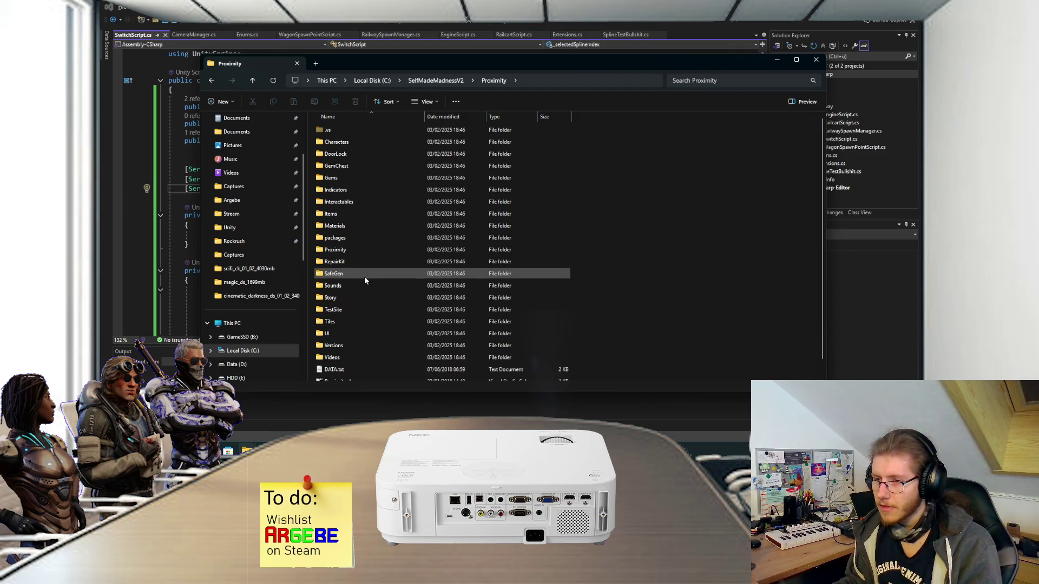
pyautogui.doubleClick(359, 249)
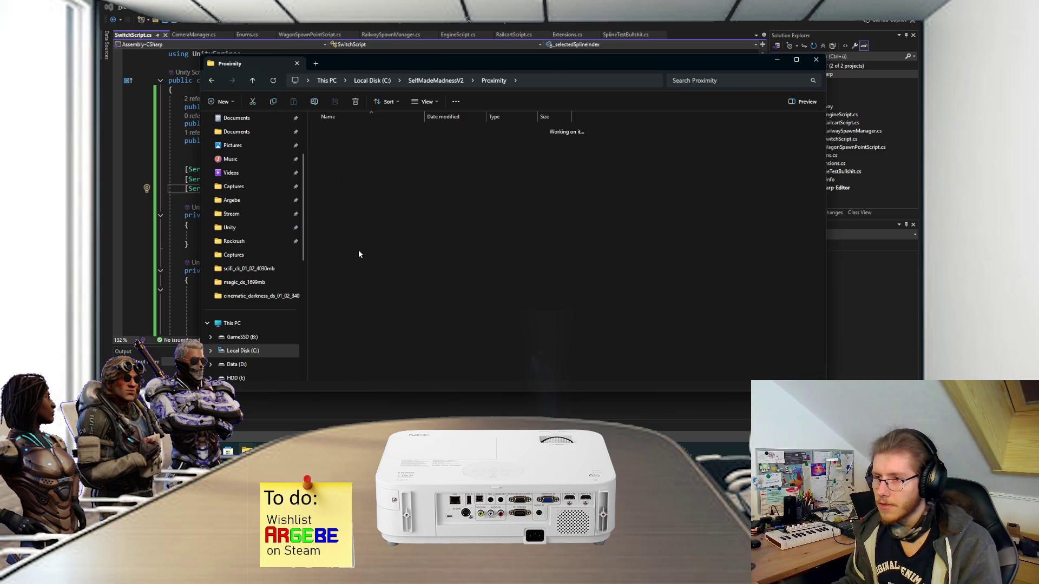
pyautogui.doubleClick(359, 129)
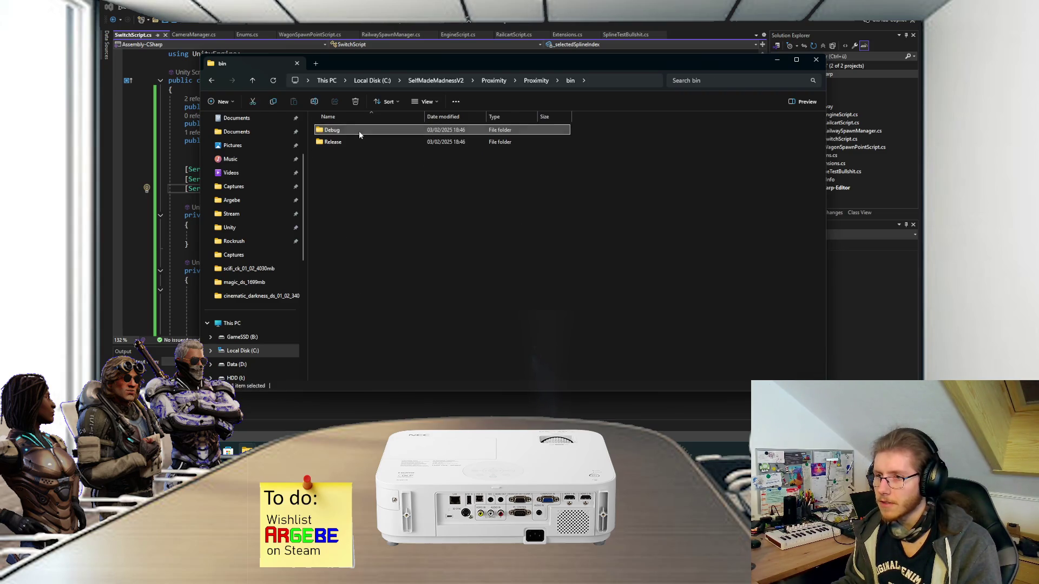
pyautogui.doubleClick(358, 130)
pyautogui.click(353, 156)
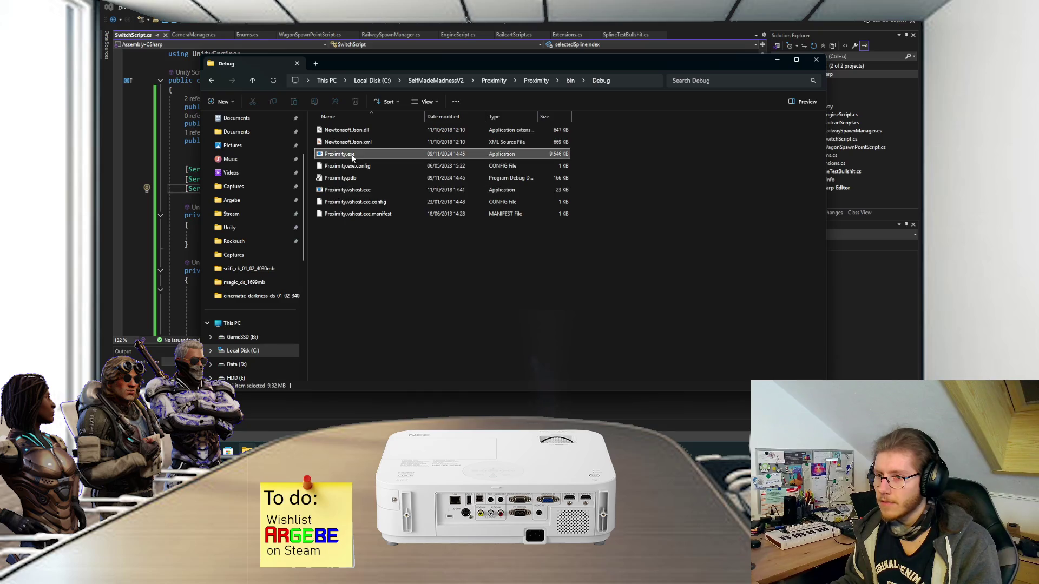
pyautogui.doubleClick(354, 153)
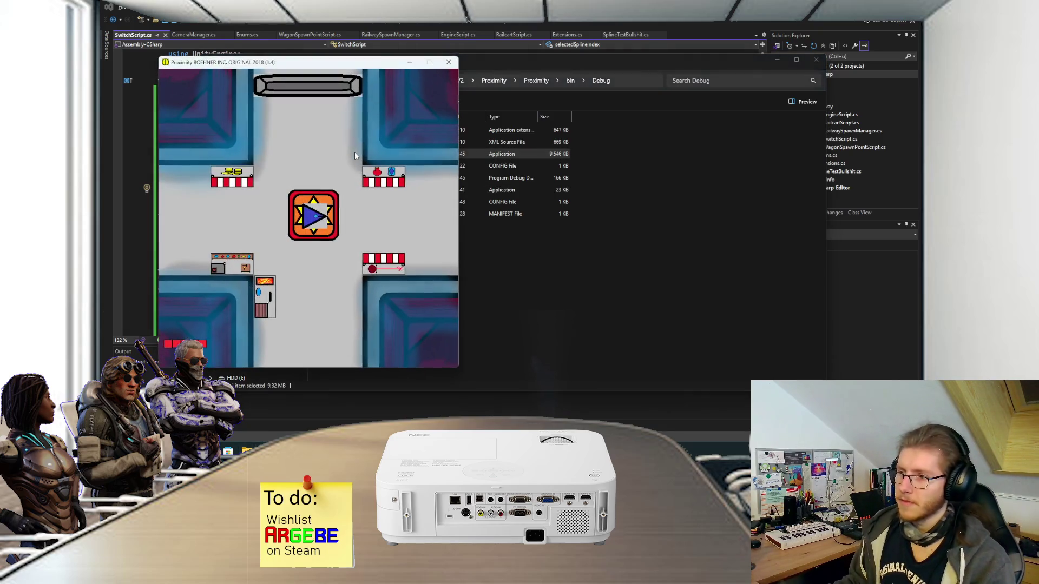
# Step: Nudge the Proximity game window right and down, then close the game
pyautogui.moveTo(338, 69); pyautogui.dragTo(371, 79)
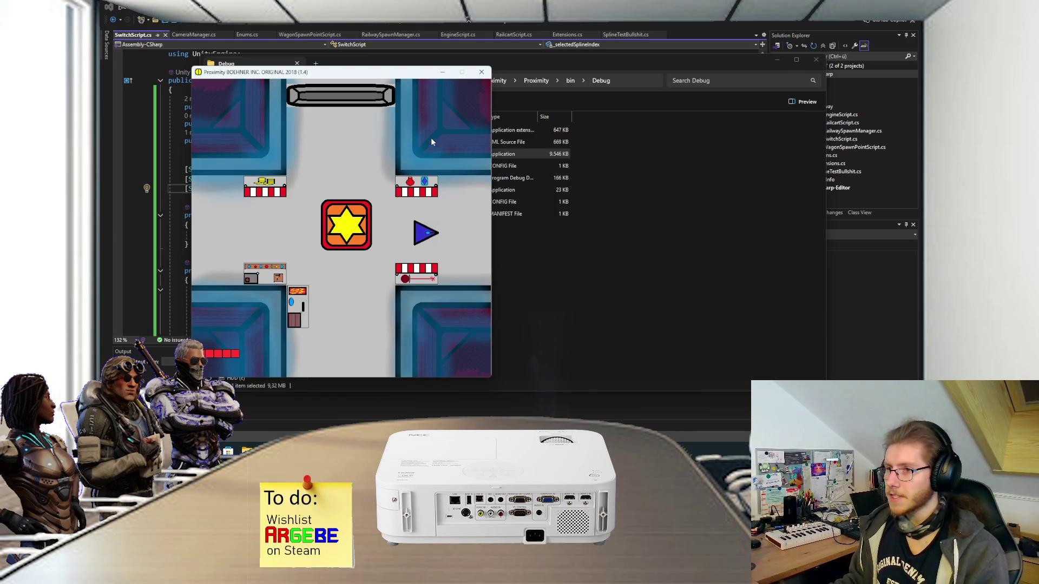
pyautogui.hotkey('alt', 'F4')
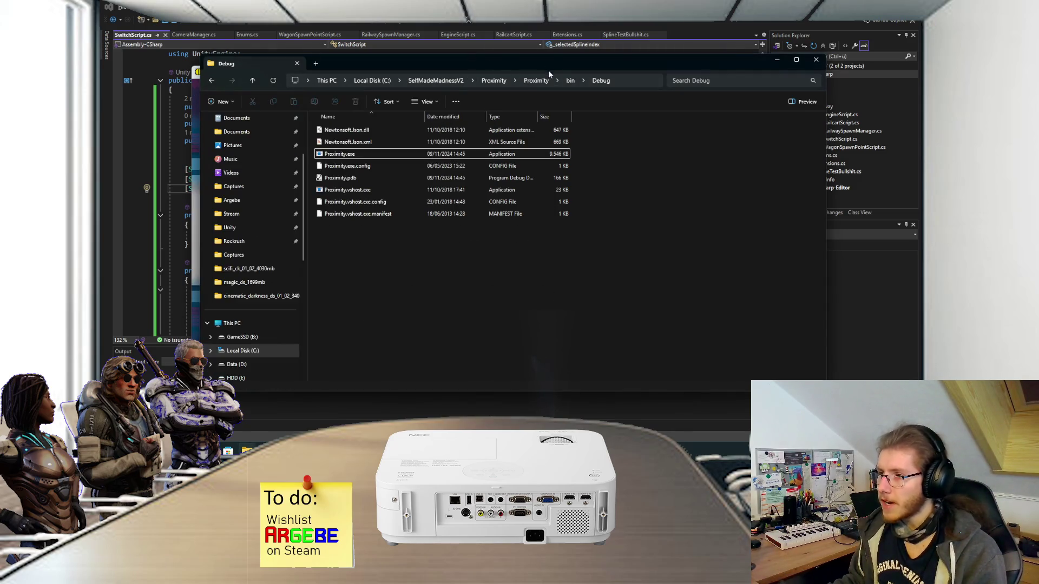
# Step: Go up to the outer Proximity folder, open the inner source folder with Form1.cs, and recall the game window
pyautogui.click(570, 81)
pyautogui.click(536, 81)
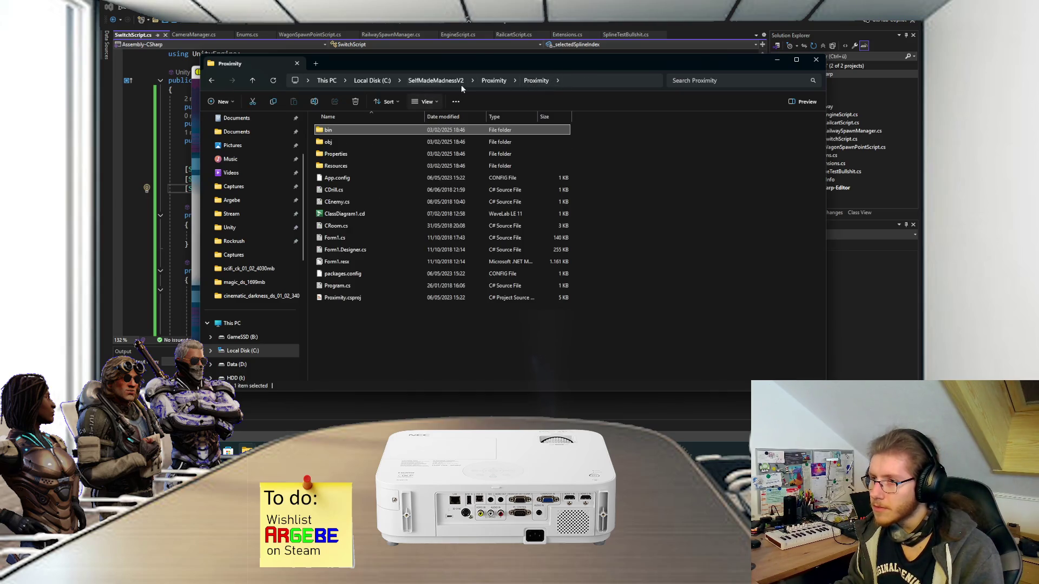
pyautogui.click(494, 81)
pyautogui.doubleClick(341, 251)
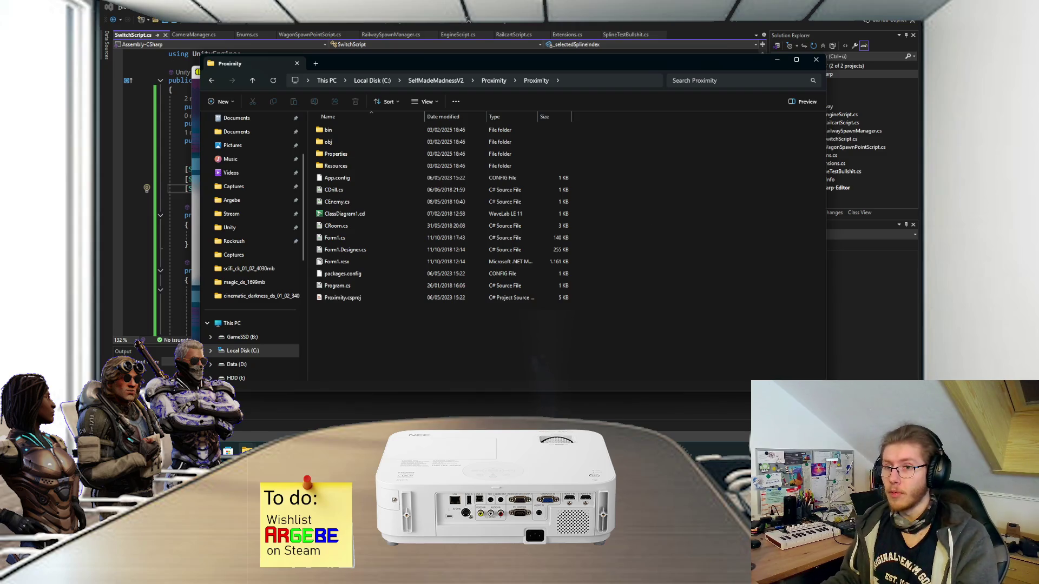
pyautogui.hotkey('alt', 'space')
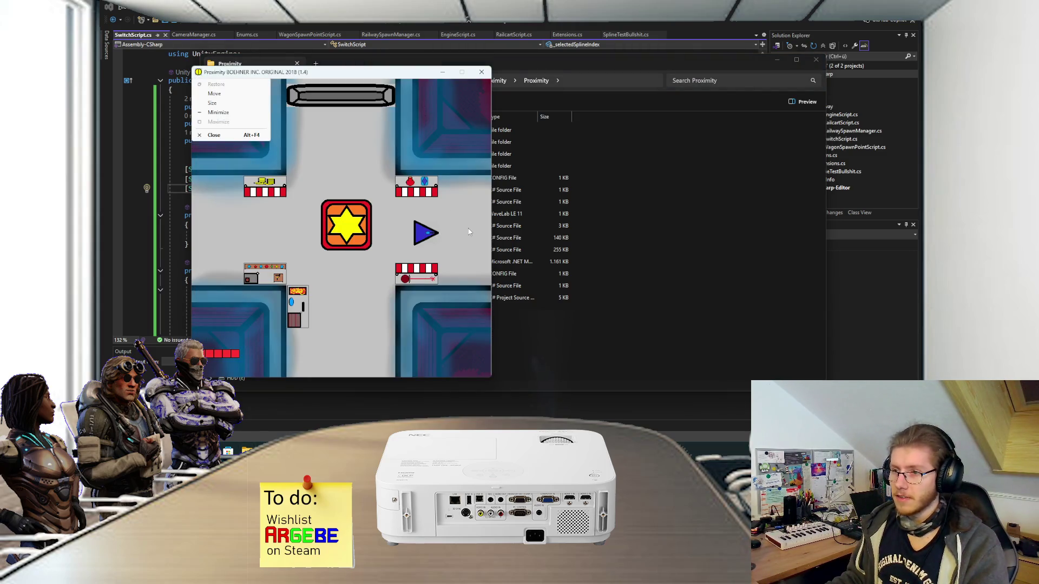
# Step: Walk the player triangle to the shop stand, open the shop, and leave it
pyautogui.press('Escape')
pyautogui.press('Left')
pyautogui.press('Up')
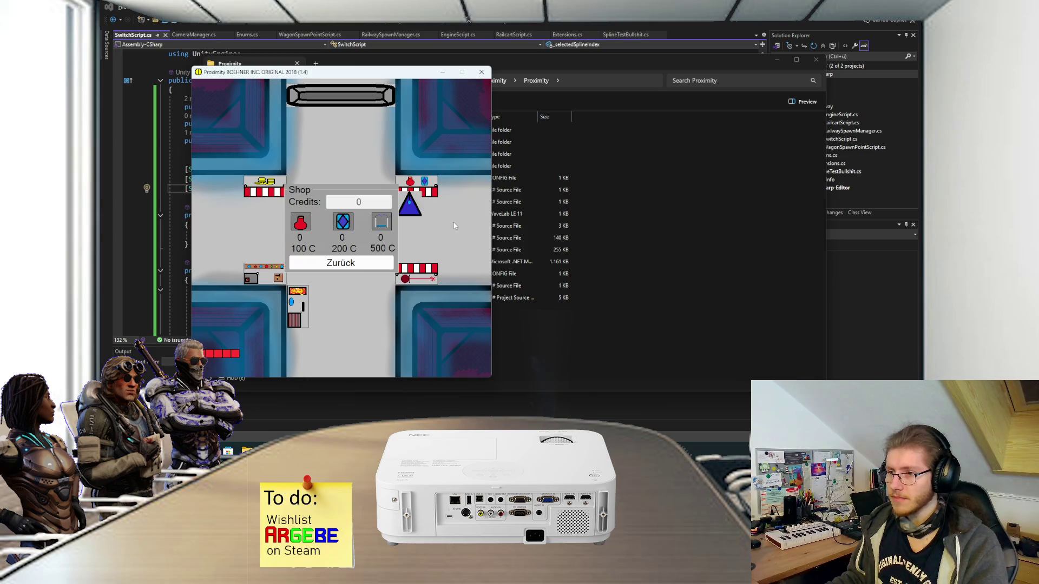
pyautogui.press('Return')
# Step: Steer the triangle left, down, right and up into the red-walled room
pyautogui.press('Left')
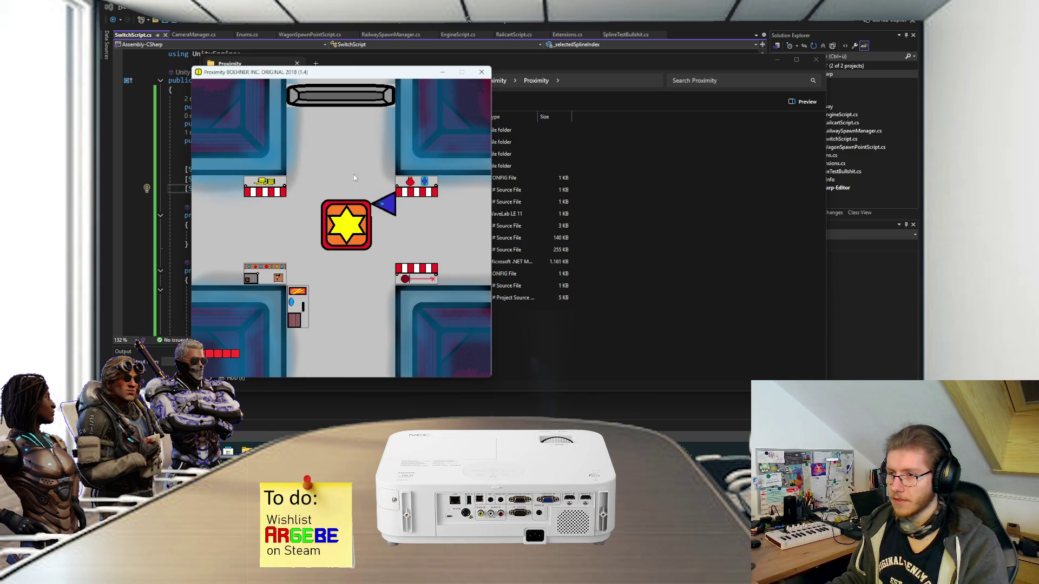
pyautogui.press('Left')
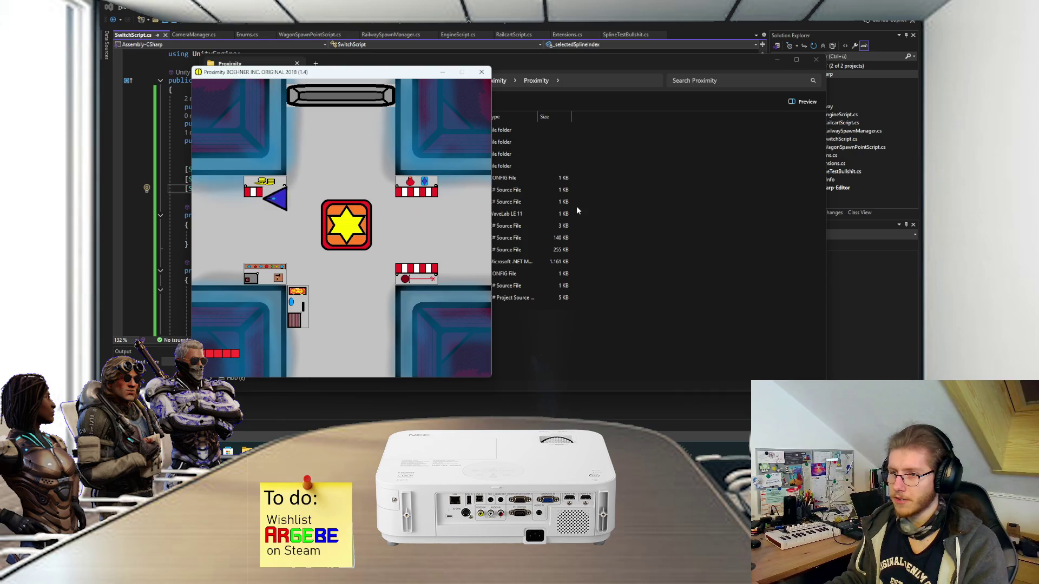
pyautogui.press('Left')
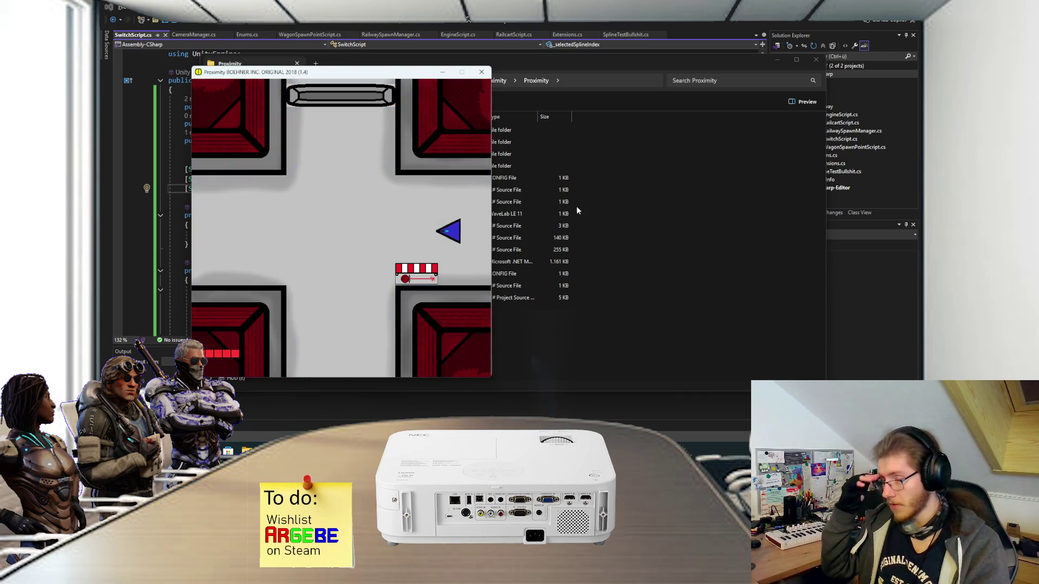
pyautogui.press('Down')
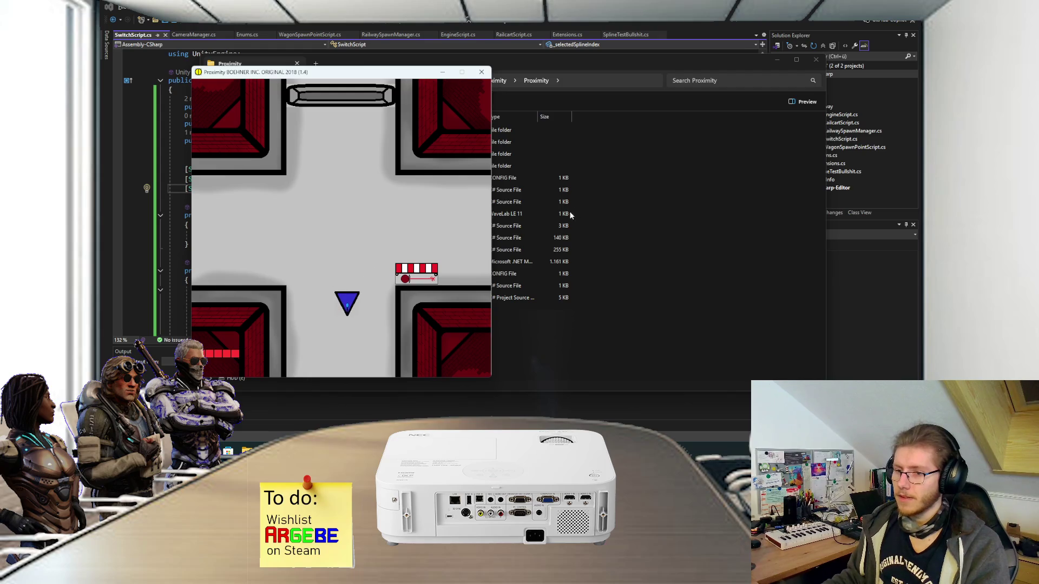
pyautogui.press('Down')
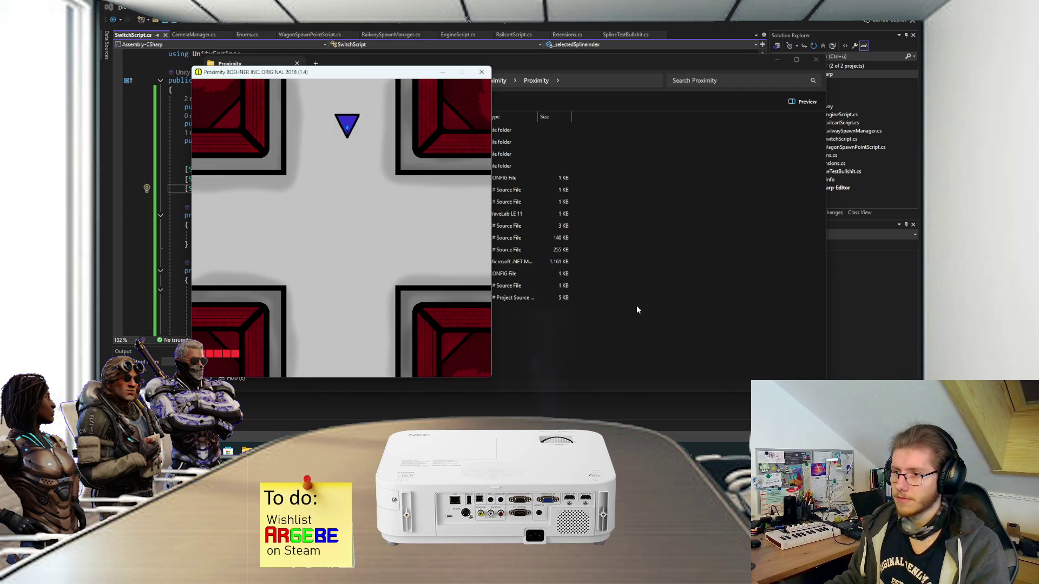
pyautogui.press('Right')
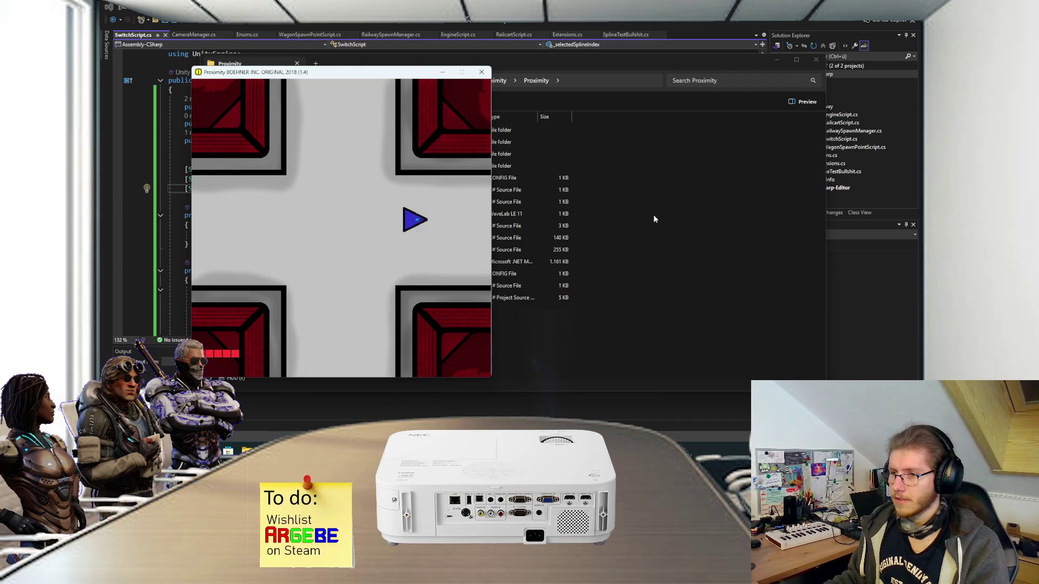
pyautogui.press('Right')
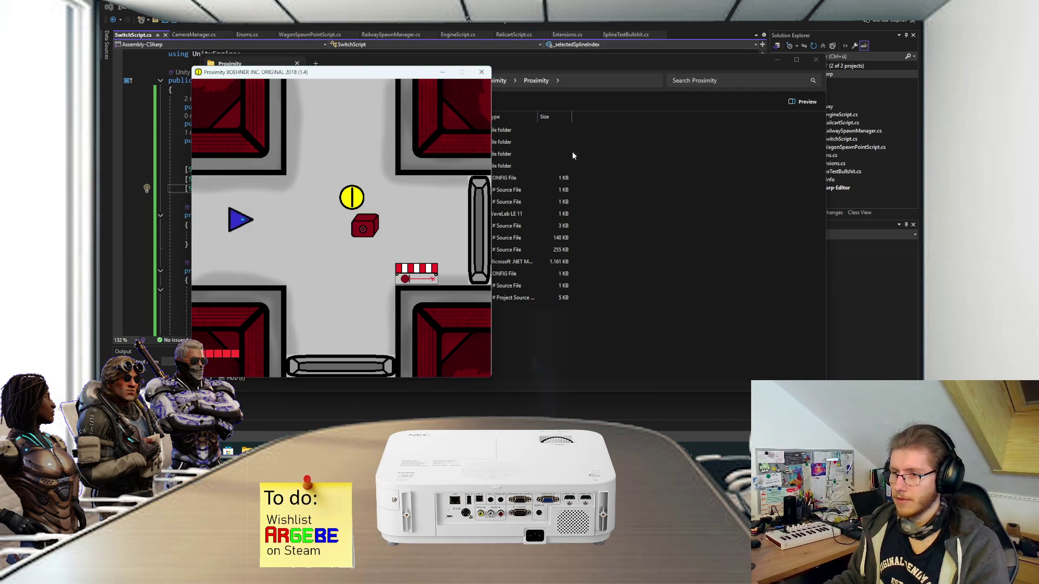
pyautogui.press('Up')
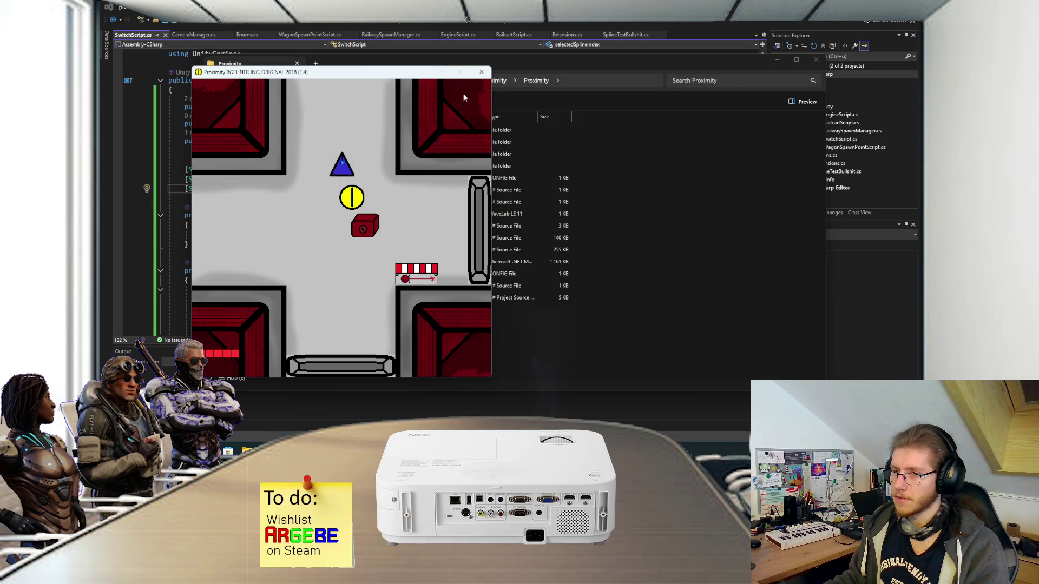
# Step: Open the Indikator terminal, toggle its slots yellow or black, and confirm with Bestätigen
pyautogui.press('Up')
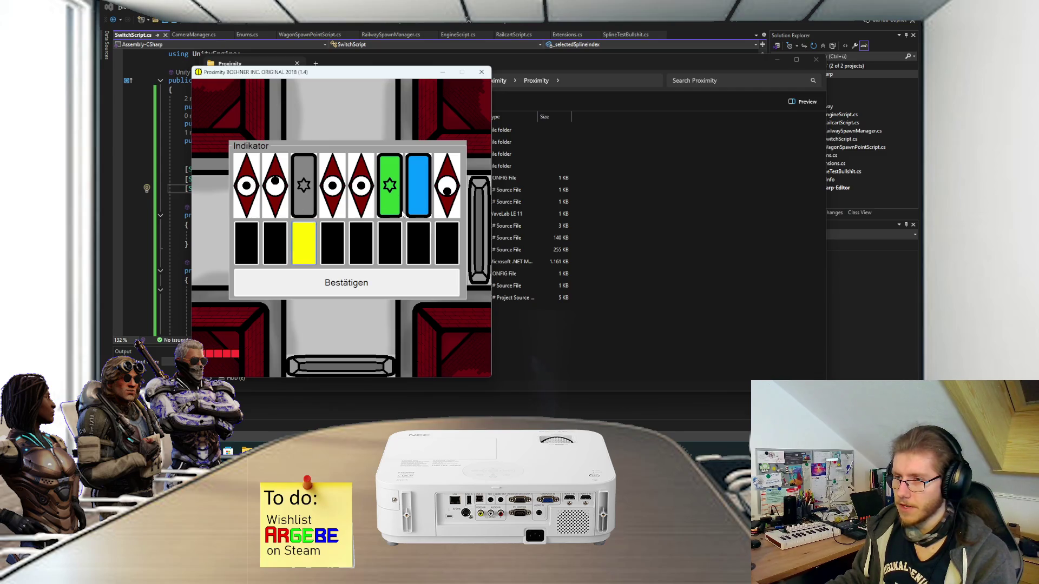
pyautogui.click(389, 241)
pyautogui.click(418, 240)
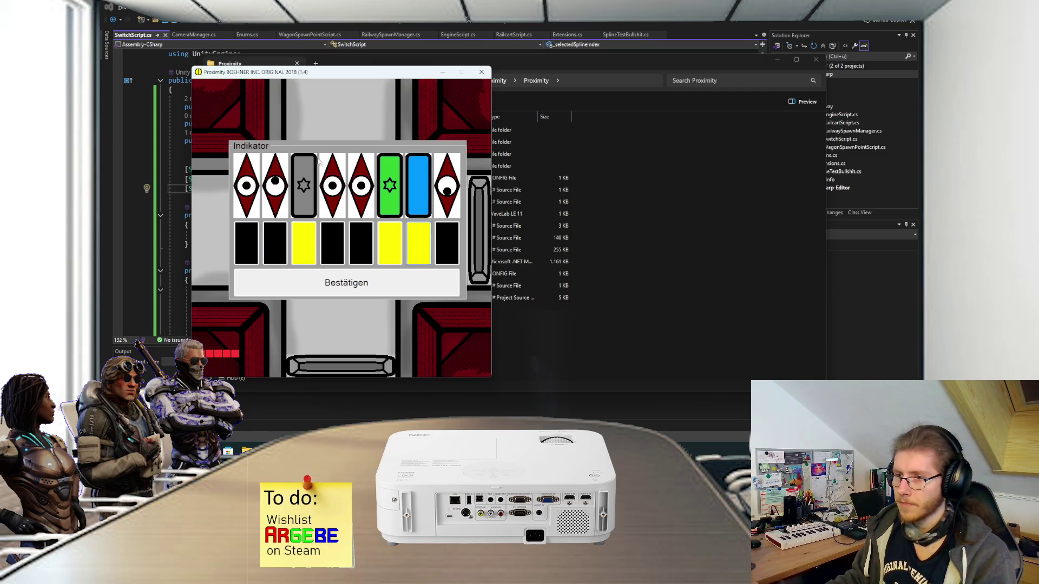
pyautogui.click(276, 243)
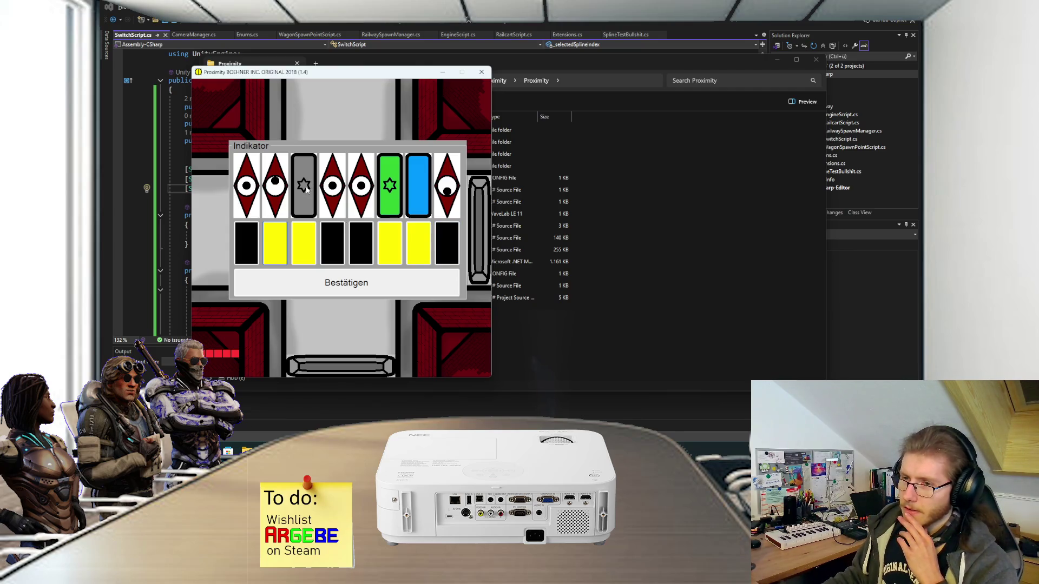
pyautogui.click(309, 215)
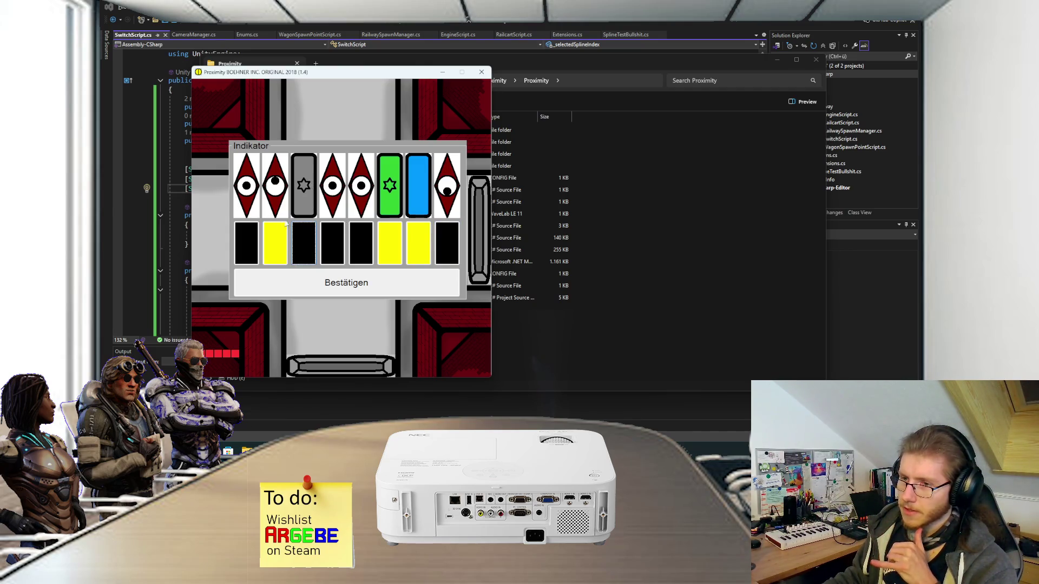
pyautogui.click(254, 237)
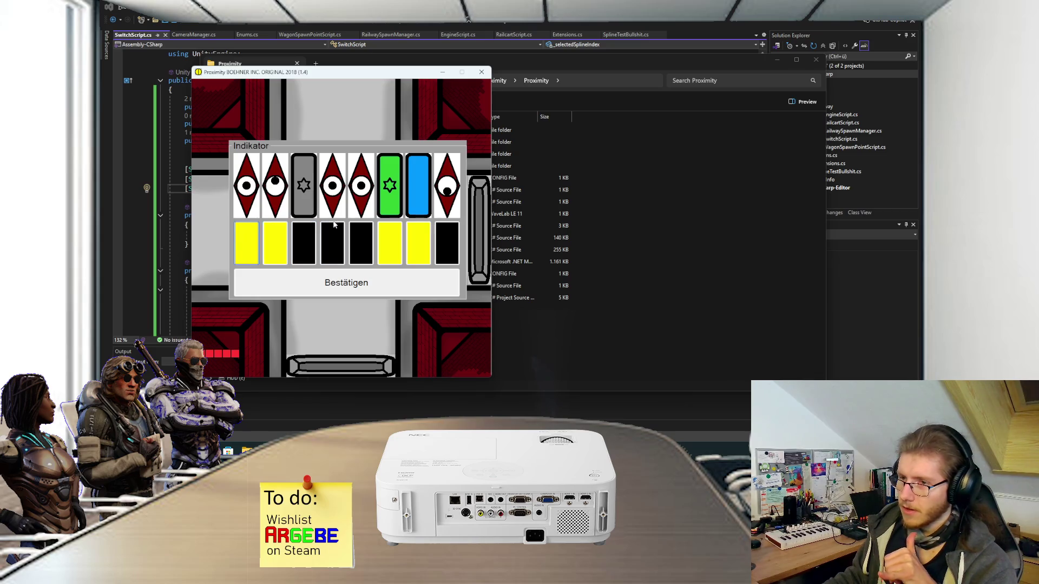
pyautogui.click(389, 246)
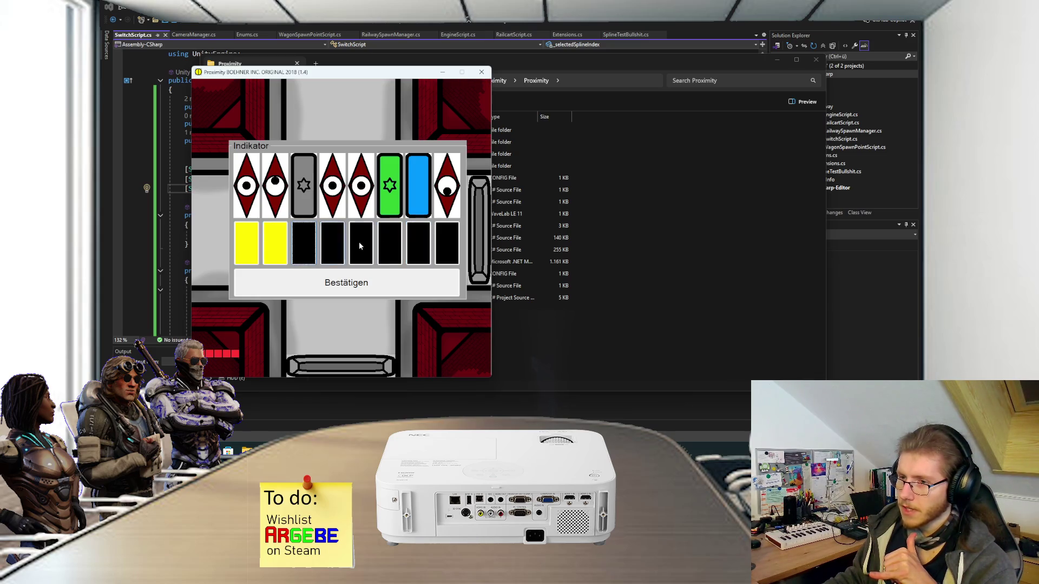
pyautogui.click(389, 245)
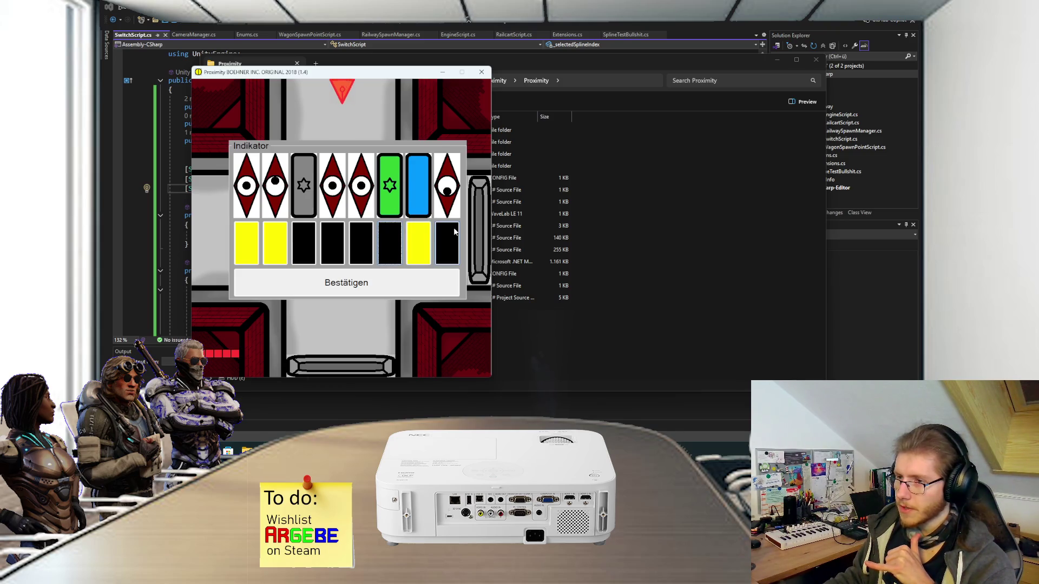
pyautogui.click(402, 279)
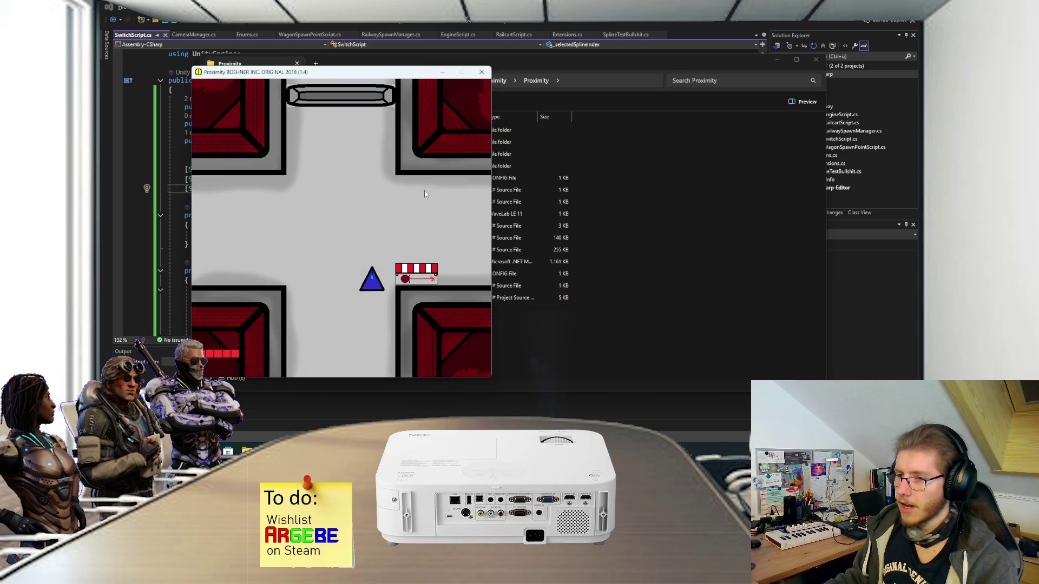
# Step: Toggle the Inventar overview, play the run to the 1000-point Aftermath screen, and choose Beenden
pyautogui.press('i')
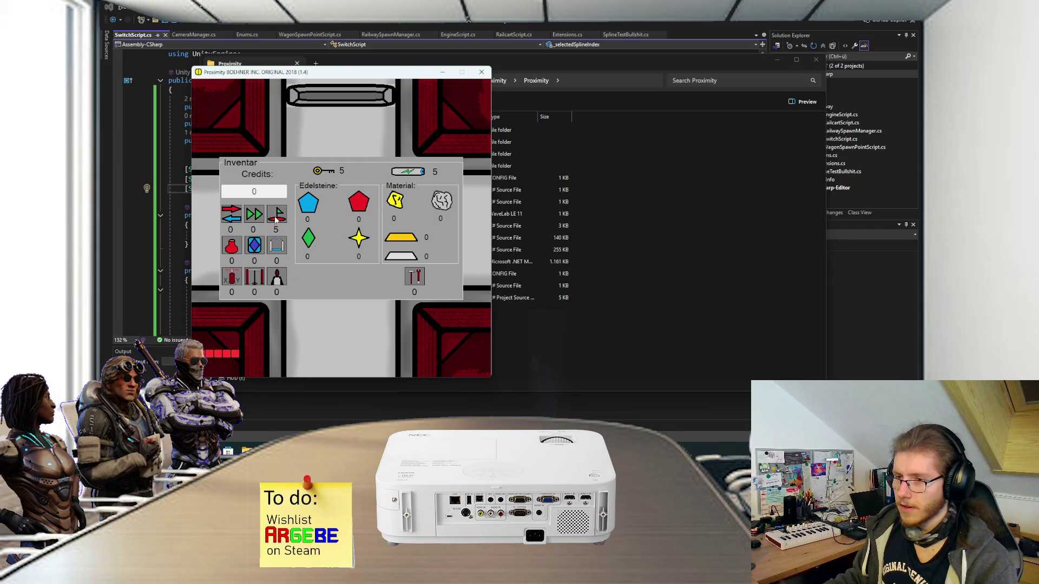
pyautogui.press('i')
pyautogui.click(365, 203)
pyautogui.click(350, 245)
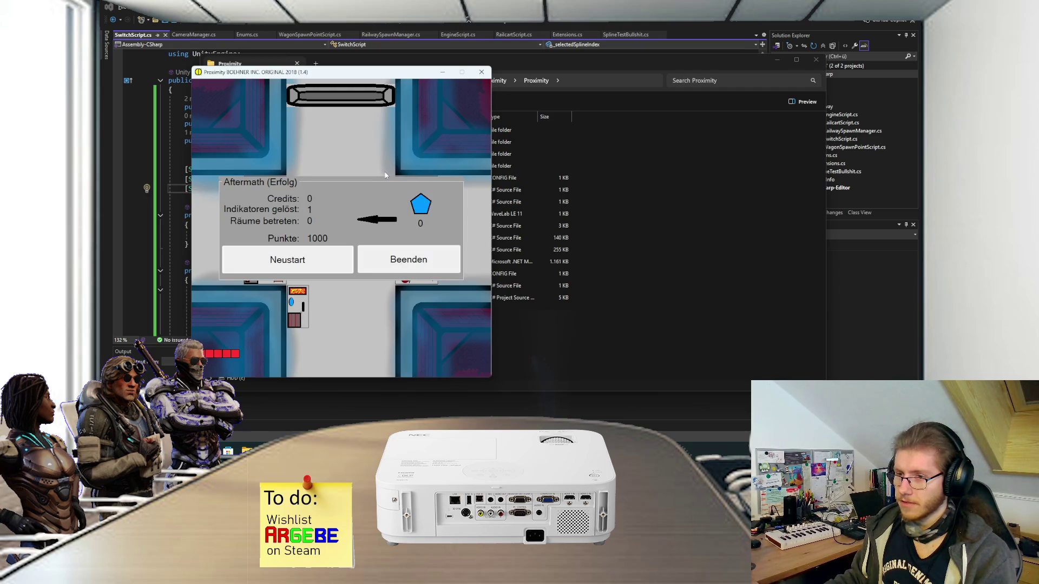
pyautogui.click(430, 260)
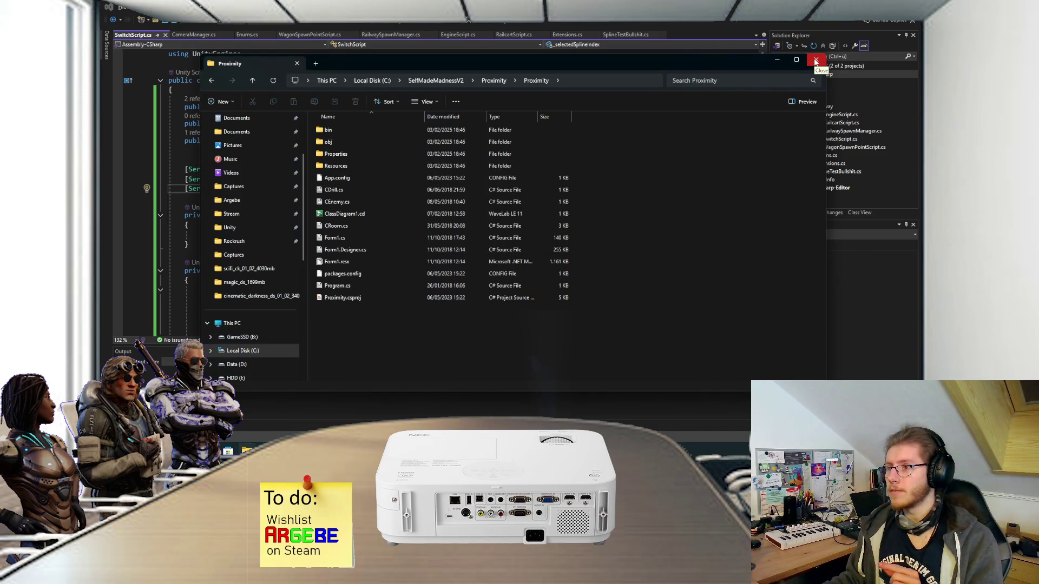
# Step: Minimize the Proximity folder to glance over SwitchScript.cs, then bring the folder back up
pyautogui.click(778, 60)
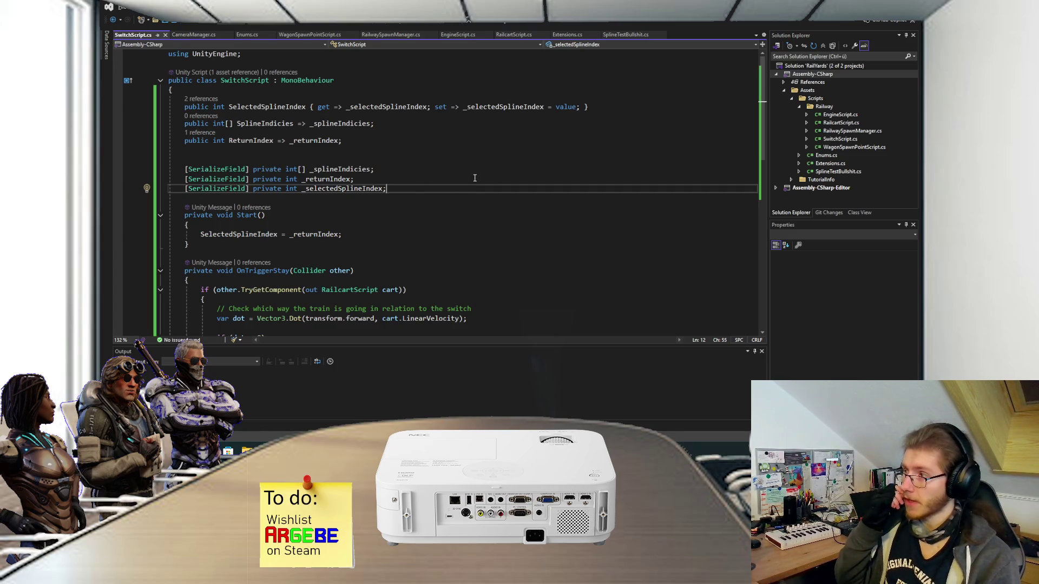
pyautogui.scroll(-1, 472, 205)
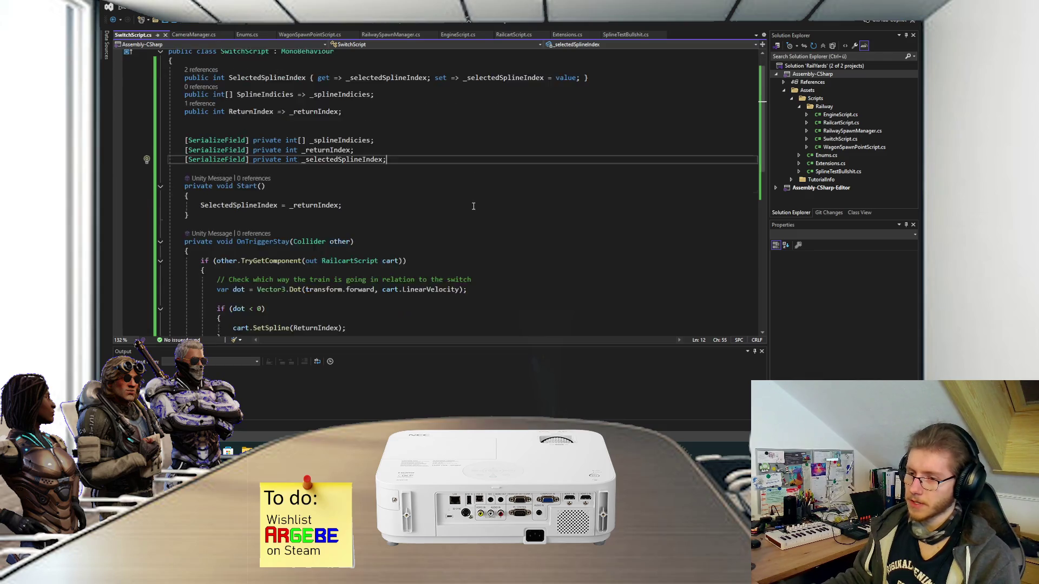
pyautogui.scroll(1, 457, 217)
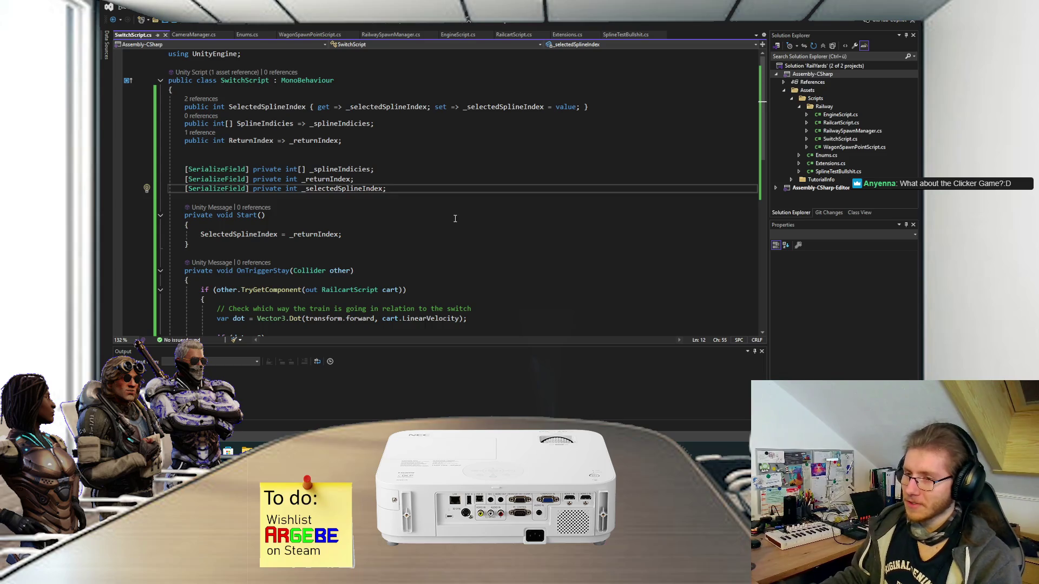
pyautogui.moveTo(247, 450)
pyautogui.click(329, 406)
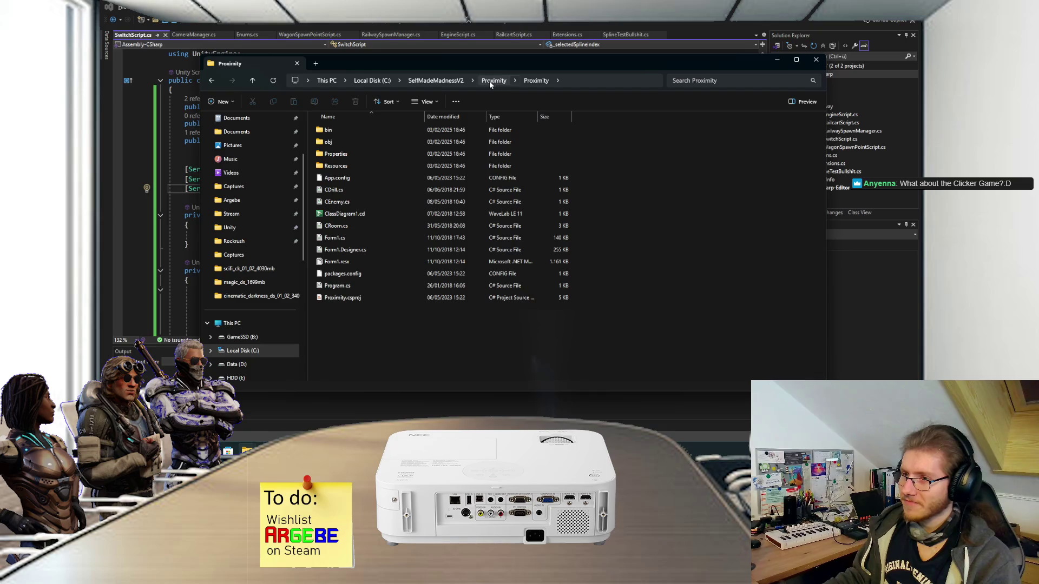
# Step: Go up to SelfMadeMadnessV2, look through its list, move the window left, then switch to SelfMadeExe
pyautogui.click(435, 80)
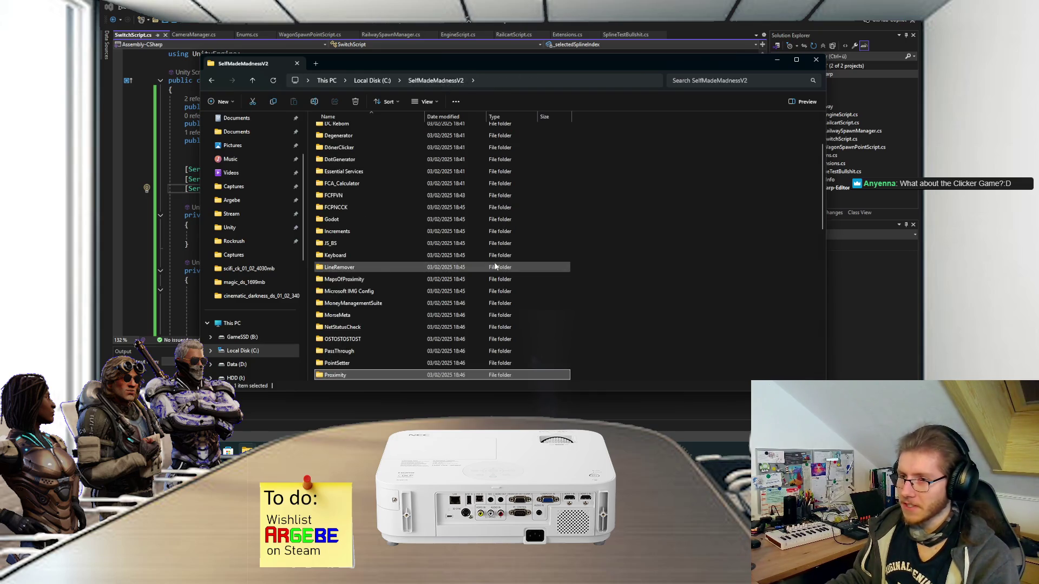
pyautogui.scroll(-3, 497, 264)
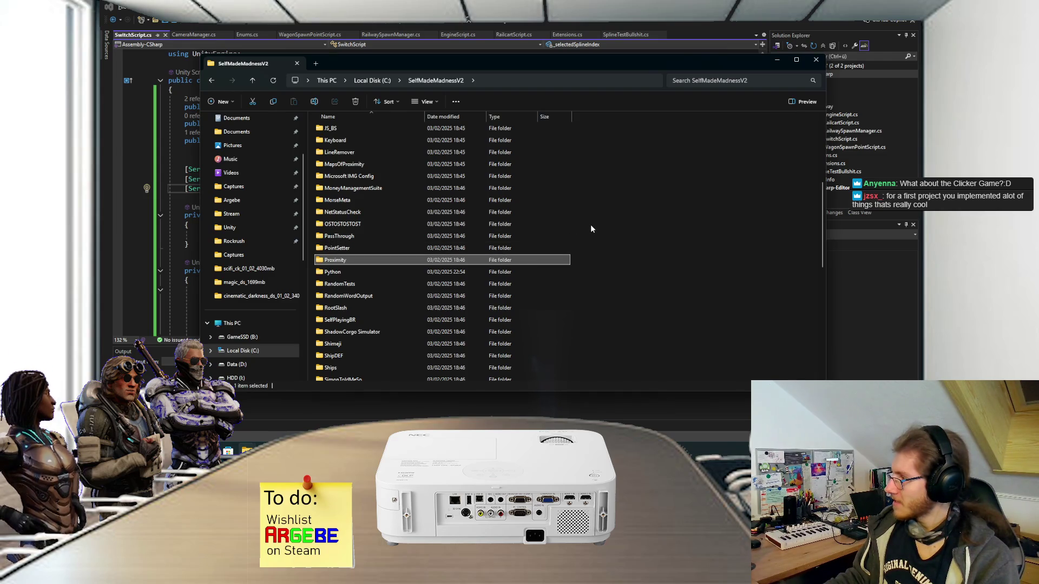
pyautogui.scroll(-1, 589, 225)
pyautogui.scroll(-8, 589, 227)
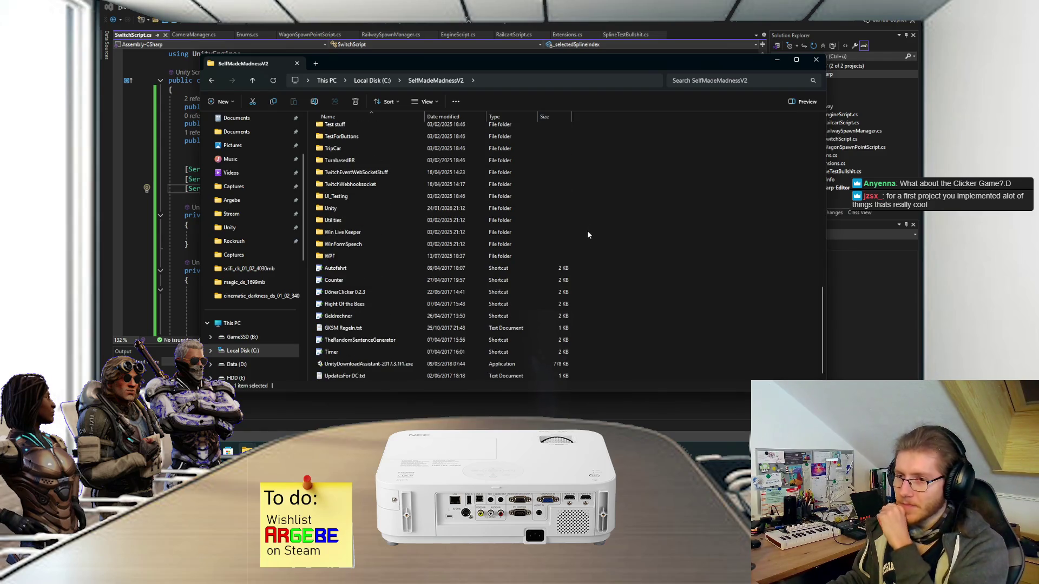
pyautogui.scroll(5, 586, 232)
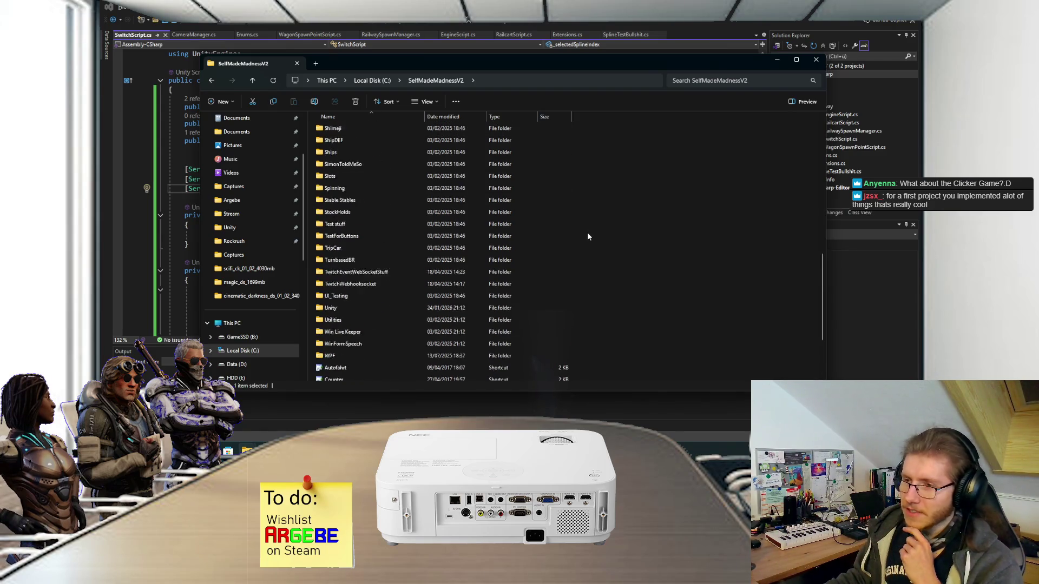
pyautogui.moveTo(501, 67); pyautogui.dragTo(100, 82)
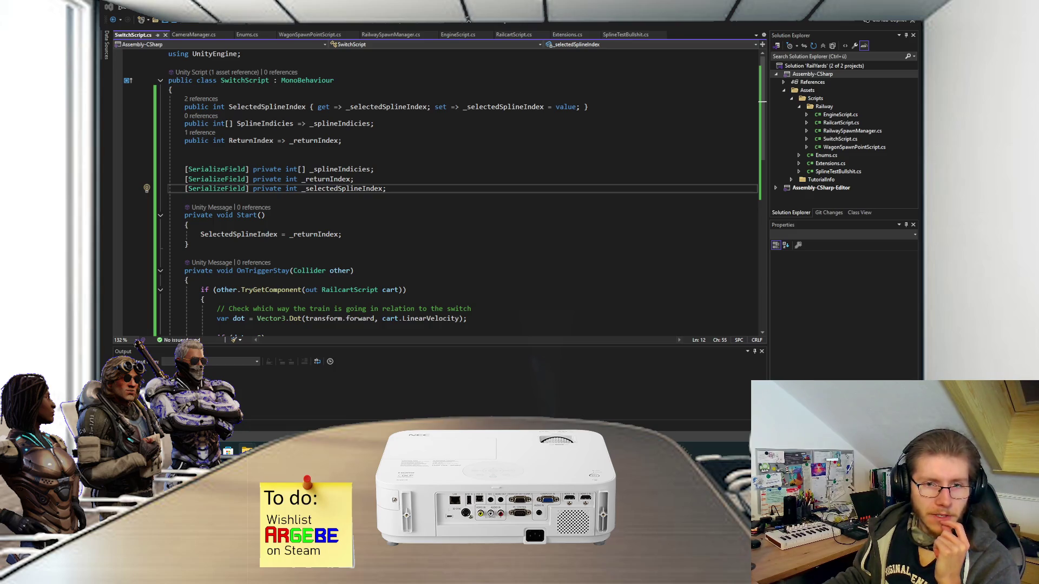
pyautogui.hotkey('alt', 'Tab')
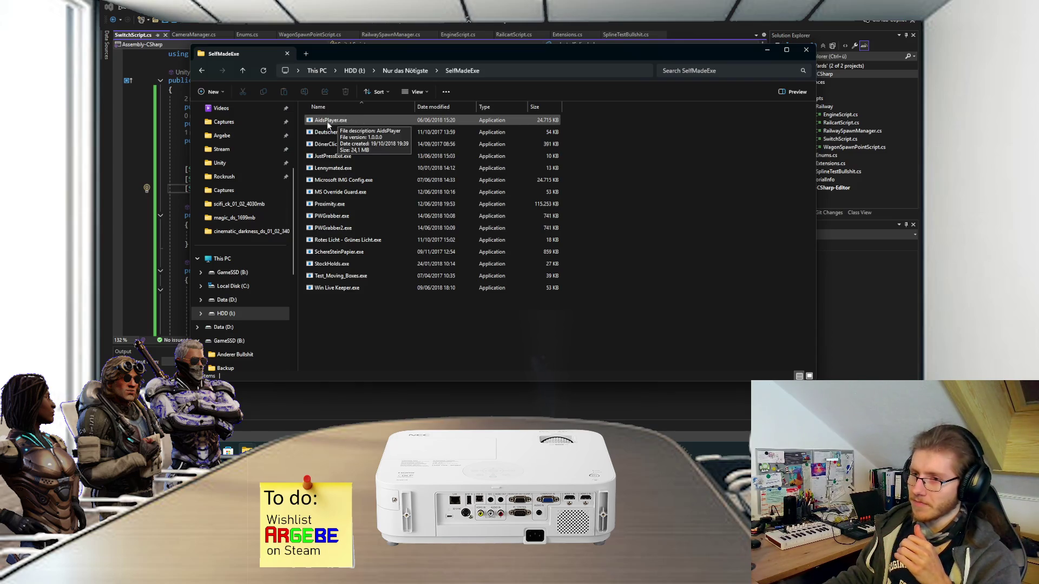
# Step: Launch DönerClicker, then assemble and sell a first Döner
pyautogui.click(343, 146)
pyautogui.doubleClick(343, 146)
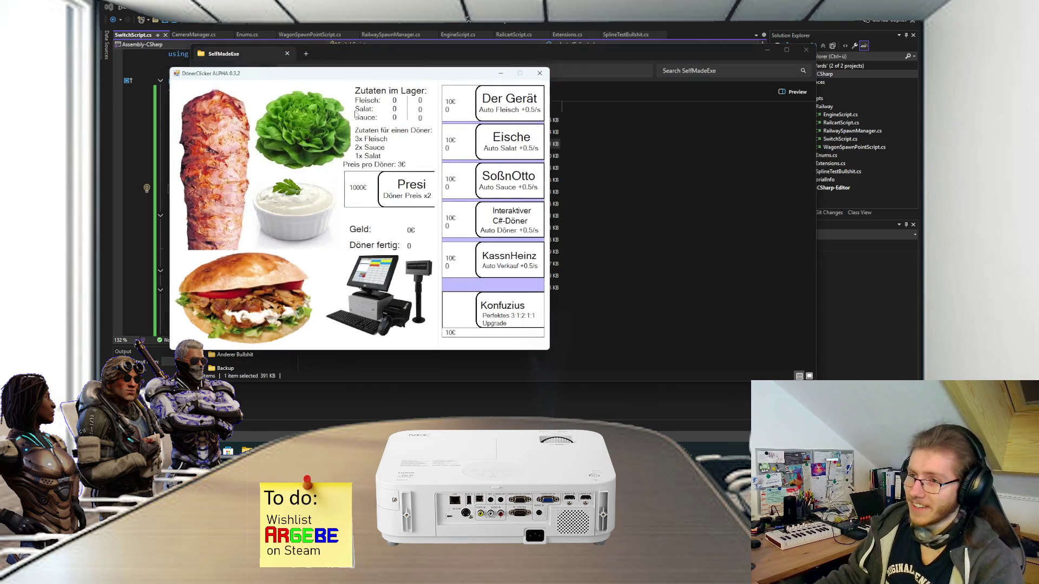
pyautogui.moveTo(359, 76); pyautogui.dragTo(363, 87)
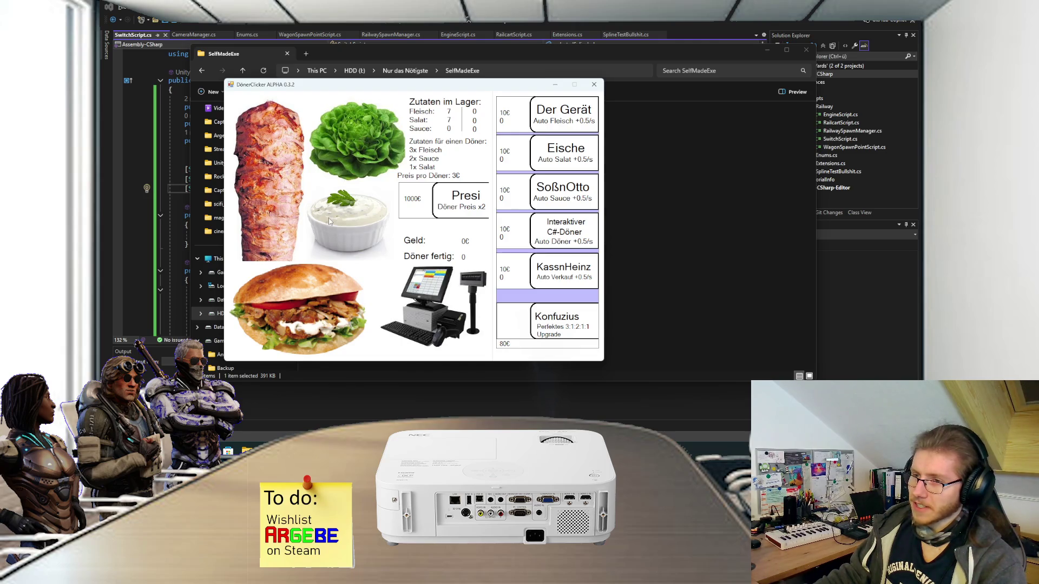
pyautogui.click(351, 224)
pyautogui.click(318, 316)
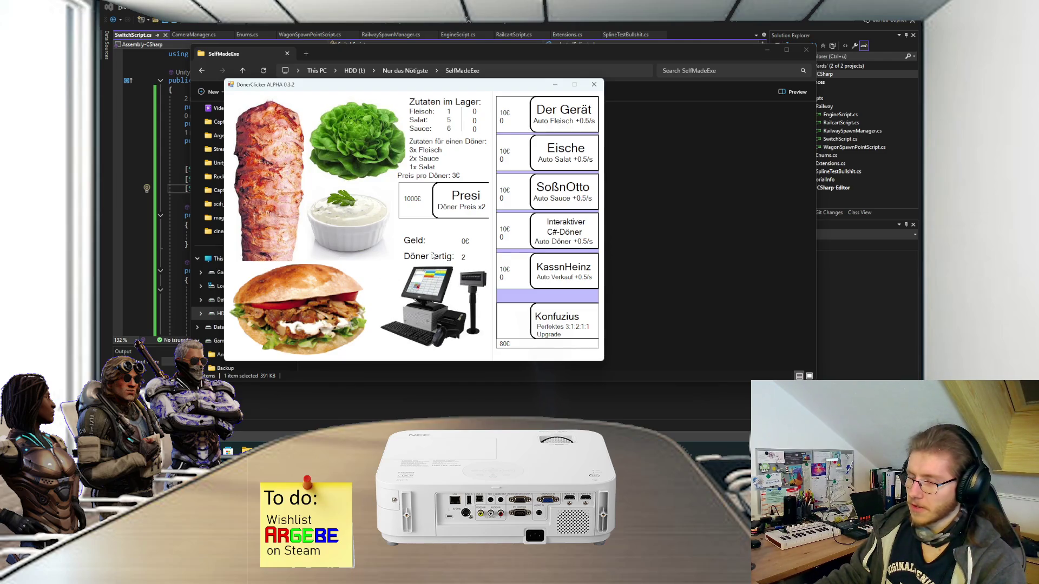
pyautogui.click(442, 303)
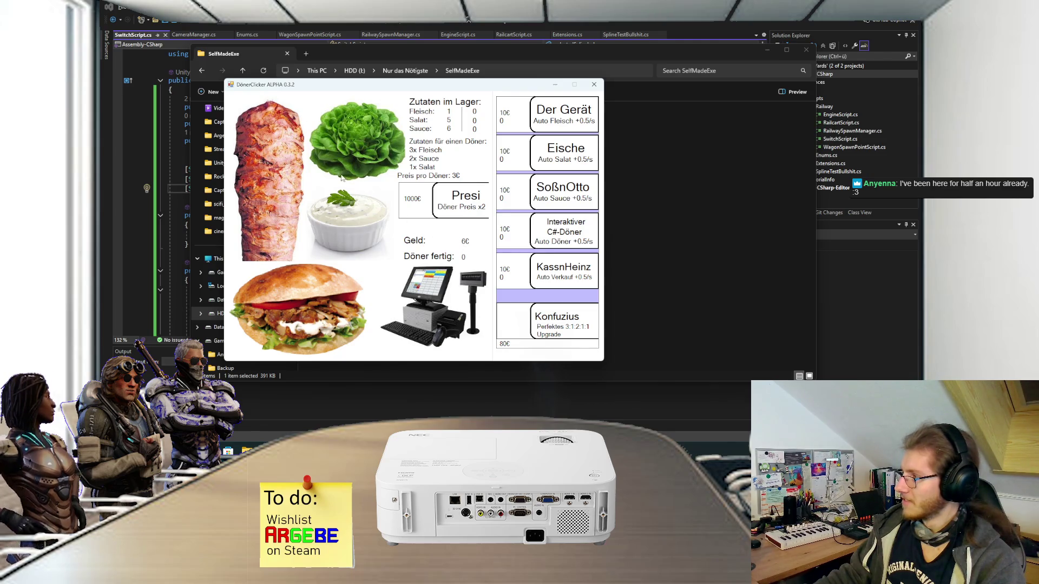
# Step: Stock up on Fleisch, Salat and Sauce
pyautogui.click(279, 175)
pyautogui.click(279, 174)
pyautogui.click(279, 175)
pyautogui.click(279, 175)
pyautogui.click(279, 174)
pyautogui.click(277, 170)
pyautogui.click(275, 165)
pyautogui.click(270, 158)
pyautogui.click(268, 152)
pyautogui.click(263, 152)
pyautogui.click(264, 190)
pyautogui.click(257, 156)
pyautogui.click(257, 155)
pyautogui.click(247, 188)
pyautogui.click(249, 168)
pyautogui.click(283, 155)
pyautogui.click(350, 138)
pyautogui.click(351, 138)
pyautogui.click(351, 138)
pyautogui.click(351, 138)
pyautogui.click(351, 138)
pyautogui.click(348, 212)
pyautogui.click(348, 213)
pyautogui.click(348, 213)
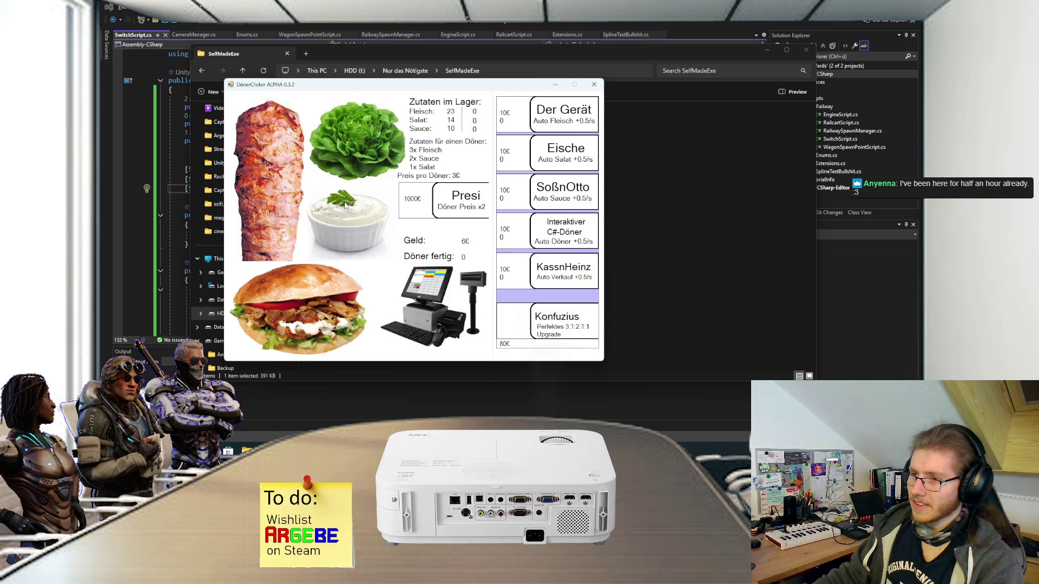
pyautogui.click(347, 212)
pyautogui.click(348, 212)
# Step: Assemble and sell the Döner, then buy the Der Gerät and Eische upgrades
pyautogui.click(335, 280)
pyautogui.click(335, 280)
pyautogui.click(330, 286)
pyautogui.click(322, 294)
pyautogui.click(322, 293)
pyautogui.click(462, 301)
pyautogui.click(462, 301)
pyautogui.click(429, 302)
pyautogui.click(429, 301)
pyautogui.click(523, 125)
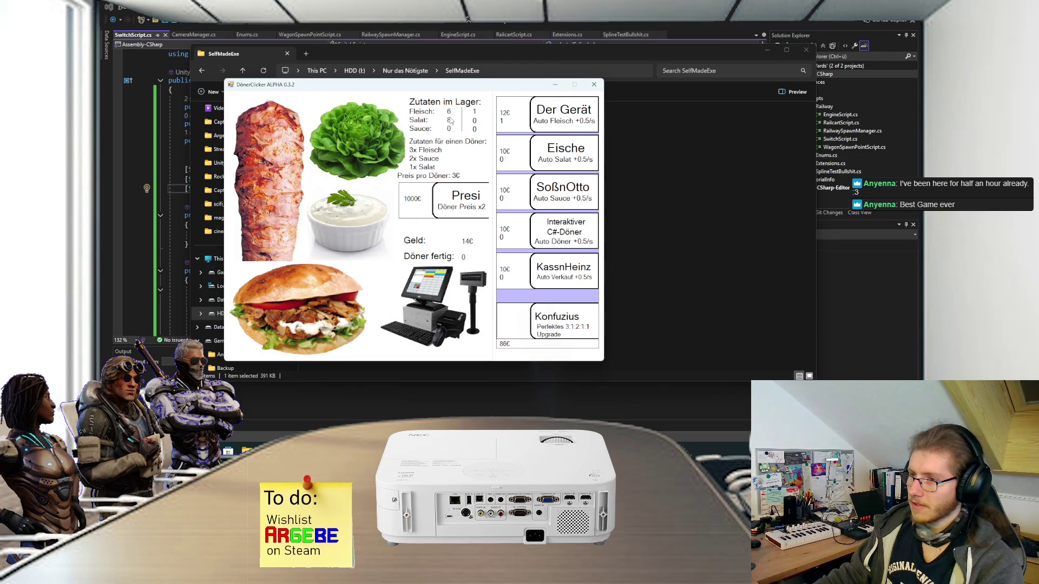
pyautogui.click(521, 167)
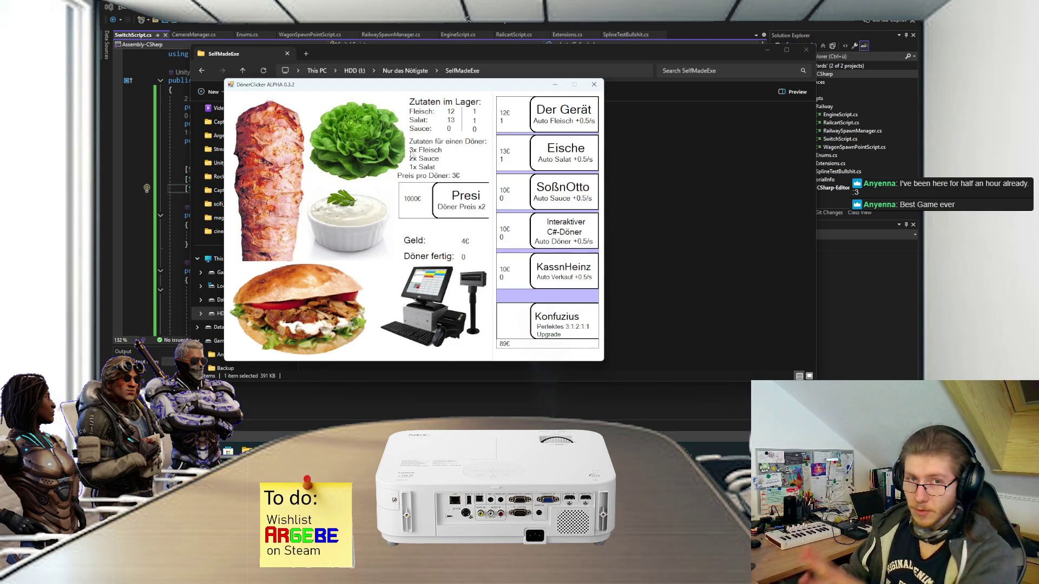
# Step: Restock the Fleisch, Salat and Sauce supplies
pyautogui.click(296, 177)
pyautogui.click(296, 177)
pyautogui.click(297, 176)
pyautogui.click(297, 177)
pyautogui.click(292, 180)
pyautogui.click(291, 182)
pyautogui.click(295, 186)
pyautogui.click(296, 190)
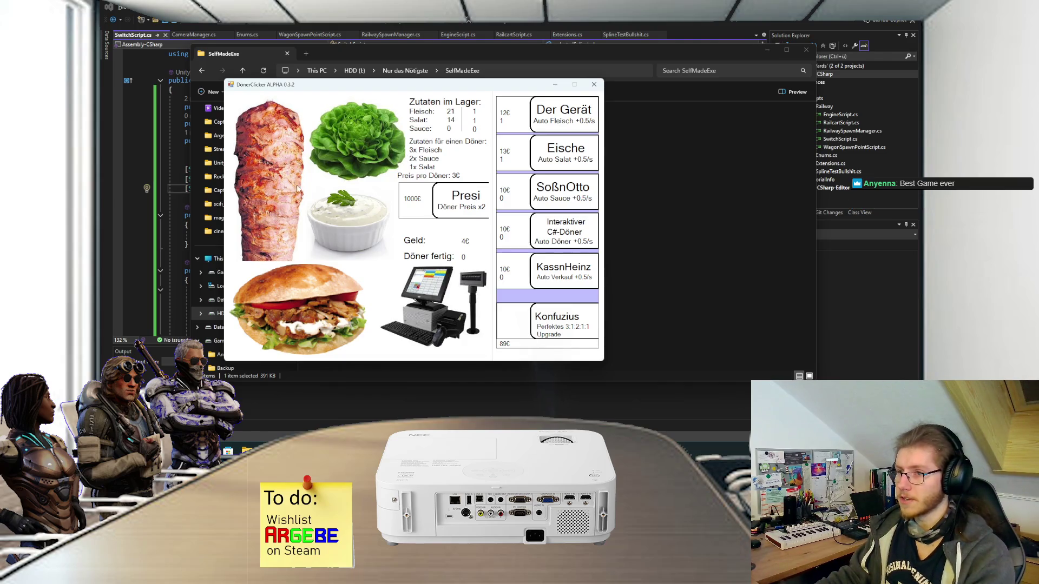
pyautogui.click(298, 189)
pyautogui.click(356, 143)
pyautogui.click(355, 143)
pyautogui.click(355, 142)
pyautogui.click(356, 143)
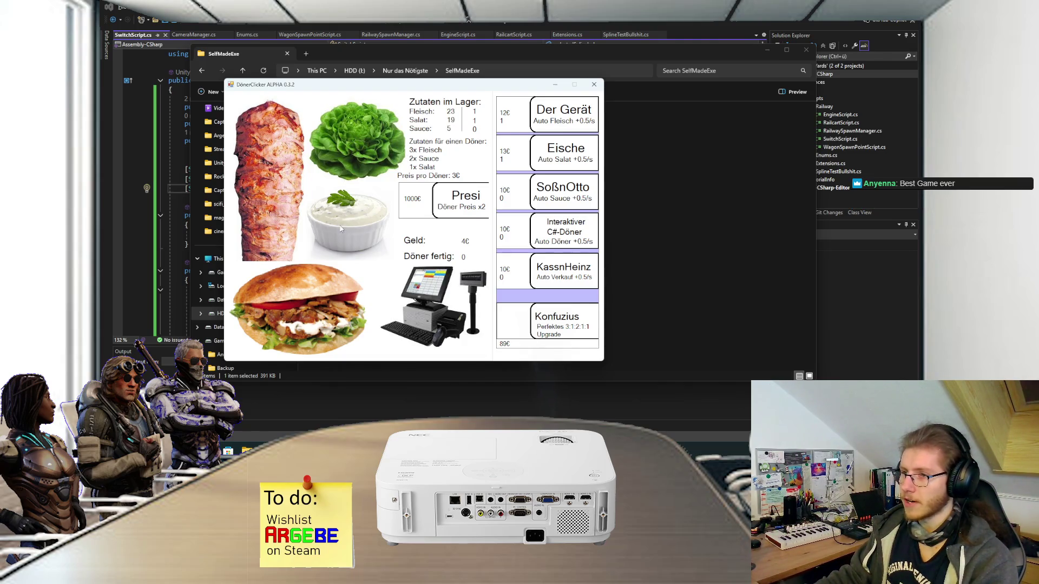
pyautogui.click(340, 217)
pyautogui.click(340, 217)
pyautogui.click(341, 218)
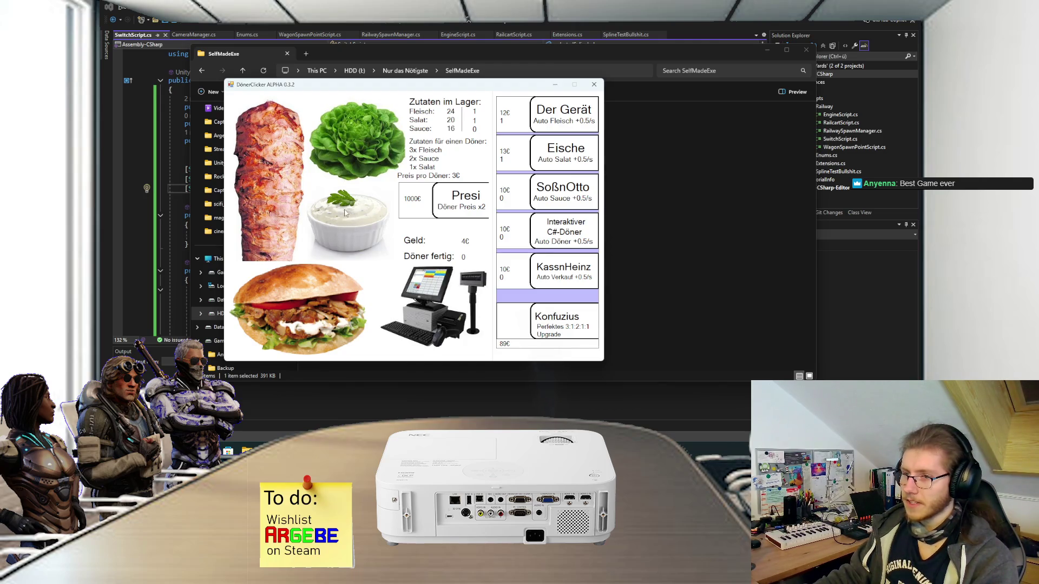
pyautogui.click(351, 228)
pyautogui.click(351, 231)
pyautogui.click(352, 233)
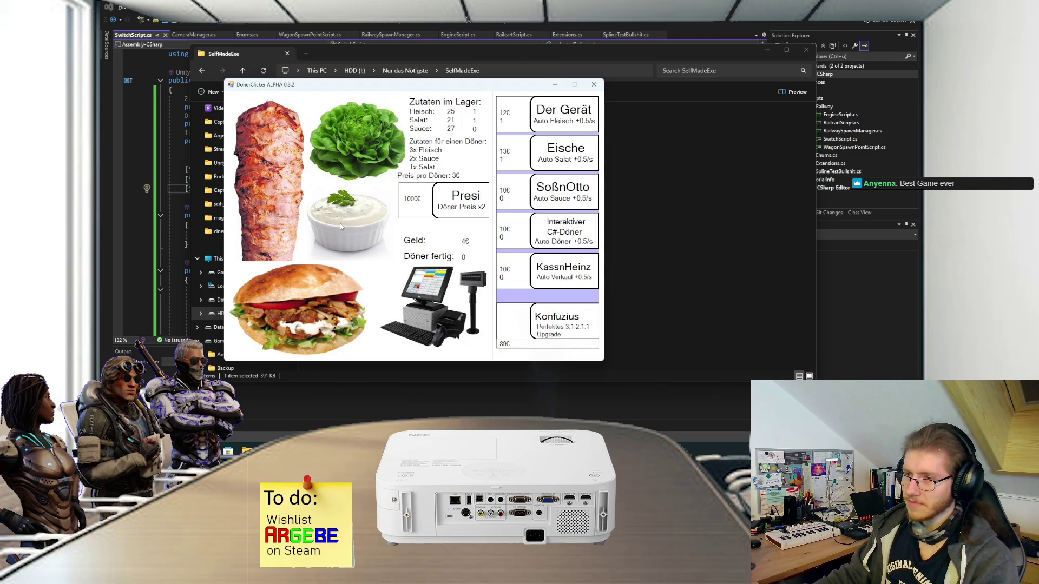
# Step: Assemble another batch of Döner and sell them for money
pyautogui.click(297, 293)
pyautogui.click(297, 292)
pyautogui.click(296, 291)
pyautogui.click(292, 289)
pyautogui.click(290, 287)
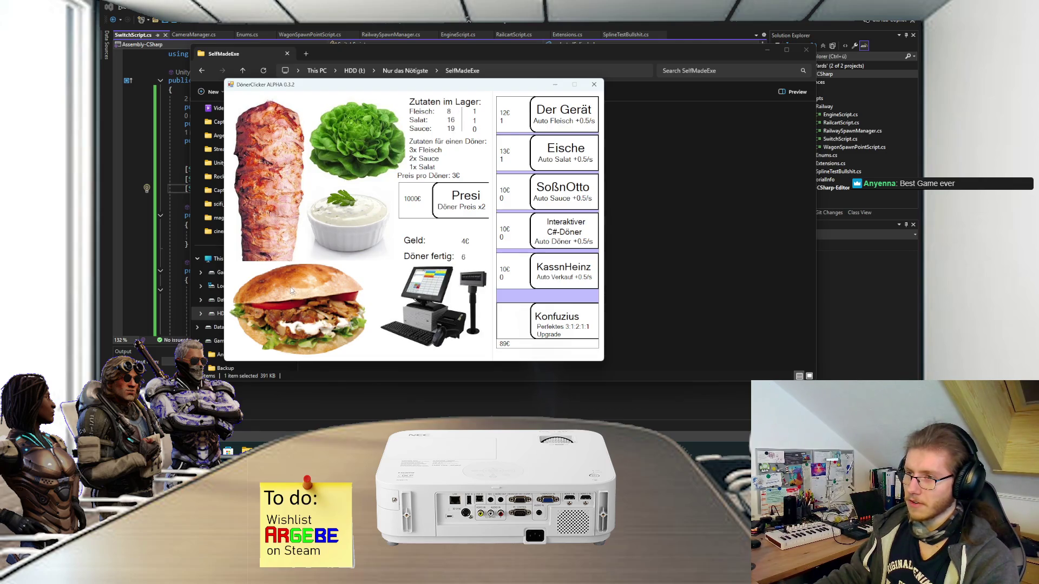
pyautogui.click(297, 295)
pyautogui.click(305, 304)
pyautogui.click(426, 311)
pyautogui.click(424, 309)
pyautogui.click(422, 305)
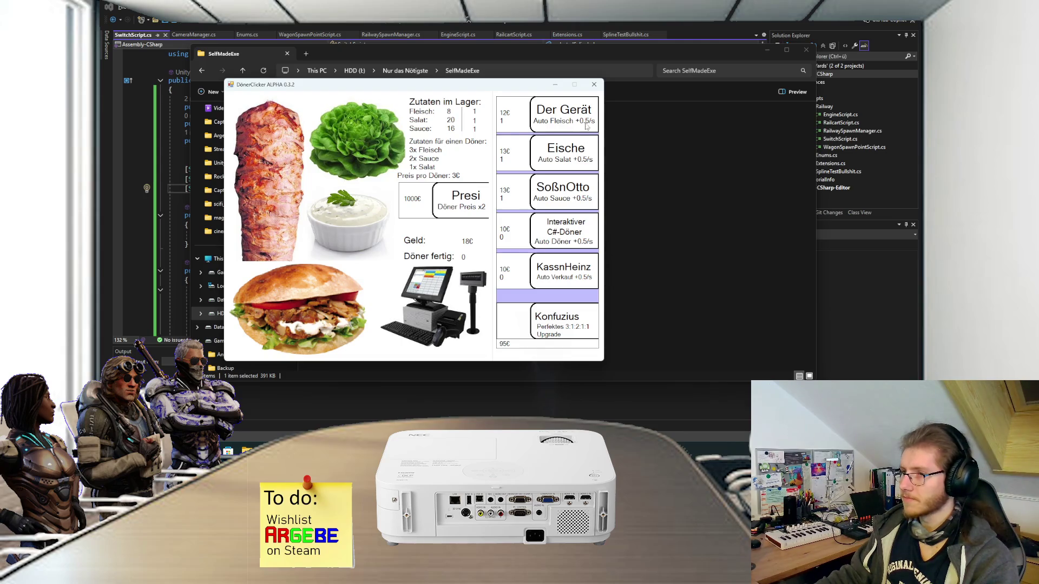
# Step: Close DönerClicker and launch Deutscher Straßen Simulator.exe, moving its window to the right
pyautogui.click(594, 84)
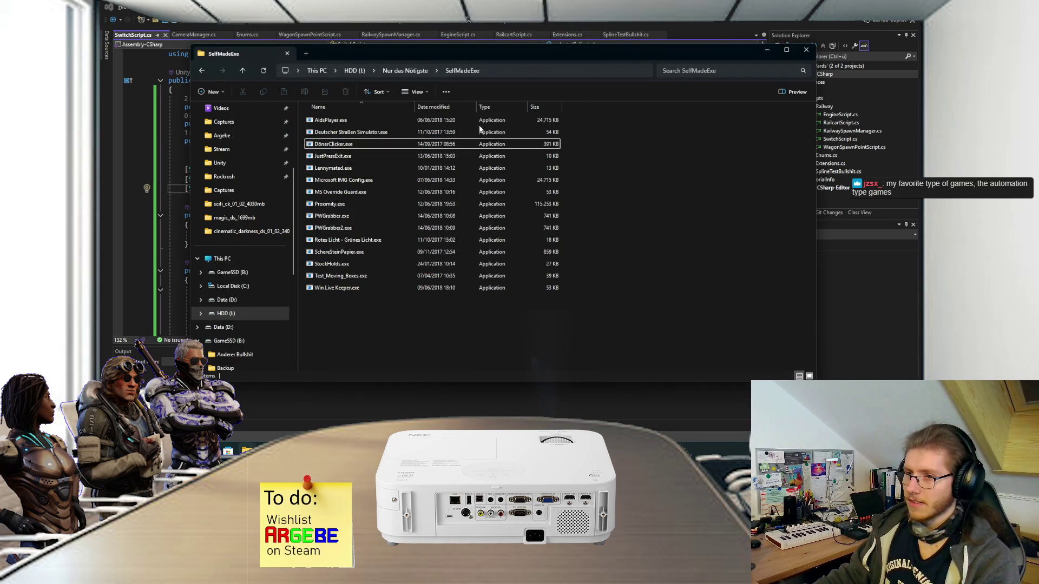
pyautogui.click(382, 134)
pyautogui.doubleClick(383, 133)
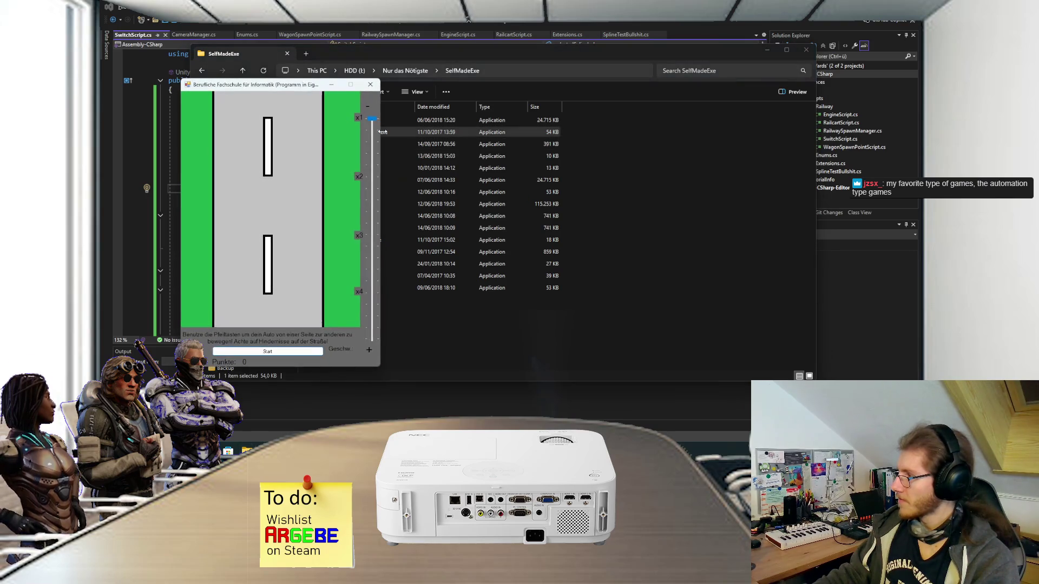
pyautogui.moveTo(279, 87); pyautogui.dragTo(435, 84)
pyautogui.hotkey('alt', 'Tab')
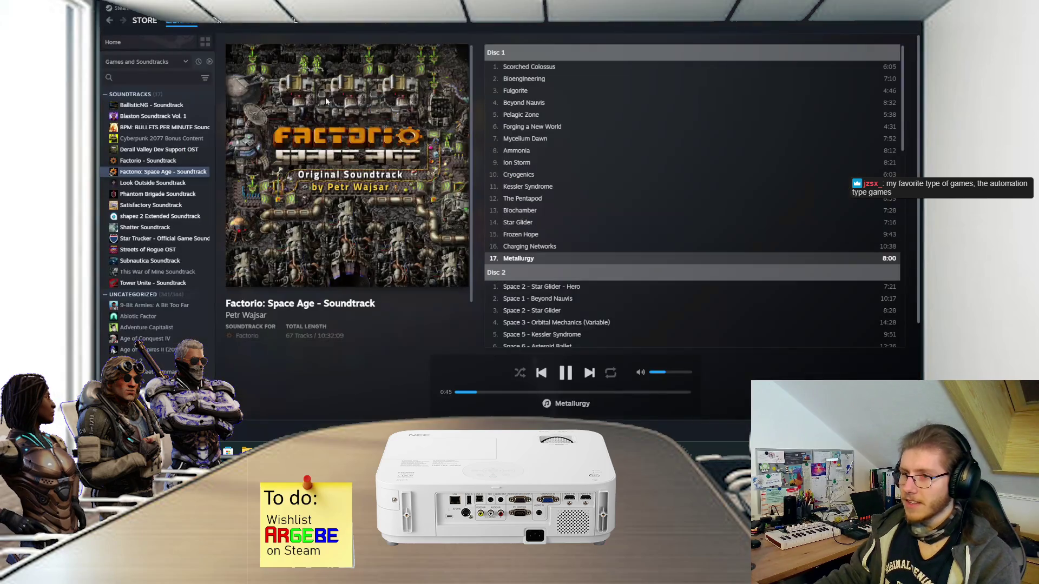
pyautogui.click(181, 20)
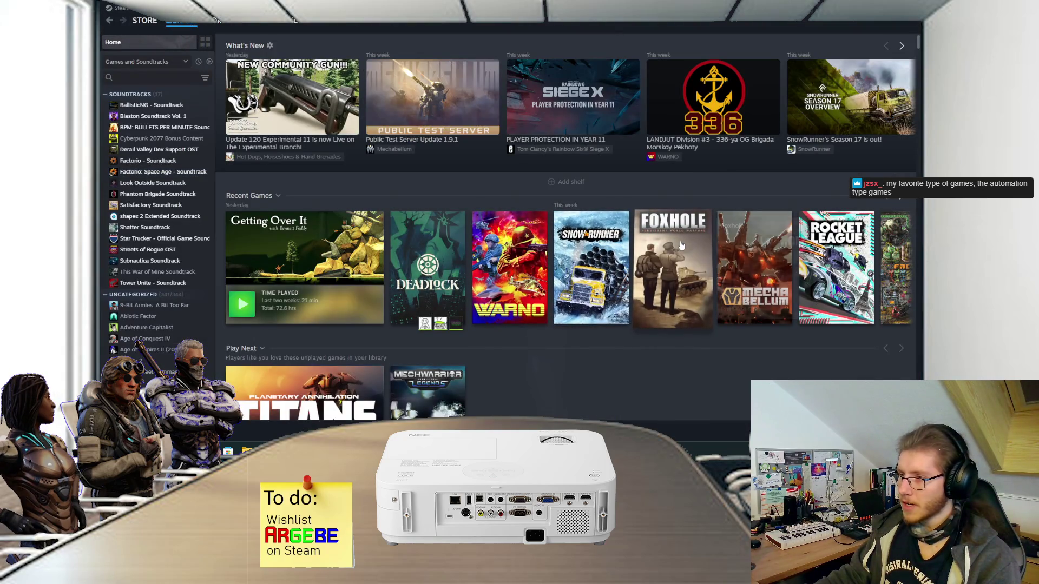
pyautogui.click(892, 249)
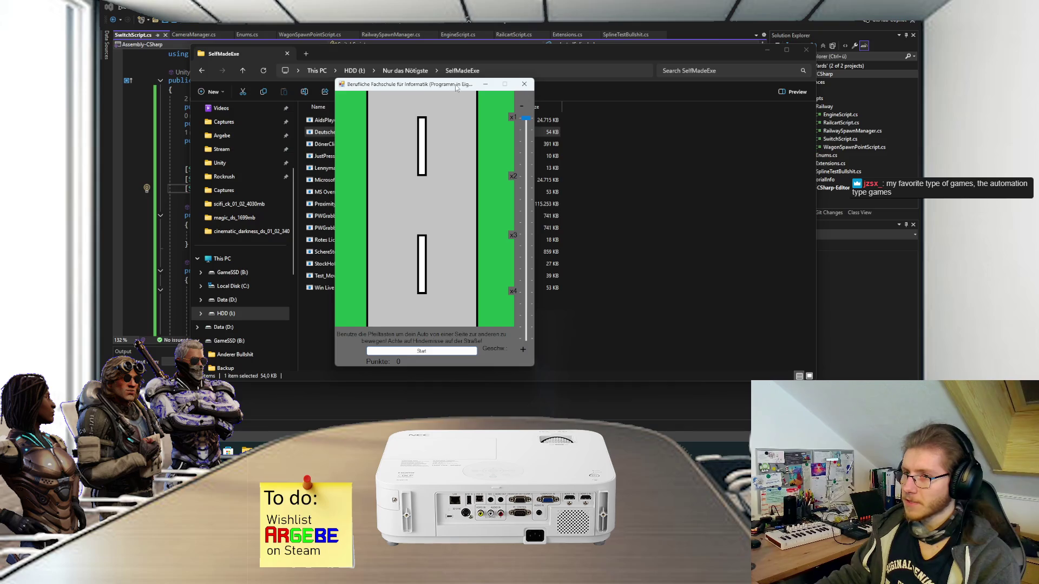
# Step: Start a round of the car game and steer left and right around barriers
pyautogui.moveTo(448, 86); pyautogui.dragTo(454, 85)
pyautogui.click(435, 349)
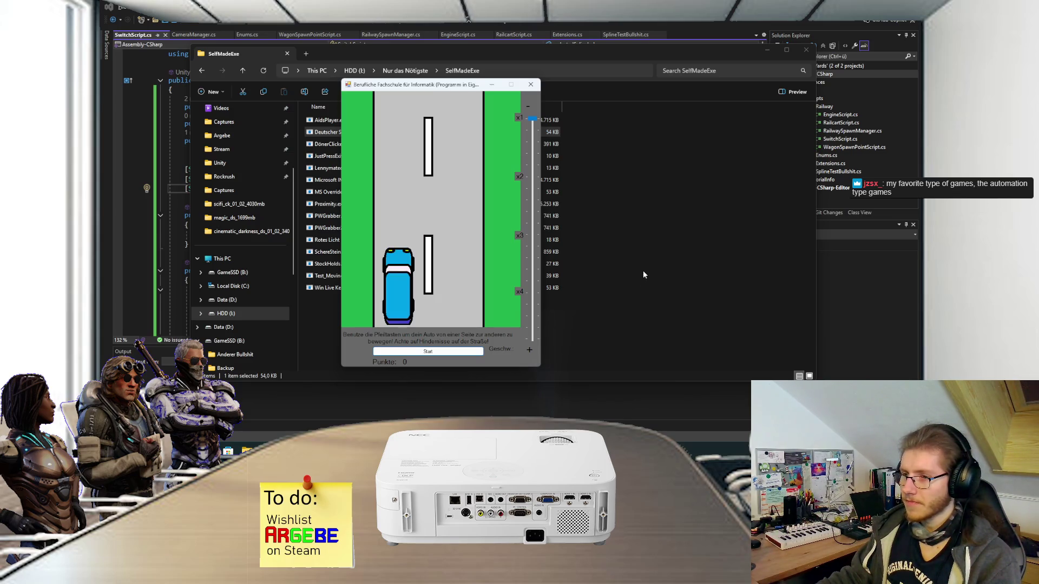
pyautogui.press('Right')
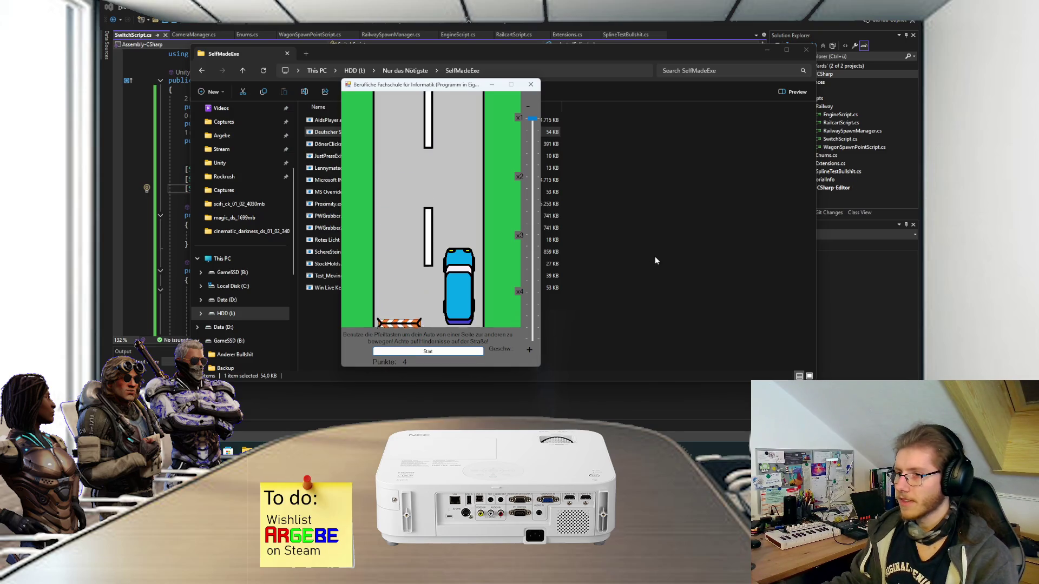
pyautogui.press('Left')
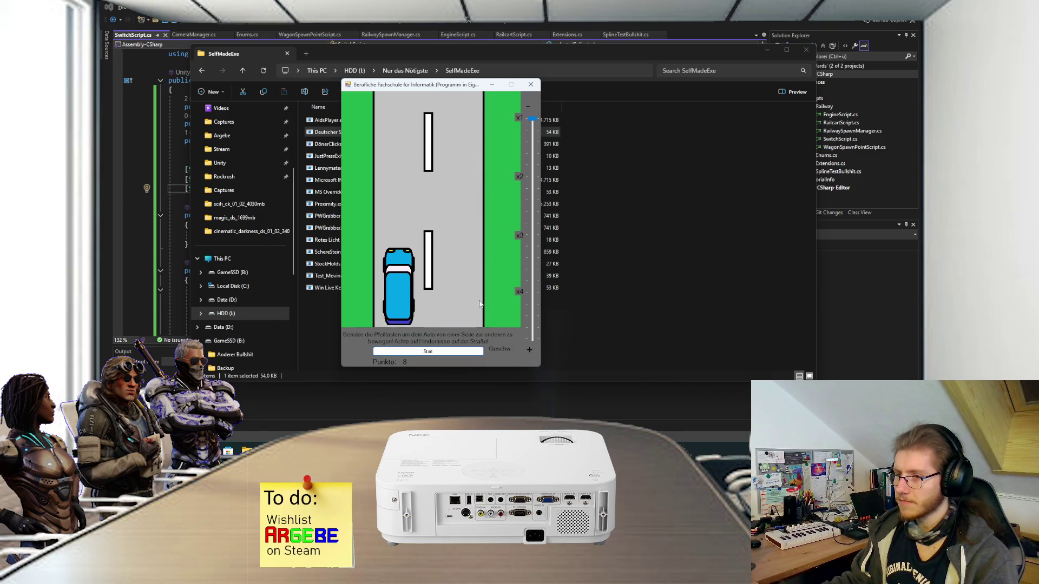
pyautogui.press('Right')
pyautogui.press('Left')
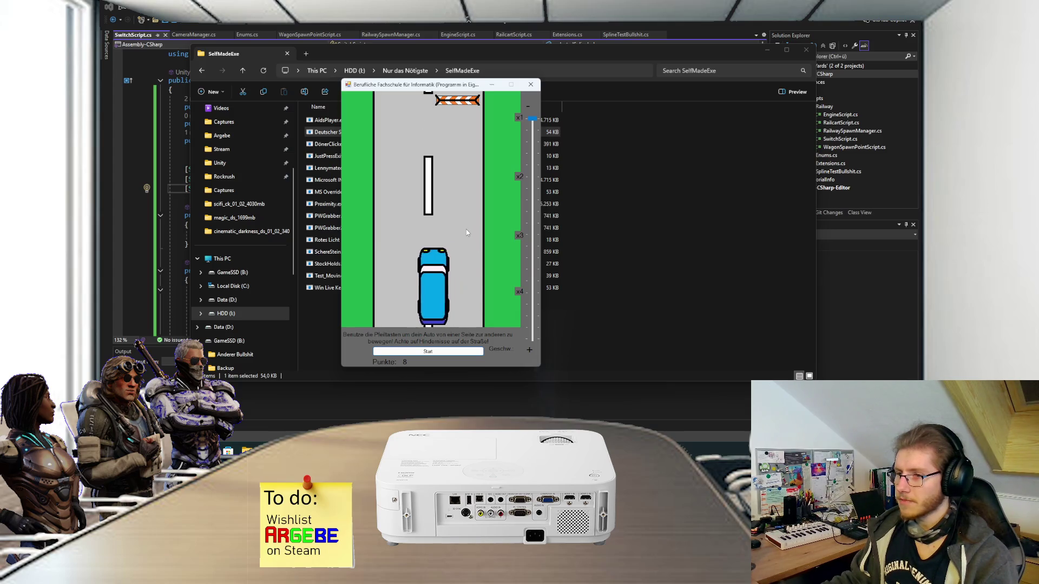
pyautogui.press('Right')
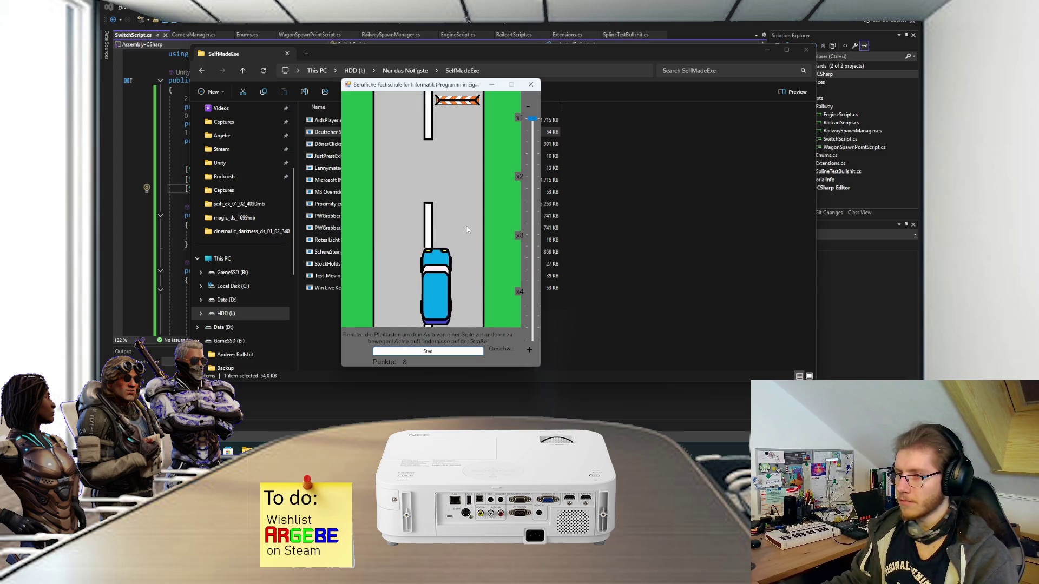
pyautogui.press('Left')
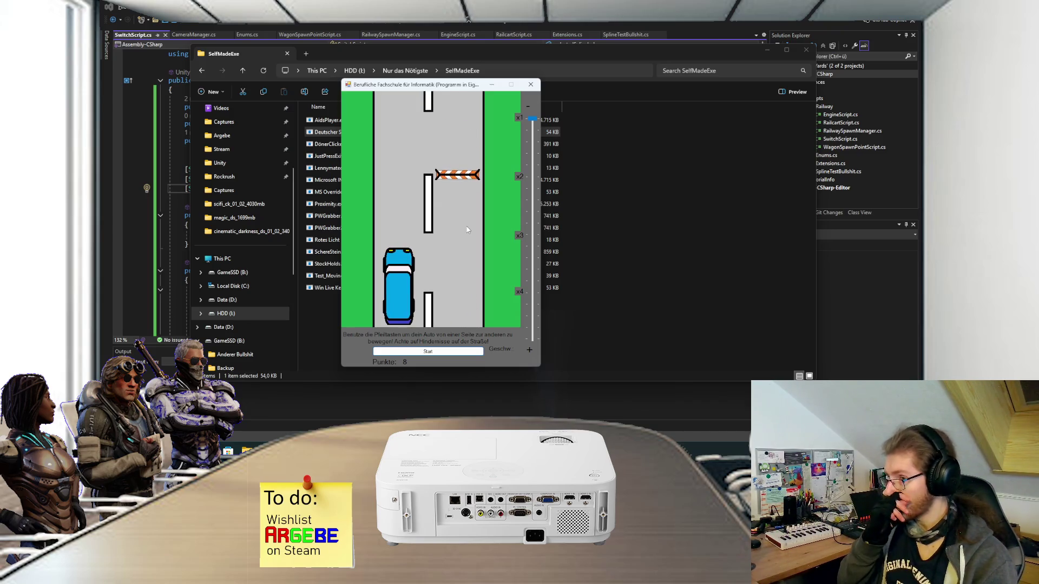
# Step: Raise the speed toward x4, dismiss the game-over box, play another round, then close the game
pyautogui.moveTo(532, 118); pyautogui.dragTo(532, 327)
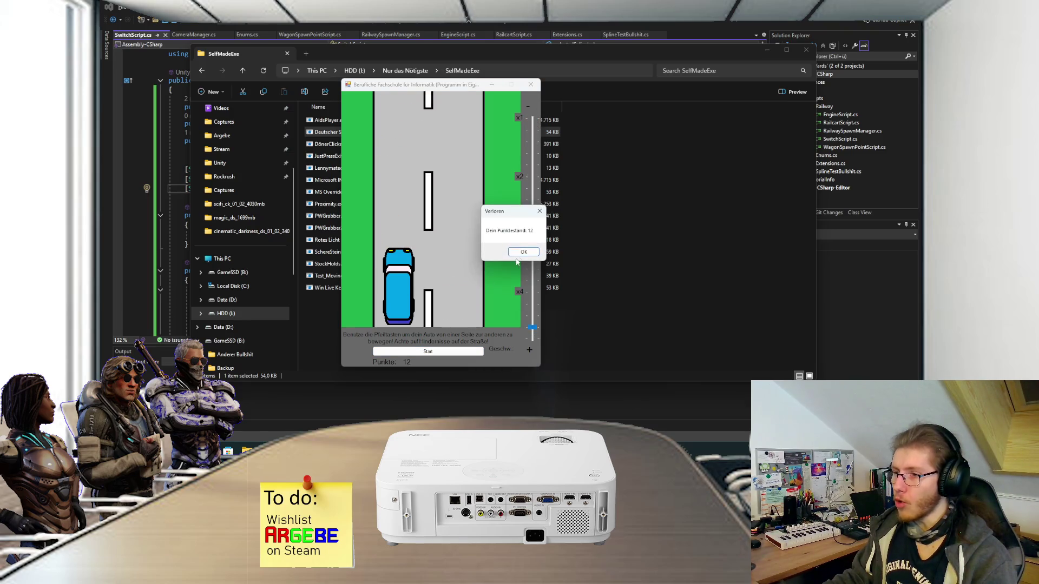
pyautogui.click(519, 255)
pyautogui.press('Return')
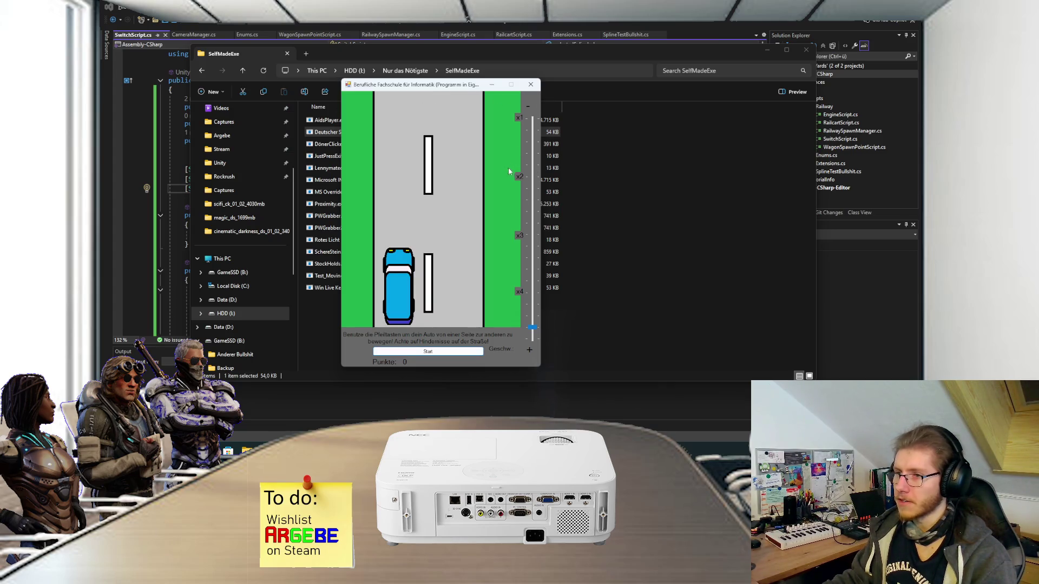
pyautogui.press('Right')
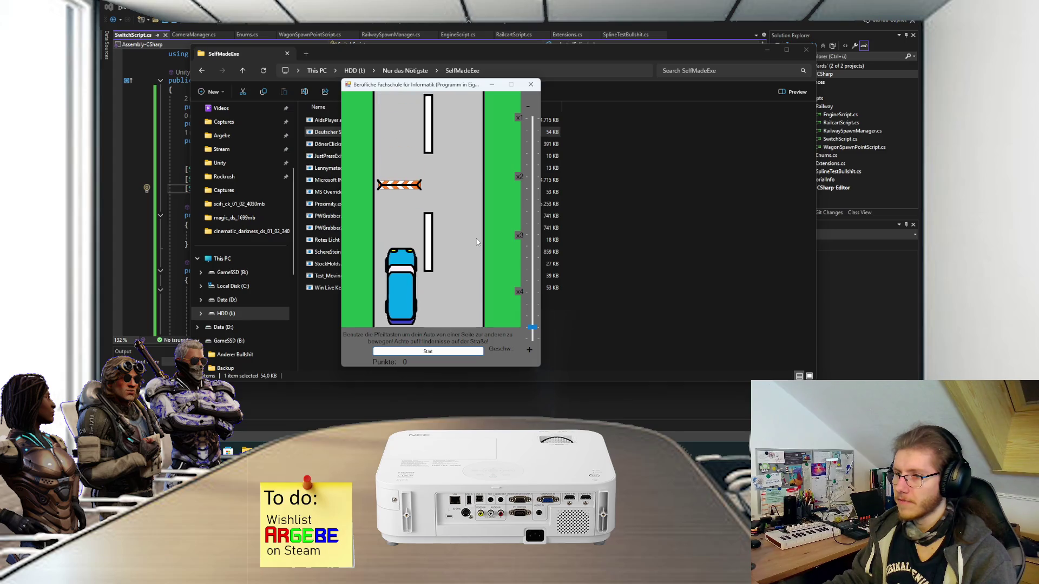
pyautogui.press('Right')
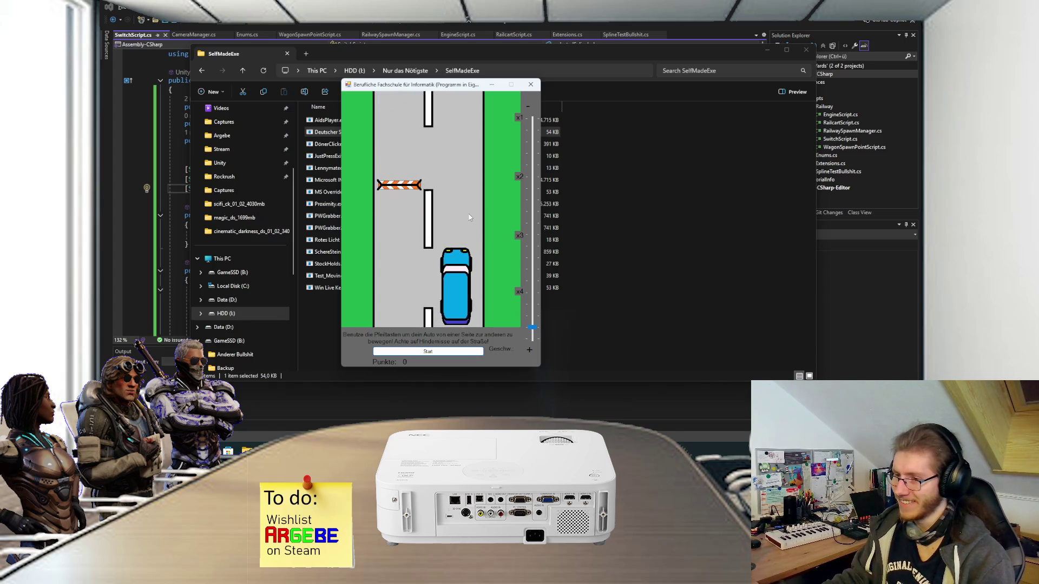
pyautogui.press('Left')
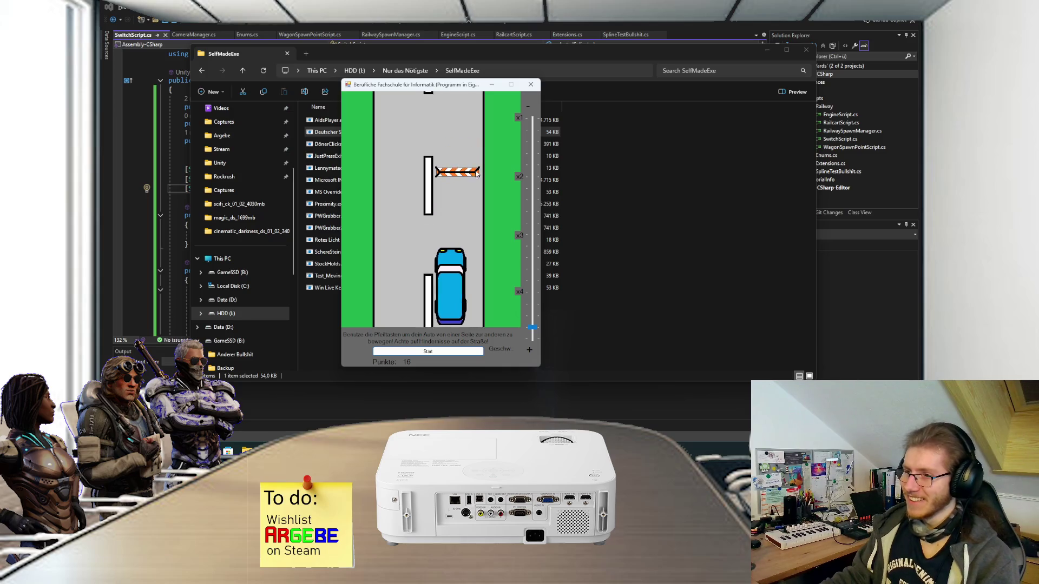
pyautogui.click(531, 84)
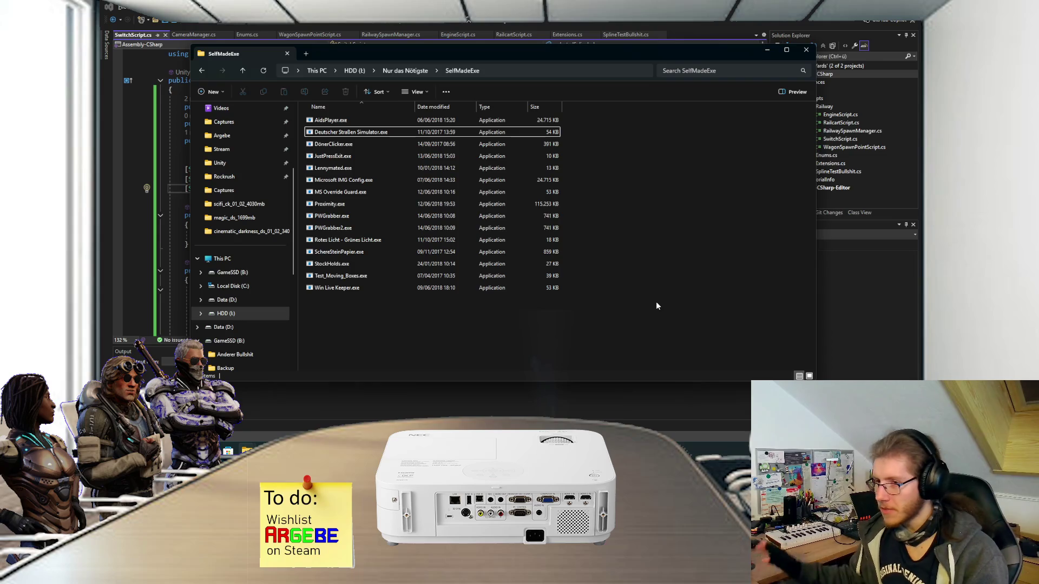
# Step: Launch StockHolds.exe and track Geseser OHG. to show its 483€ price chart
pyautogui.doubleClick(351, 264)
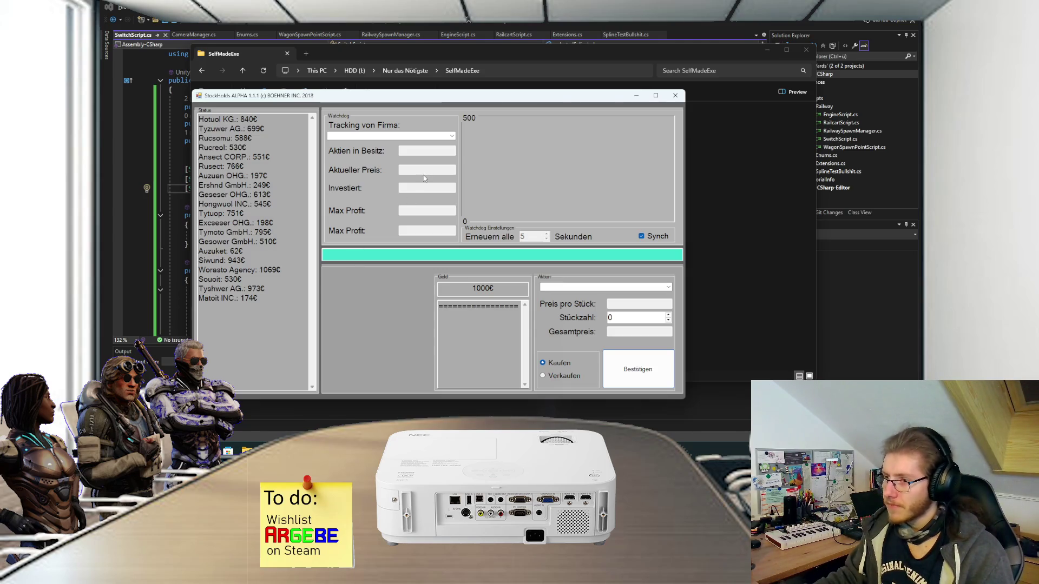
pyautogui.click(389, 136)
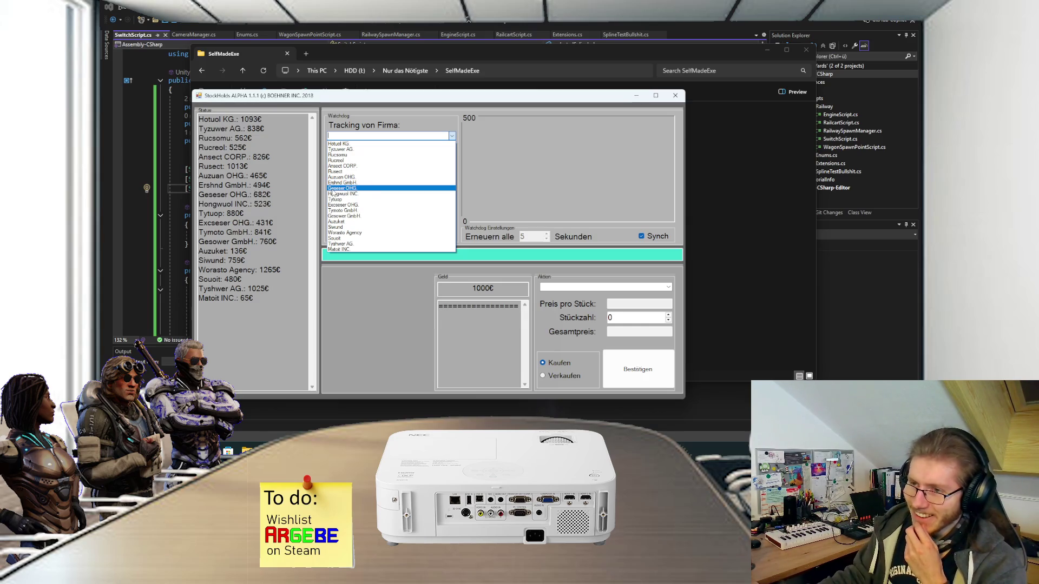
pyautogui.click(356, 189)
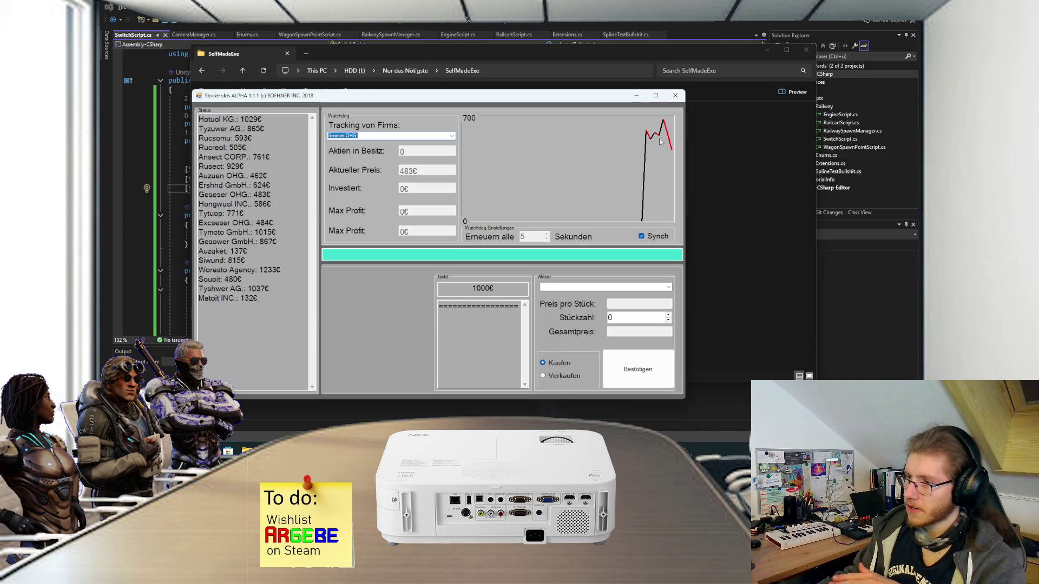
# Step: Choose Geseser OHG. as the company to trade and raise the share quantity
pyautogui.click(668, 292)
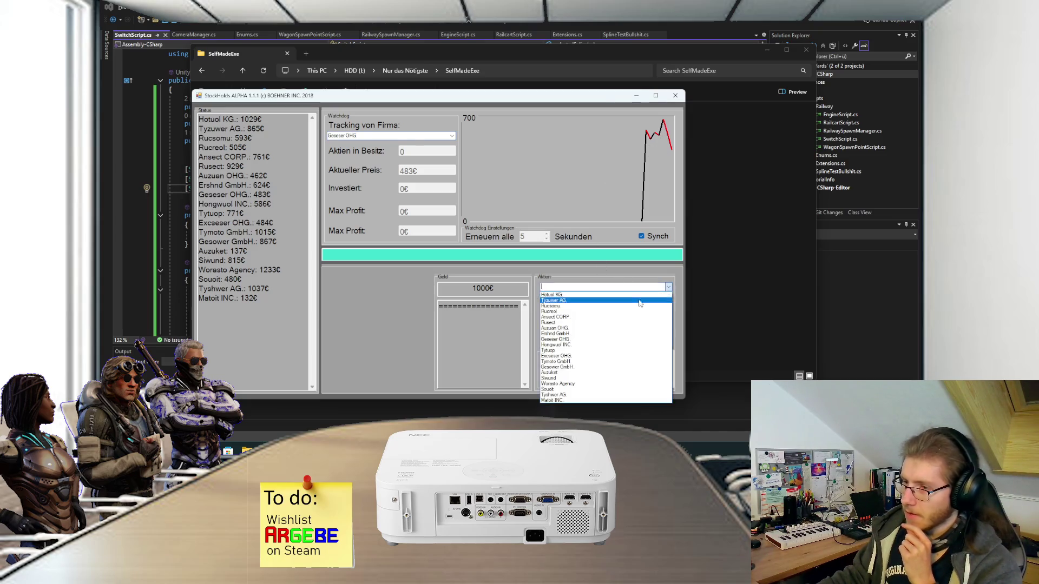
pyautogui.click(595, 338)
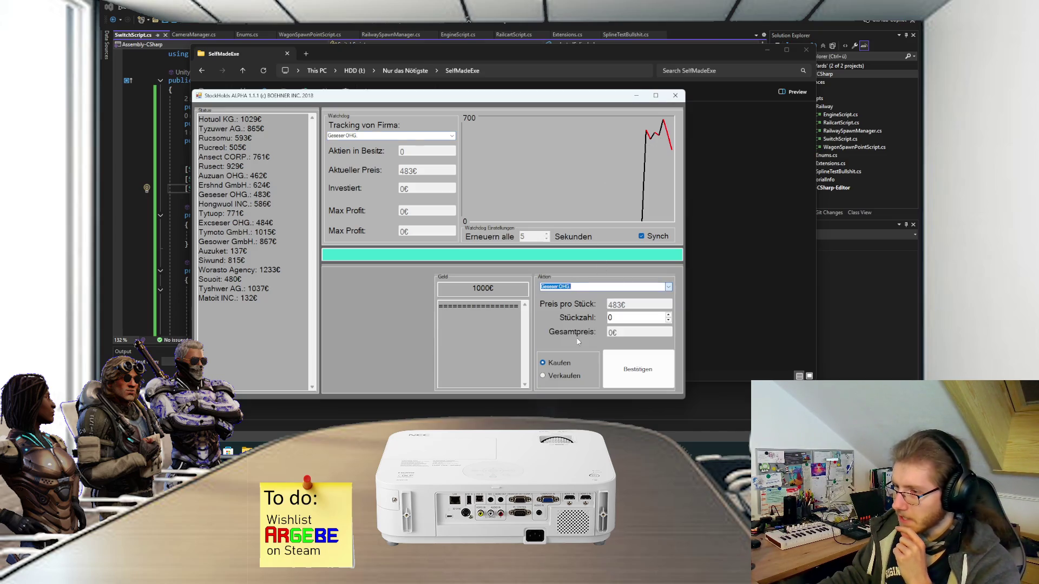
pyautogui.click(668, 315)
pyautogui.click(668, 316)
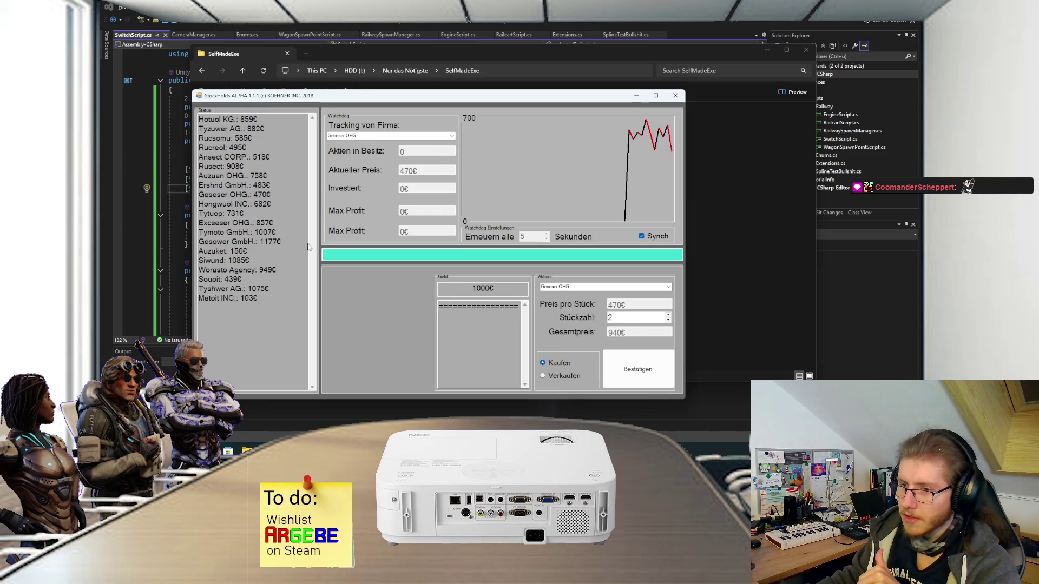
# Step: Track and trade Matoit INC., buying 9 shares for 945€, then switch to Verkaufen
pyautogui.click(452, 137)
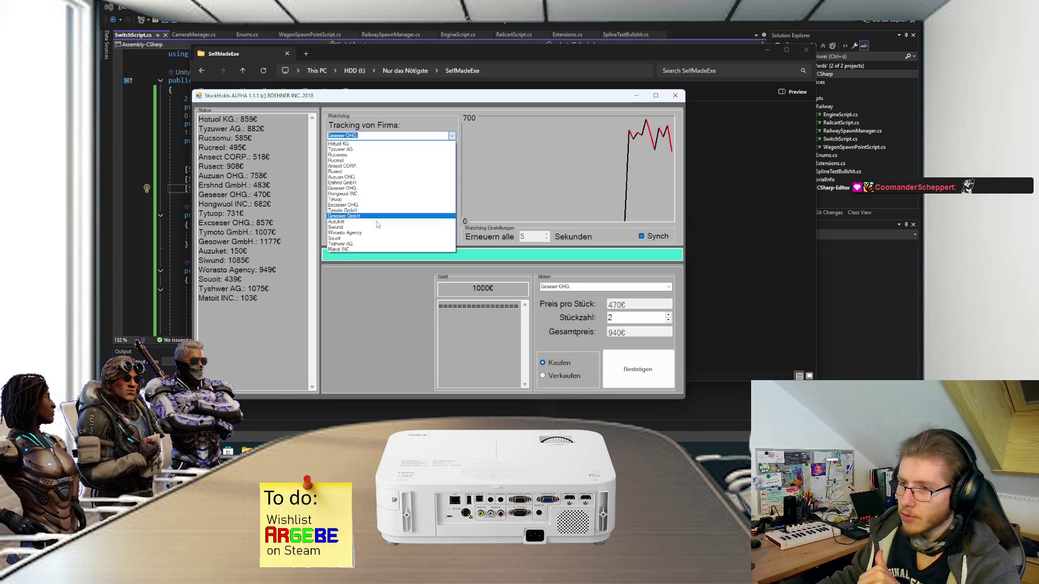
pyautogui.click(379, 249)
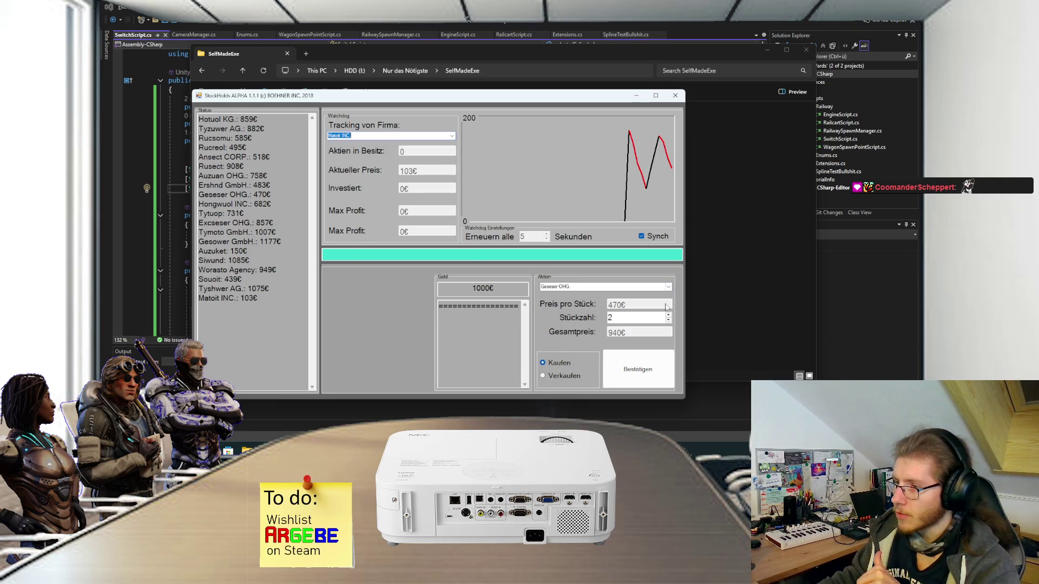
pyautogui.click(668, 287)
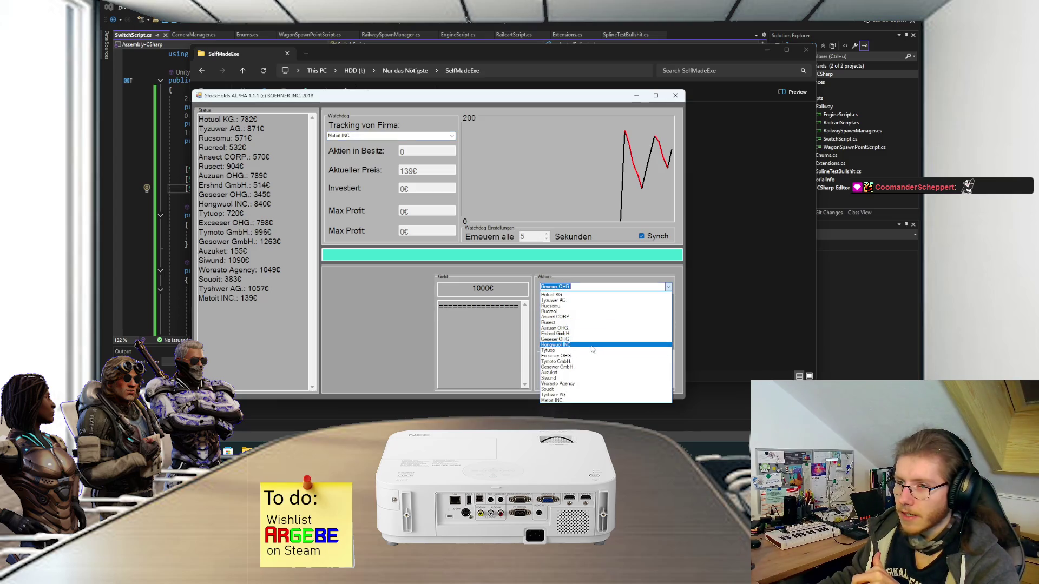
pyautogui.click(570, 401)
pyautogui.click(668, 315)
pyautogui.click(668, 314)
pyautogui.click(638, 369)
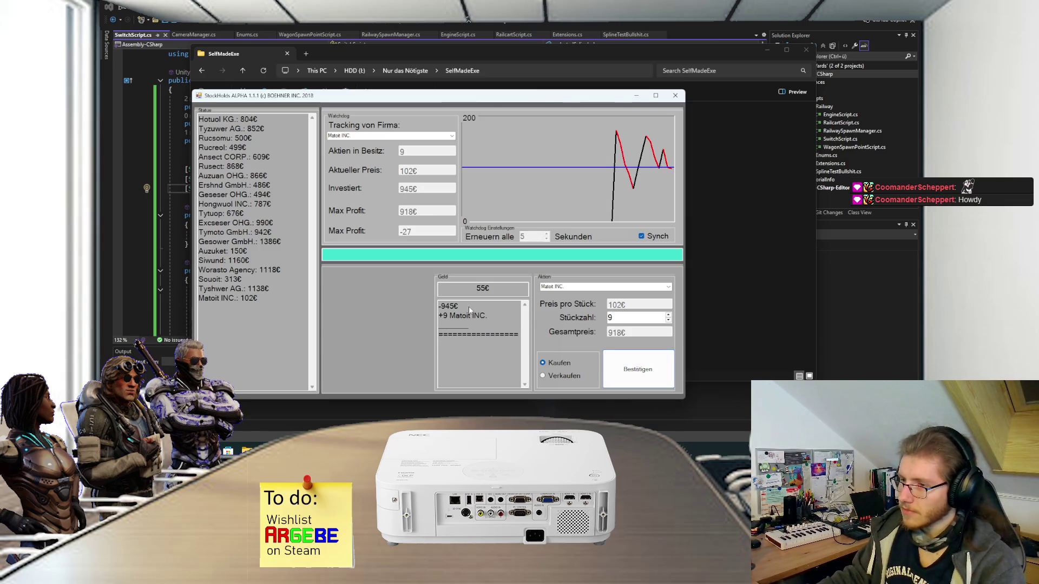
pyautogui.click(554, 379)
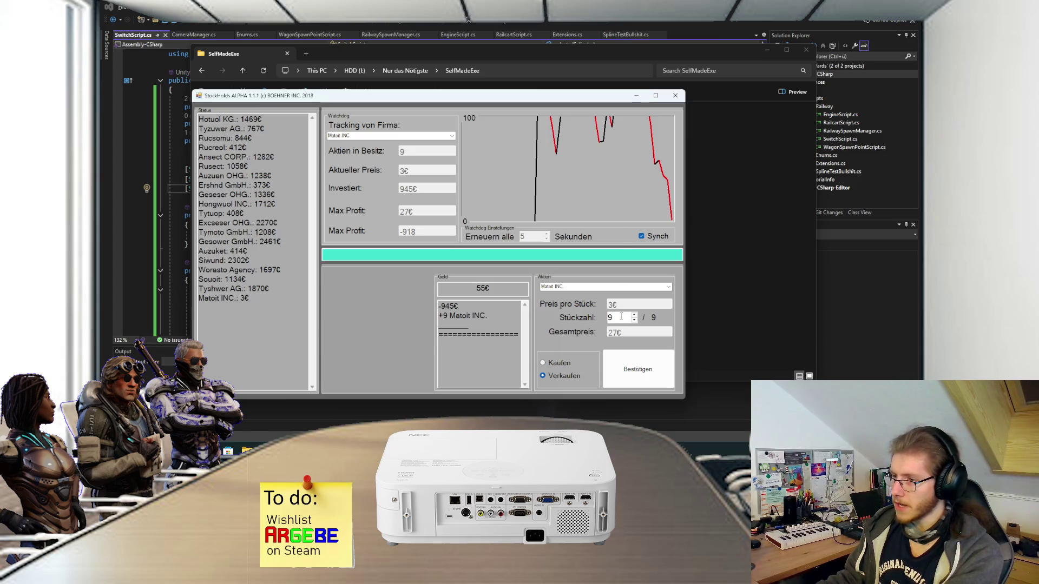
# Step: Switch to Kaufen and buy 55 Matoit INC. shares for 55€
pyautogui.click(542, 362)
pyautogui.doubleClick(611, 318)
pyautogui.write('13')
pyautogui.press('BackSpace')
pyautogui.press('BackSpace')
pyautogui.write('55')
pyautogui.click(638, 369)
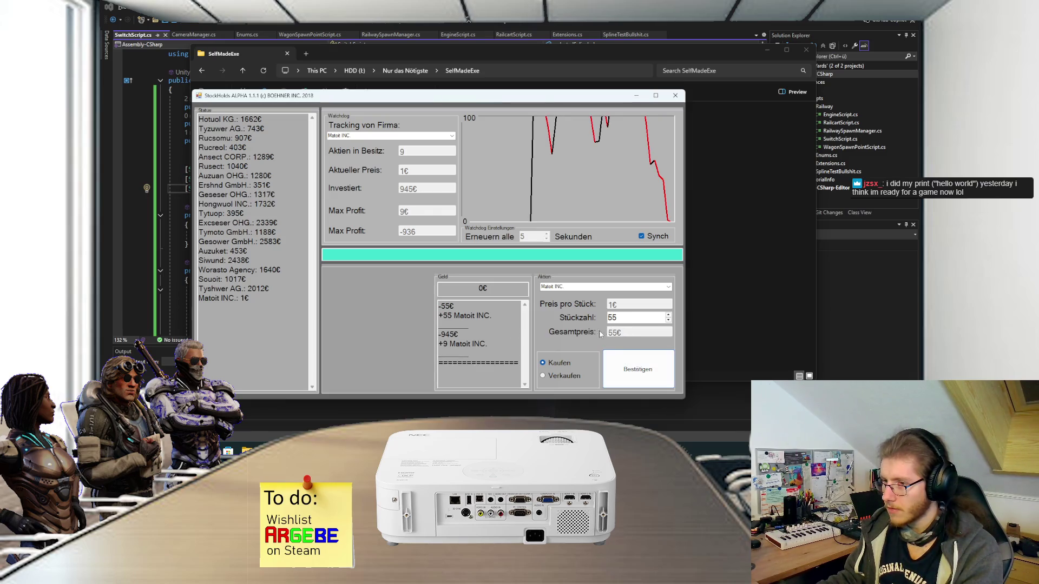
# Step: Sell the 55 Matoit INC. shares for 2365€ and close StockHolds
pyautogui.click(553, 375)
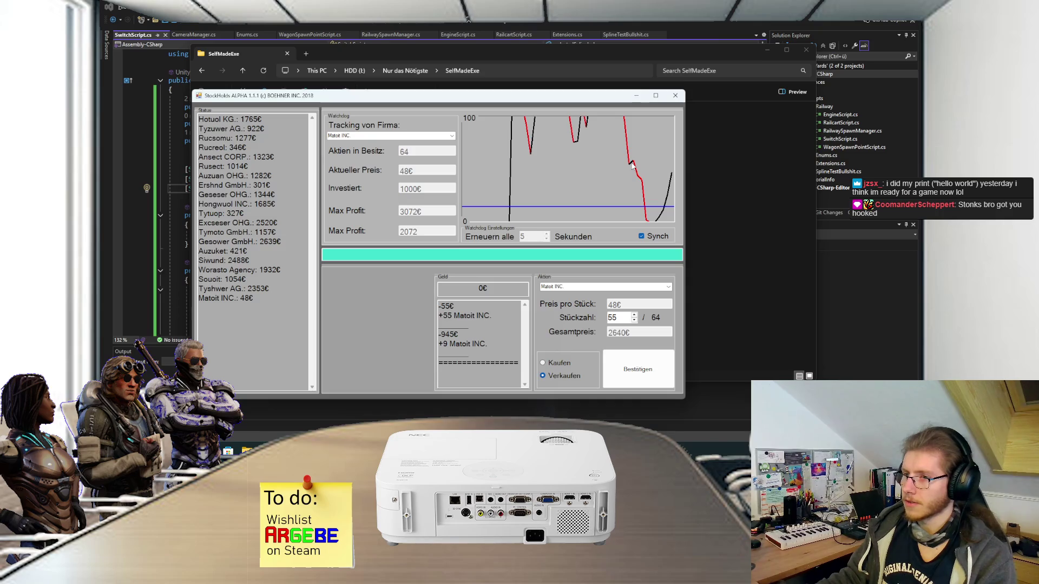
pyautogui.click(641, 362)
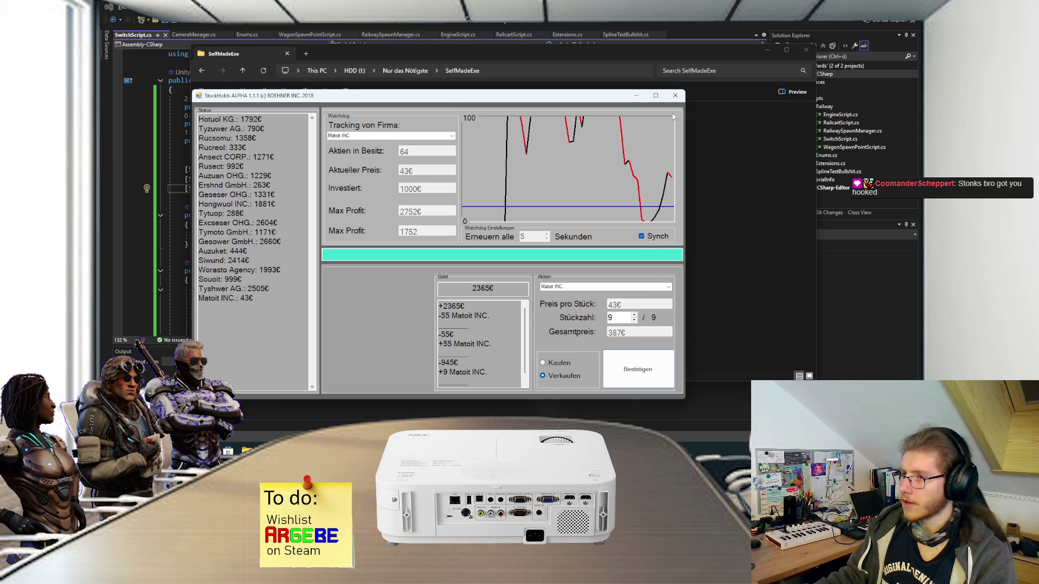
pyautogui.click(675, 96)
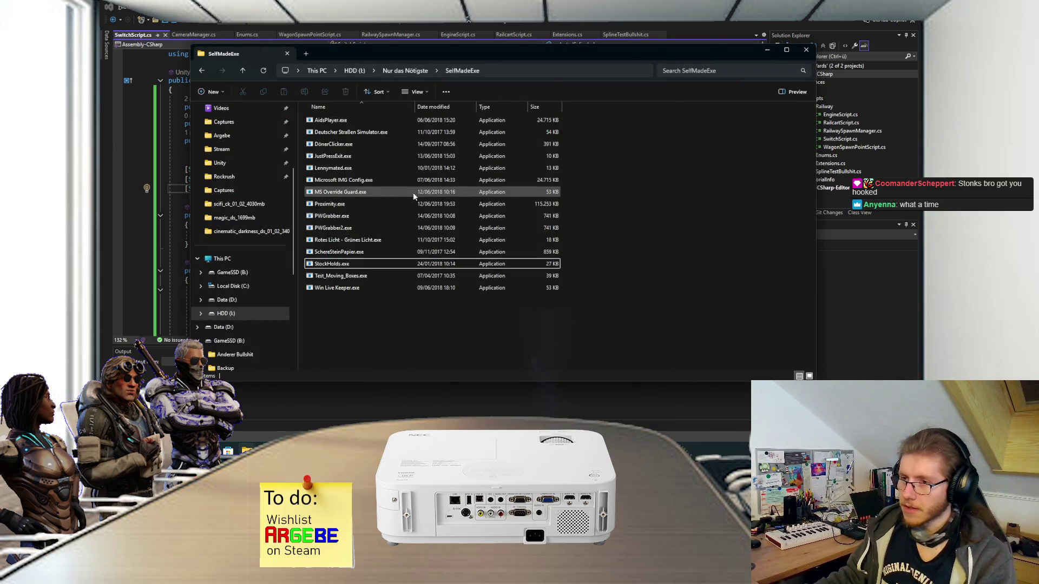
# Step: Drag the Explorer window to the left edge and switch to the Unity railway spline scene
pyautogui.moveTo(410, 204)
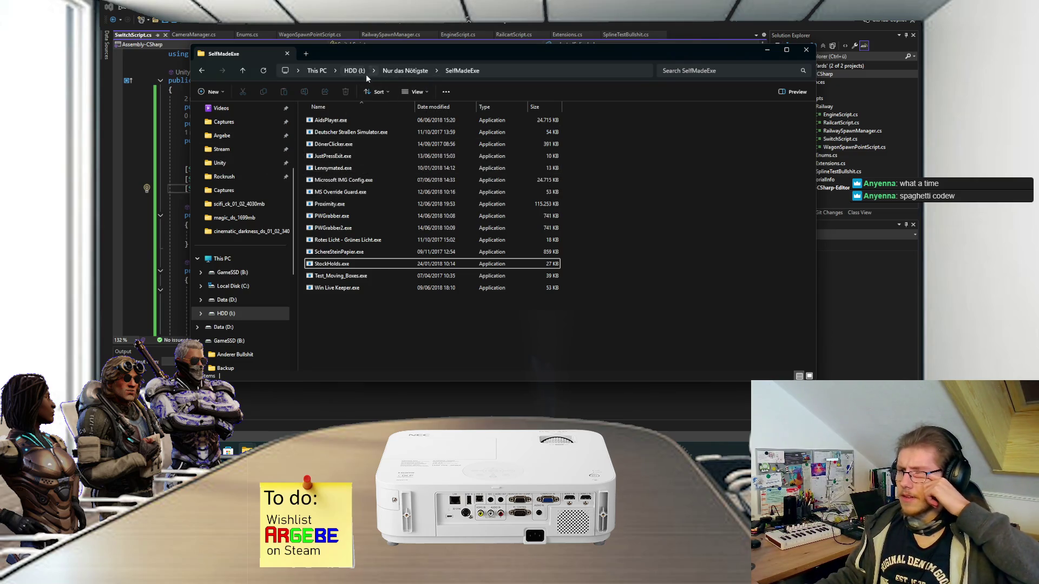
pyautogui.moveTo(438, 53); pyautogui.dragTo(0, 57)
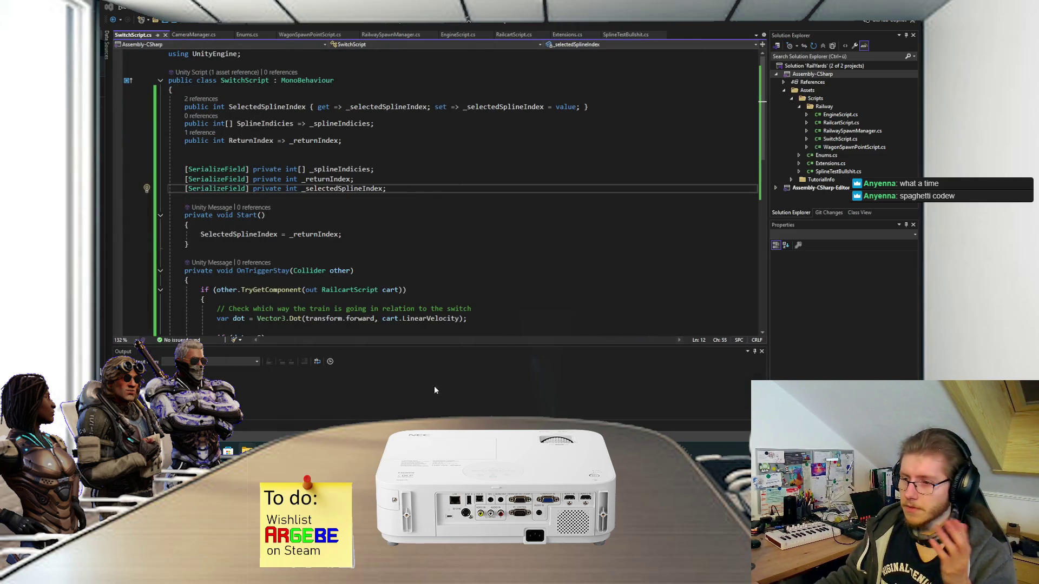
pyautogui.hotkey('alt', 'Tab')
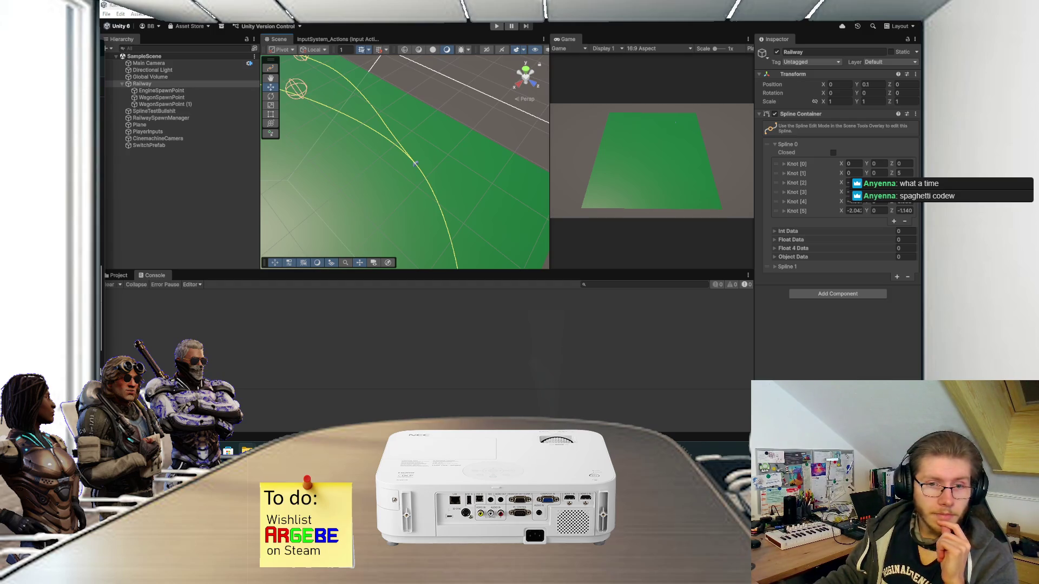
# Step: Open Proximity.sln from the SelfMadeMadnessV2 Proximity folder in Visual Studio
pyautogui.press('super+e')
pyautogui.scroll(-3, 361, 201)
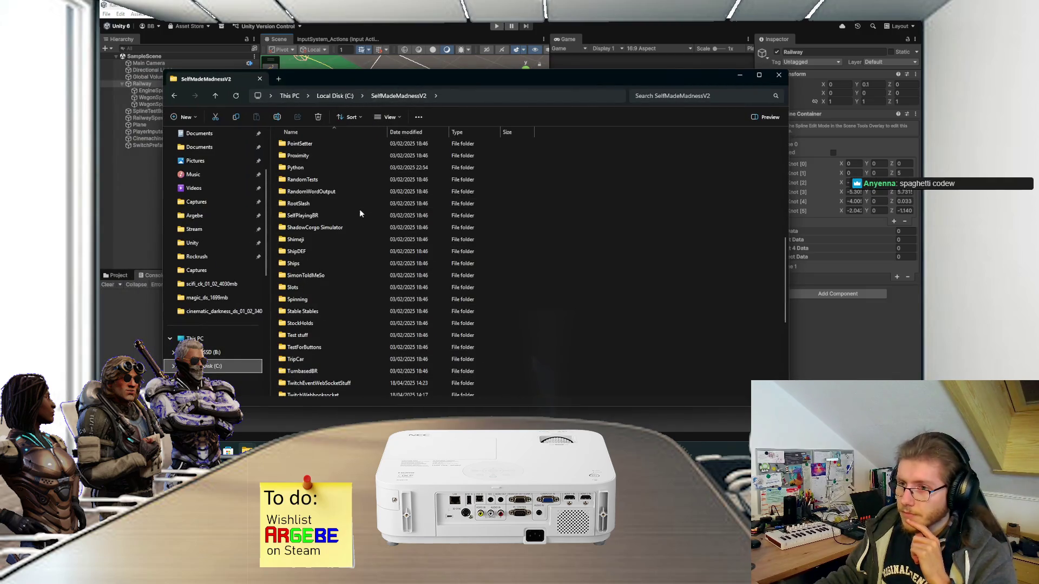
pyautogui.scroll(3, 331, 287)
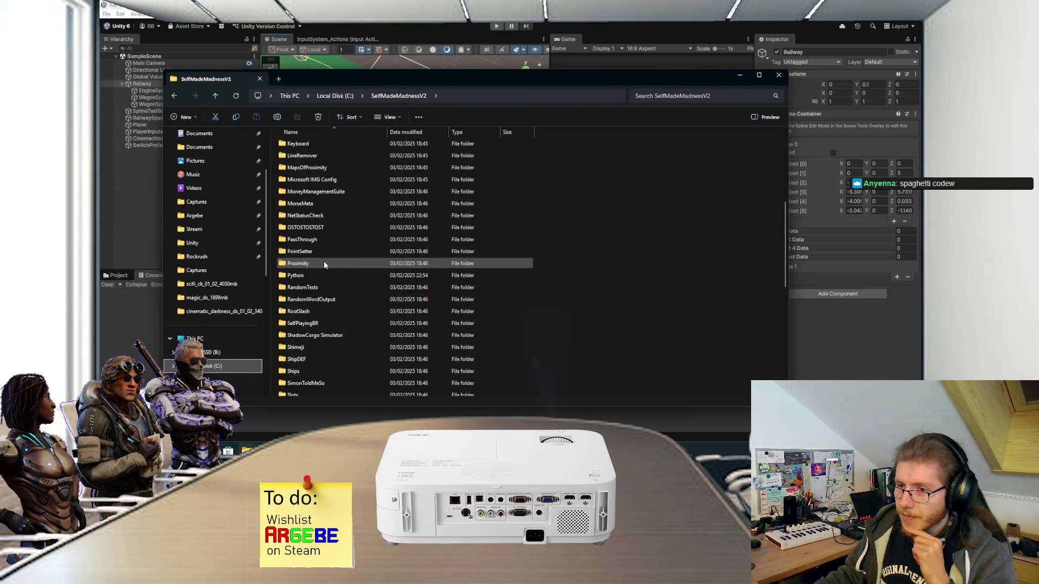
pyautogui.doubleClick(323, 262)
pyautogui.click(316, 379)
pyautogui.doubleClick(317, 379)
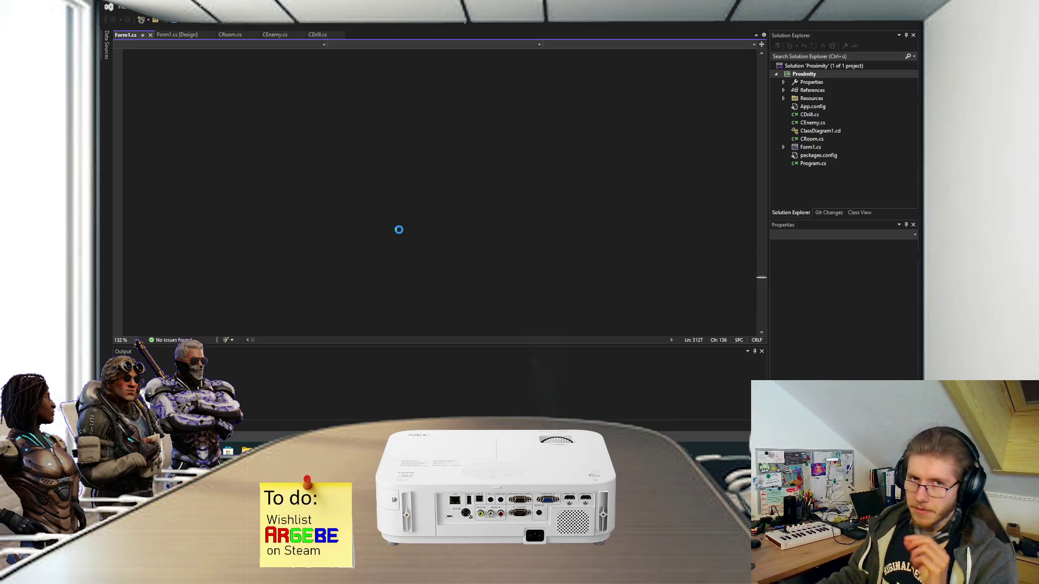
pyautogui.scroll(3, 418, 210)
pyautogui.scroll(15, 417, 210)
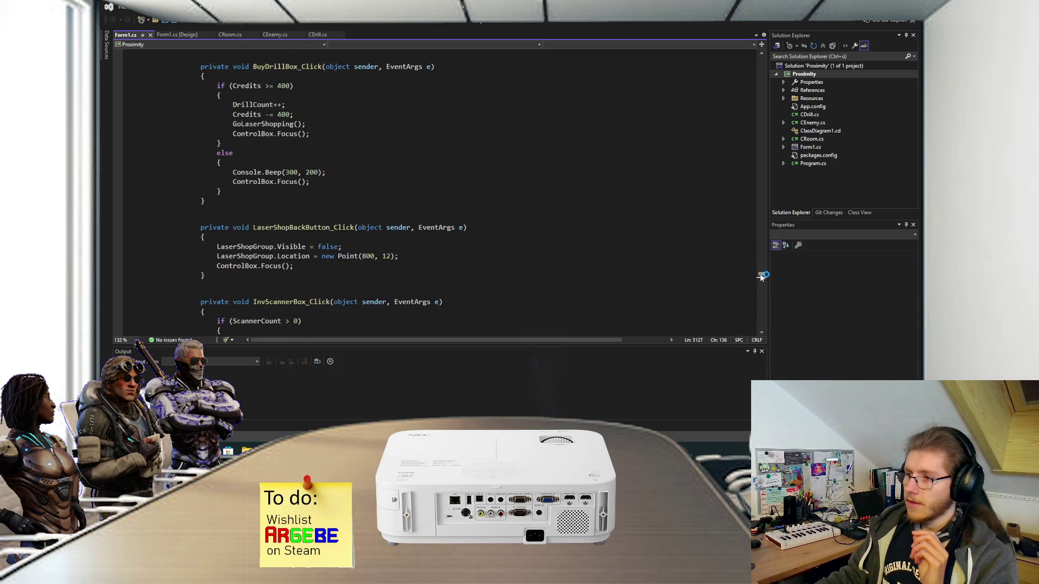
pyautogui.scroll(2, 762, 254)
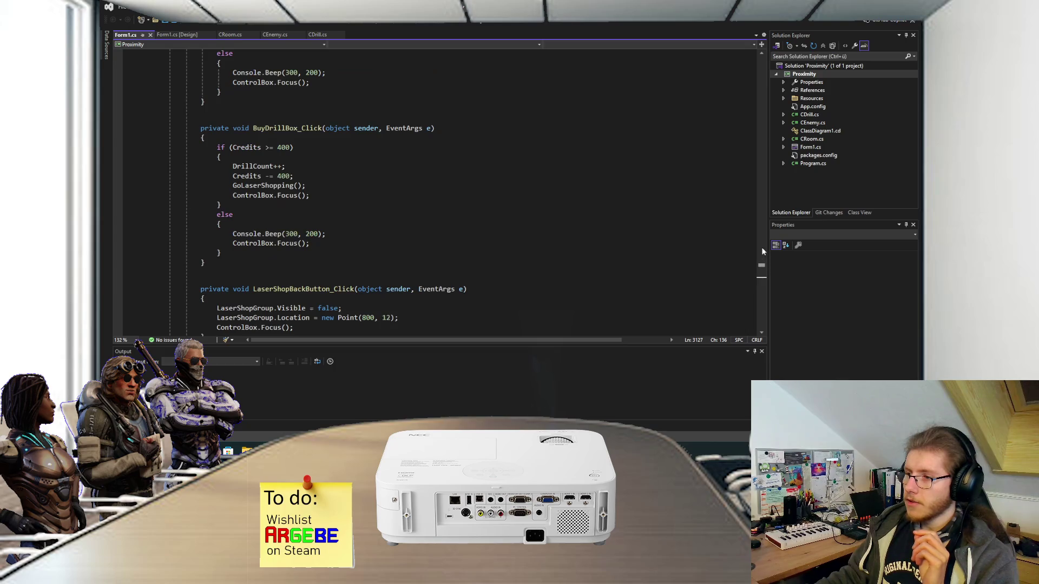
pyautogui.click(757, 67)
pyautogui.scroll(2, 599, 189)
pyautogui.scroll(5, 561, 232)
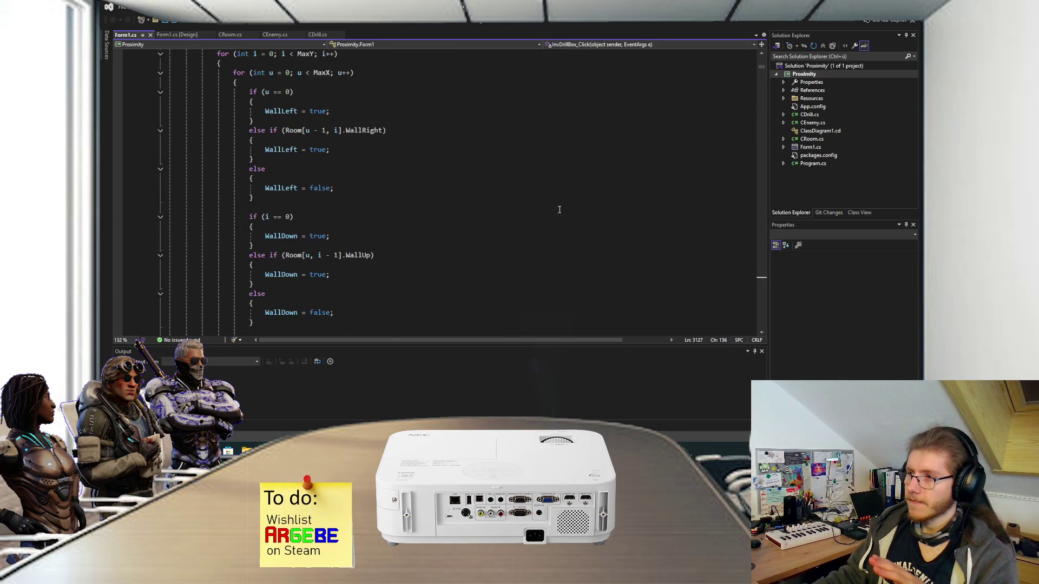
pyautogui.hotkey('ctrl', 'Home')
pyautogui.click(557, 190)
pyautogui.scroll(-2, 494, 176)
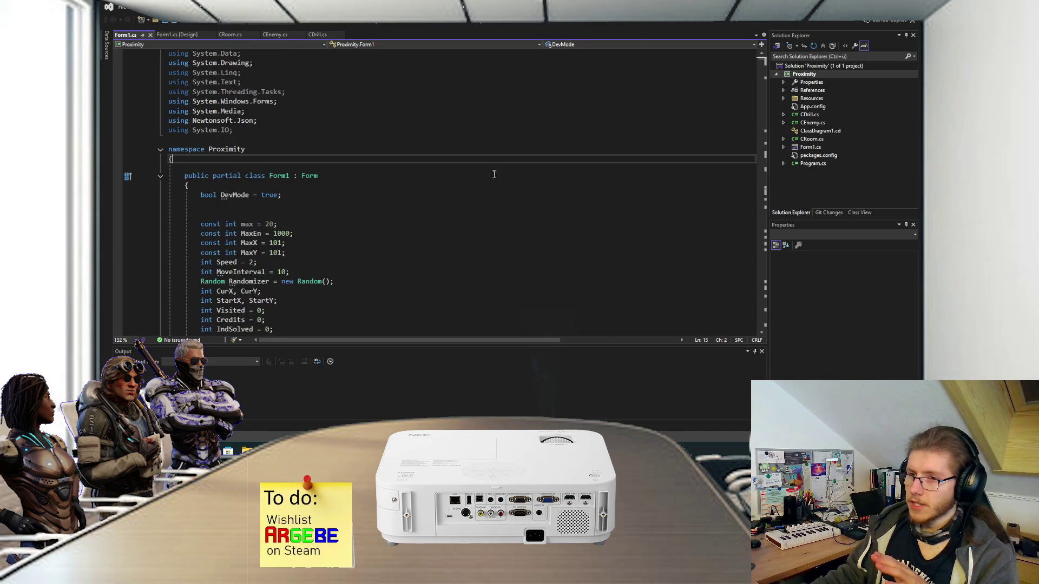
pyautogui.click(342, 149)
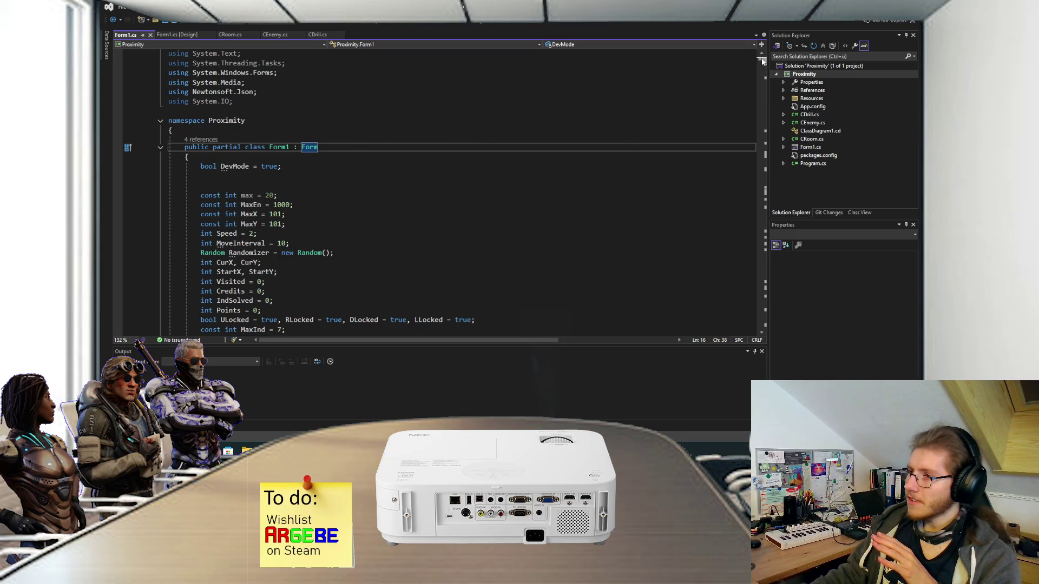
pyautogui.moveTo(762, 62); pyautogui.dragTo(763, 329)
pyautogui.click(435, 289)
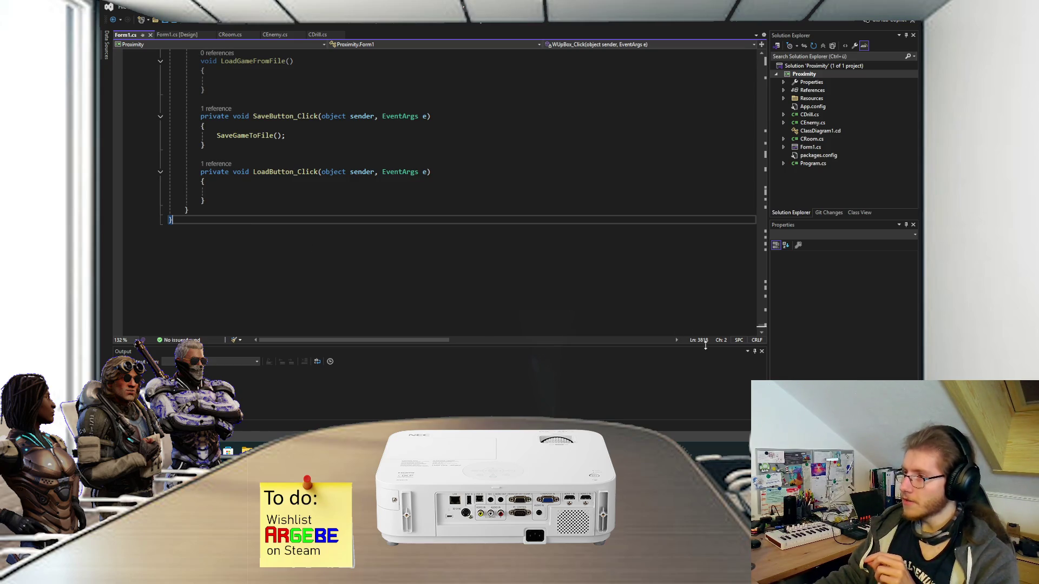
pyautogui.scroll(4, 460, 276)
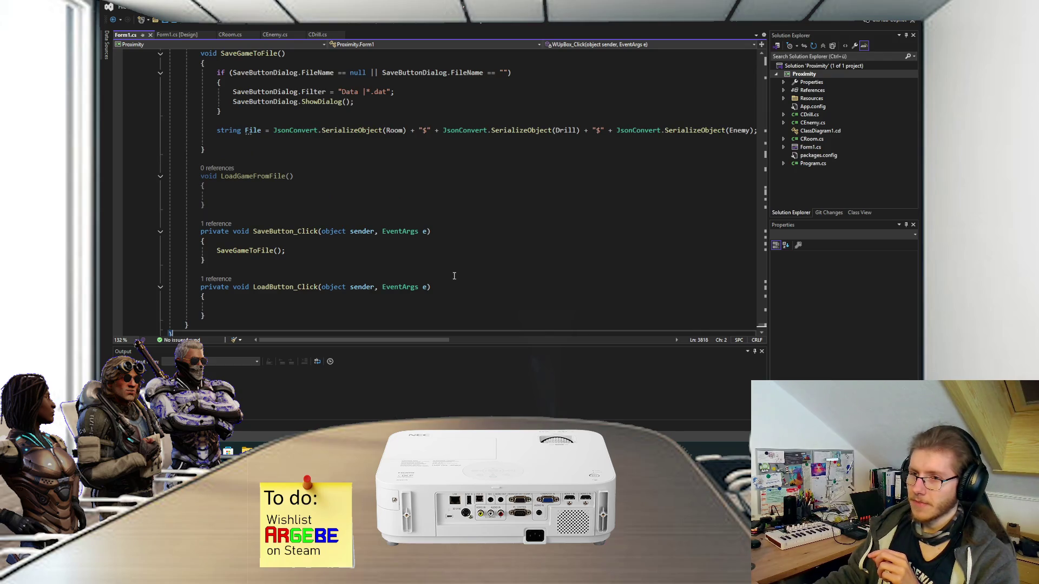
pyautogui.scroll(14, 459, 279)
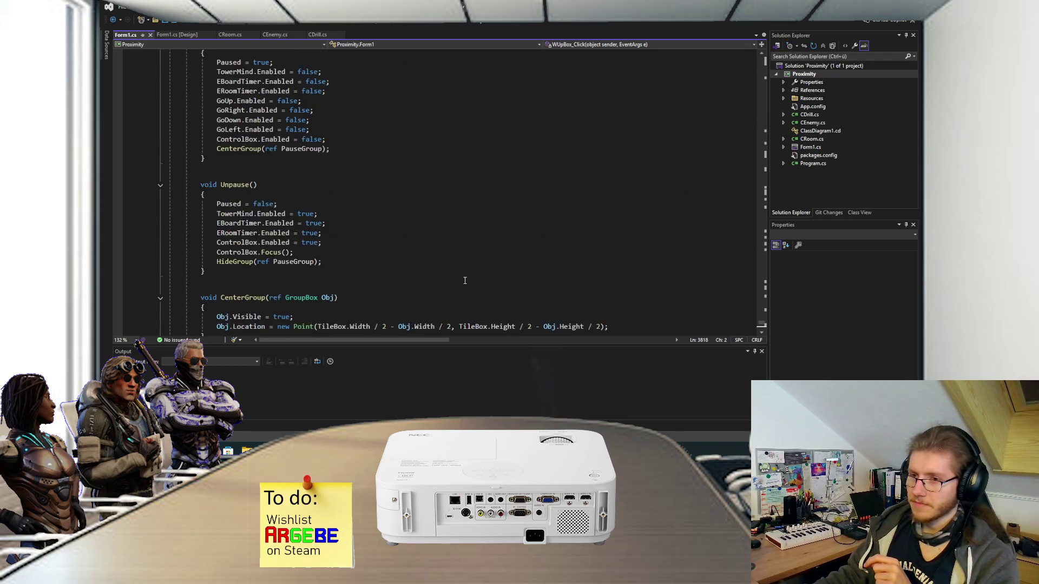
pyautogui.scroll(5, 464, 280)
pyautogui.scroll(1, 464, 280)
pyautogui.scroll(-1, 422, 276)
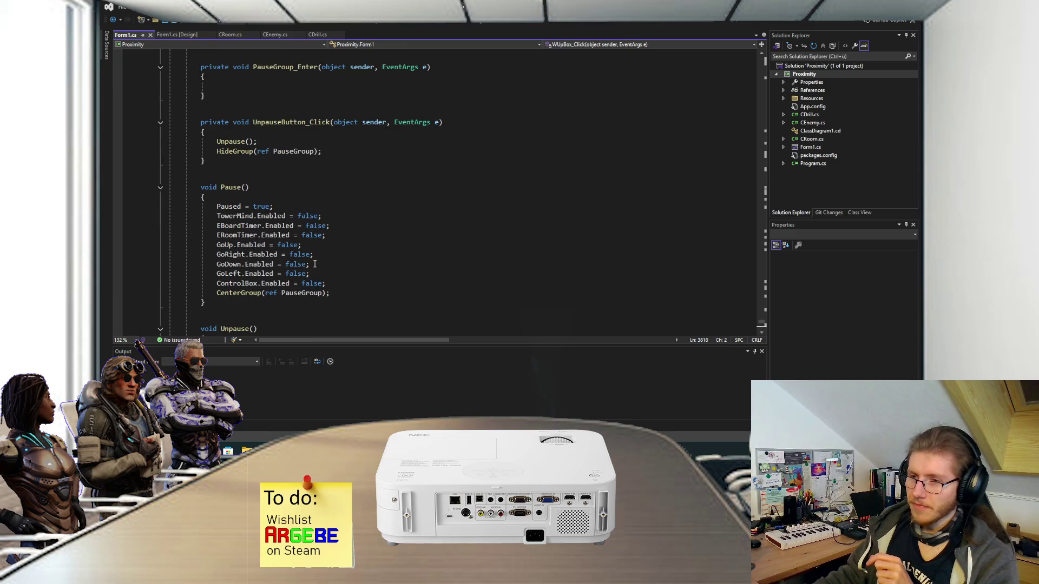
pyautogui.scroll(9, 324, 233)
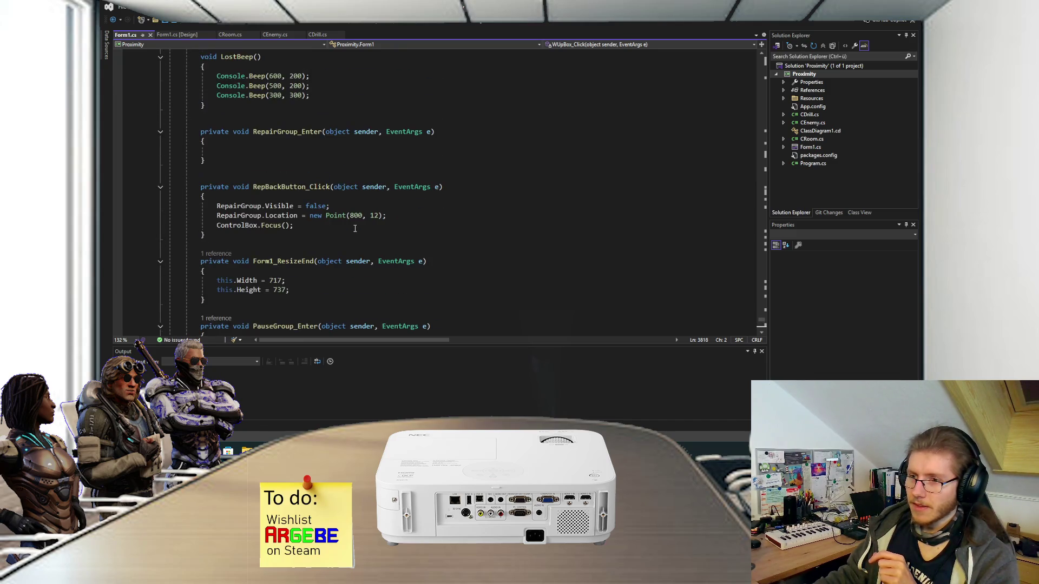
pyautogui.scroll(1, 355, 229)
pyautogui.scroll(-1, 346, 243)
pyautogui.click(306, 281)
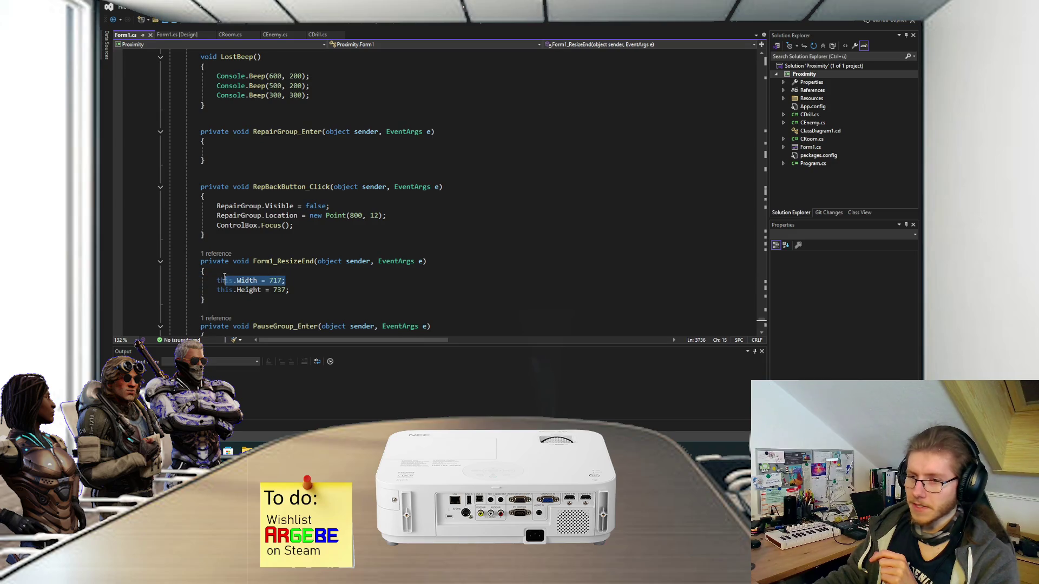
pyautogui.moveTo(305, 285)
pyautogui.mouseDown()
pyautogui.moveTo(216, 281)
pyautogui.moveTo(292, 292)
pyautogui.mouseUp()
pyautogui.click(320, 268)
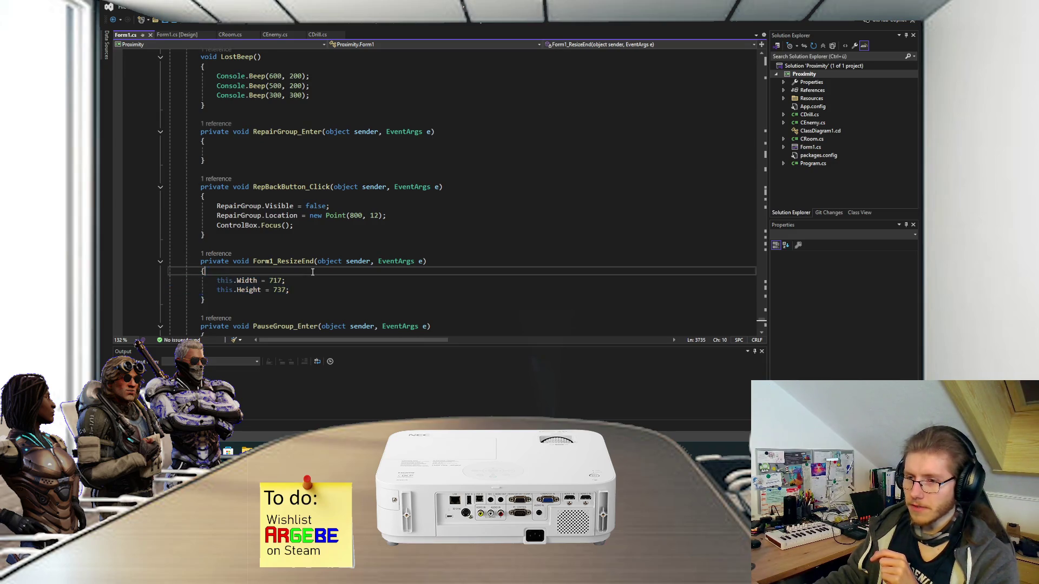
pyautogui.scroll(3, 320, 267)
pyautogui.scroll(6, 322, 259)
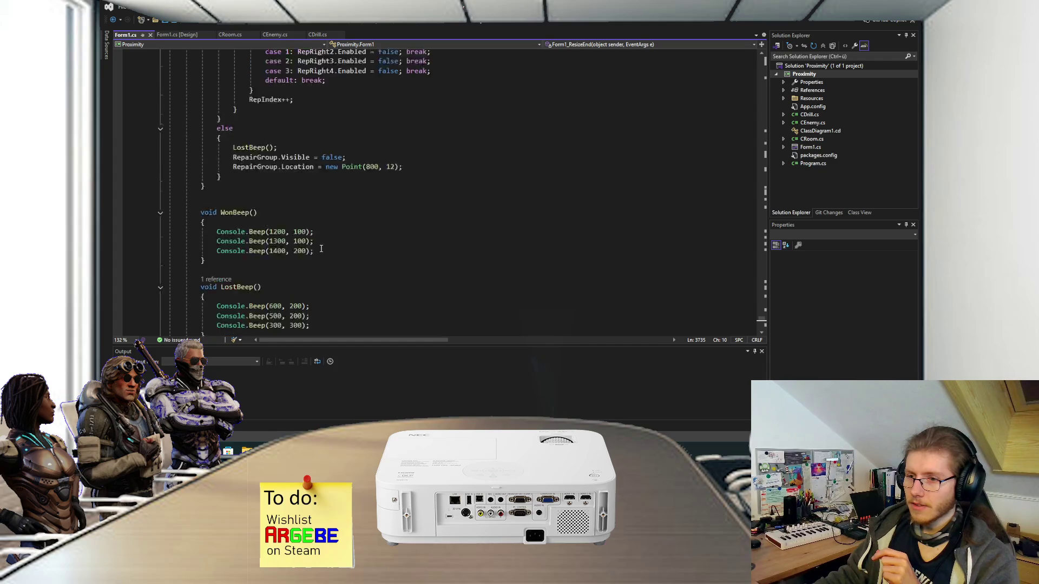
pyautogui.scroll(7, 326, 248)
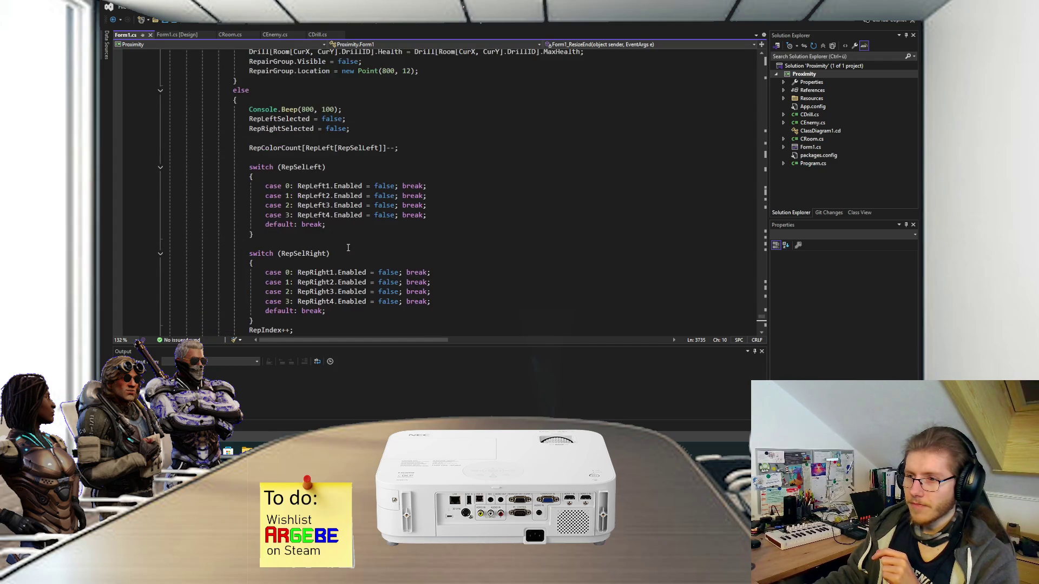
pyautogui.scroll(6, 348, 248)
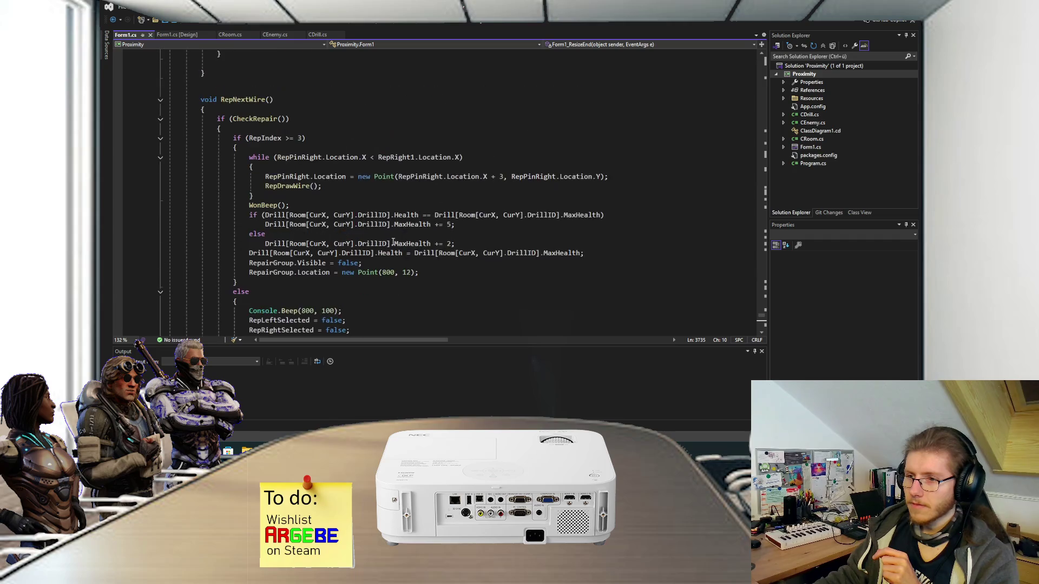
pyautogui.moveTo(325, 234)
pyautogui.mouseDown()
pyautogui.moveTo(254, 216)
pyautogui.moveTo(483, 234)
pyautogui.mouseUp()
pyautogui.scroll(7, 471, 239)
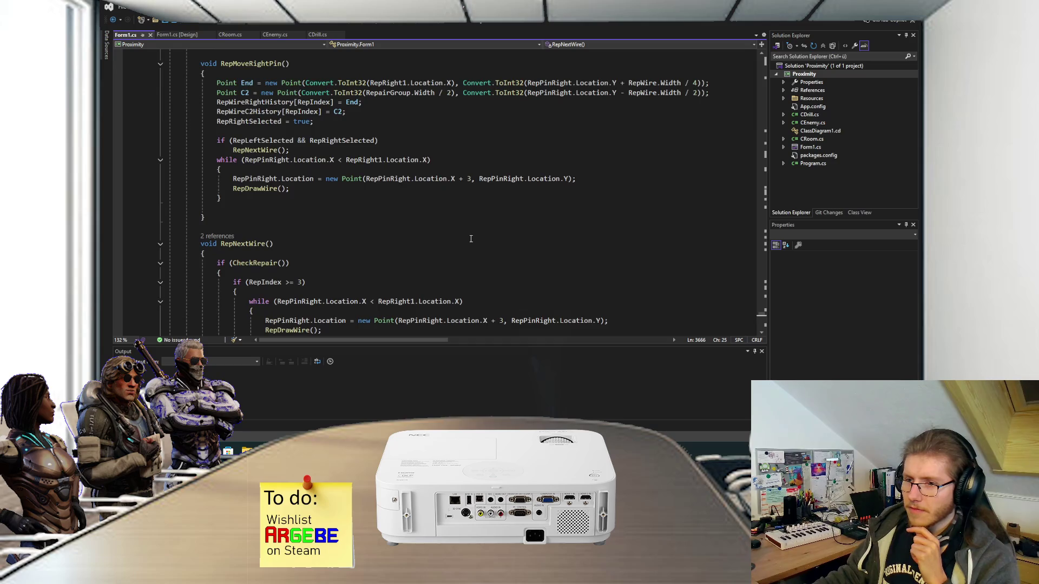
pyautogui.scroll(2, 462, 235)
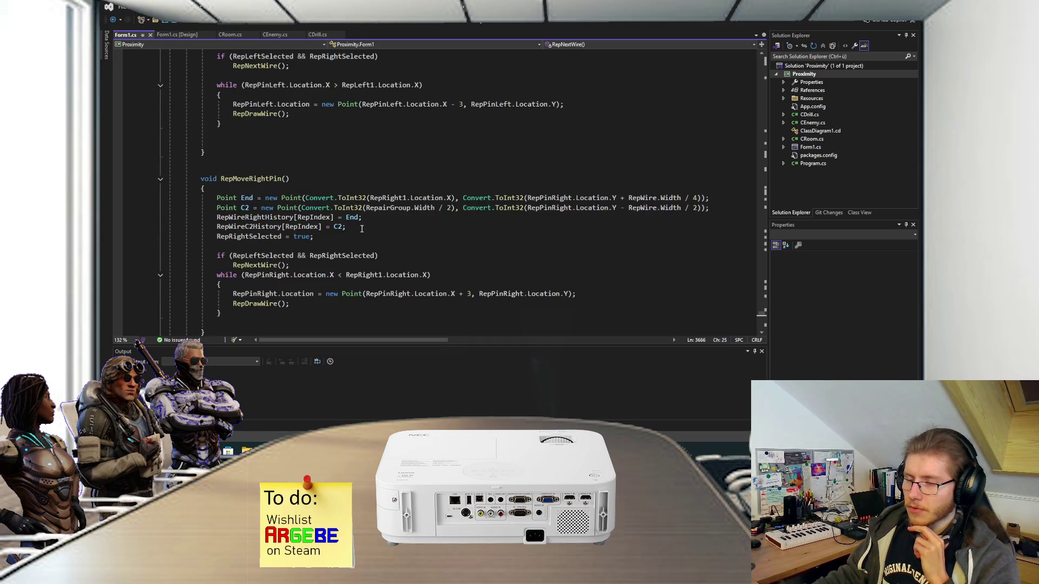
pyautogui.scroll(5, 370, 229)
pyautogui.scroll(2, 376, 229)
pyautogui.scroll(-1, 377, 234)
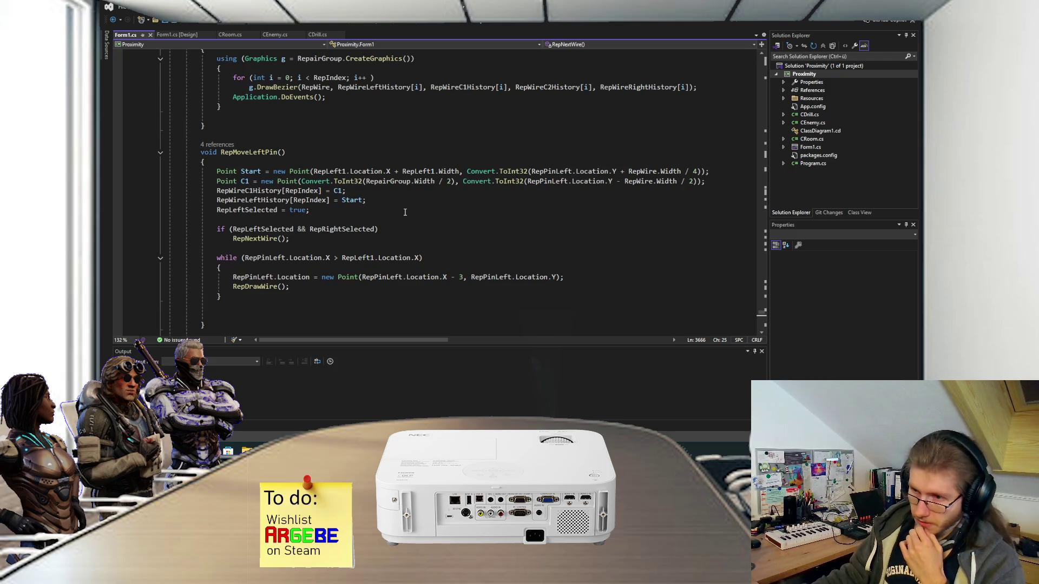
pyautogui.scroll(5, 412, 226)
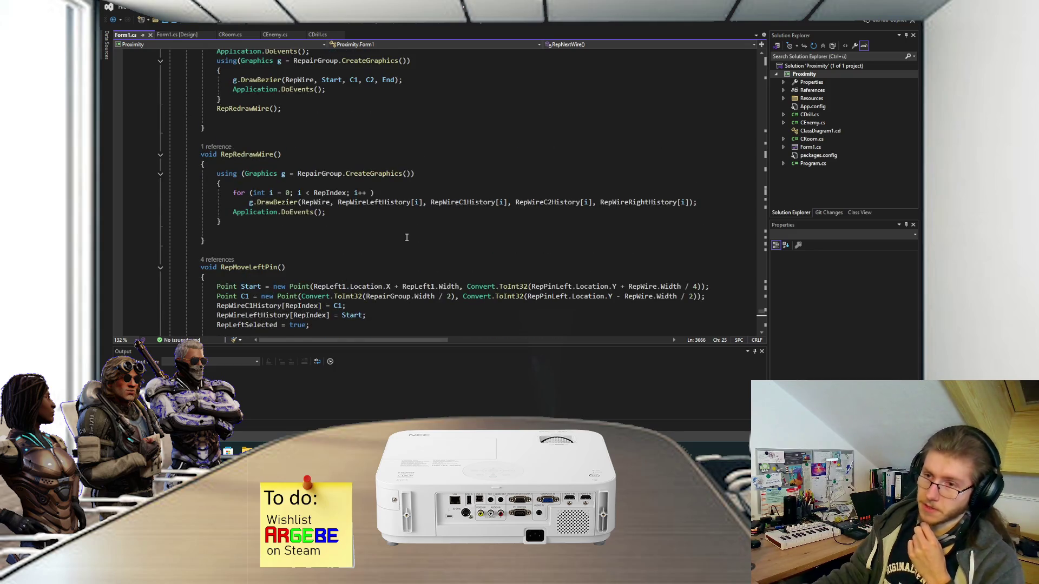
pyautogui.scroll(8, 406, 237)
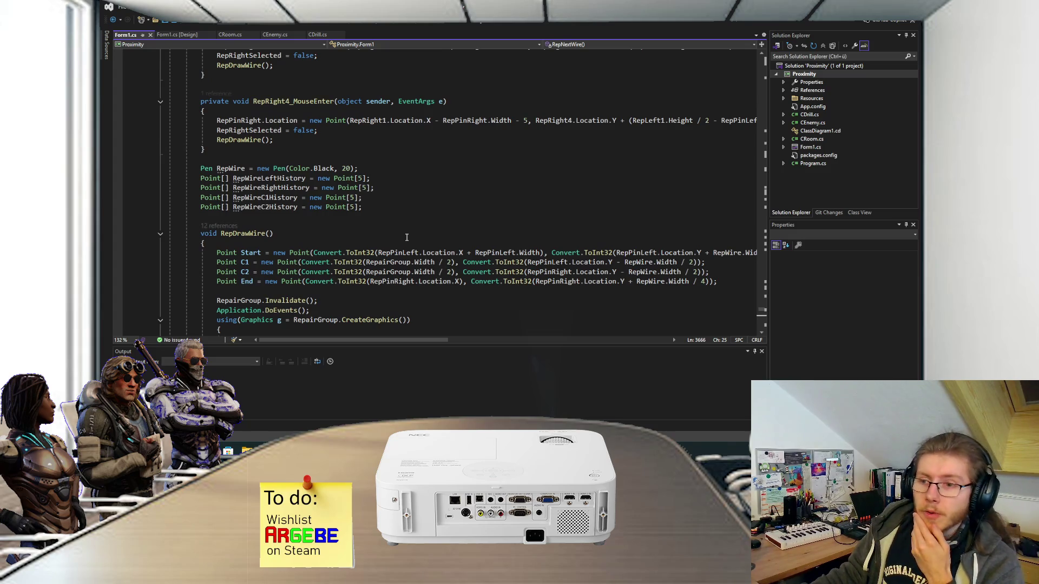
pyautogui.scroll(-1, 406, 237)
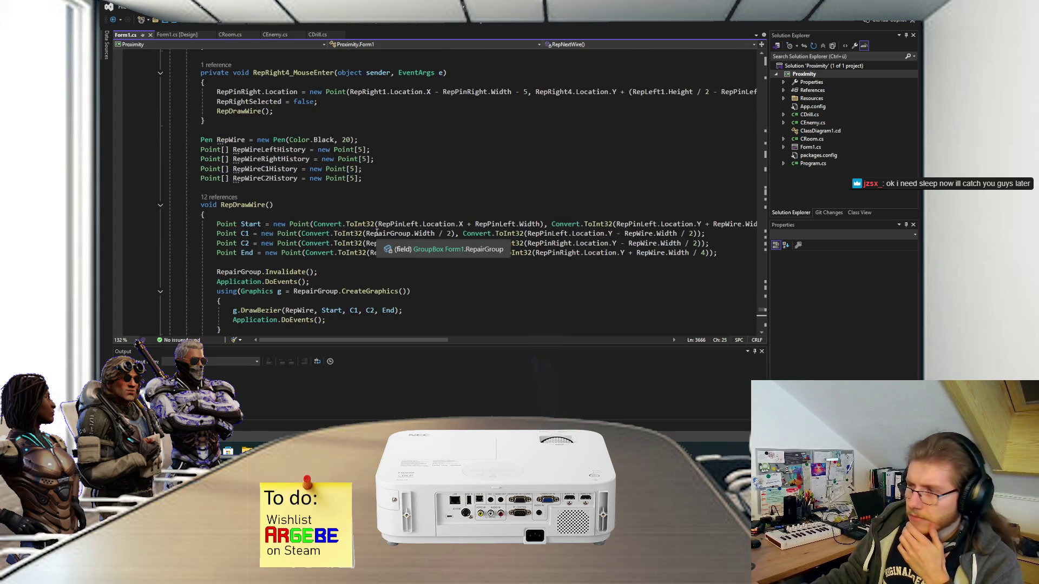
pyautogui.scroll(4, 378, 232)
pyautogui.scroll(10, 376, 232)
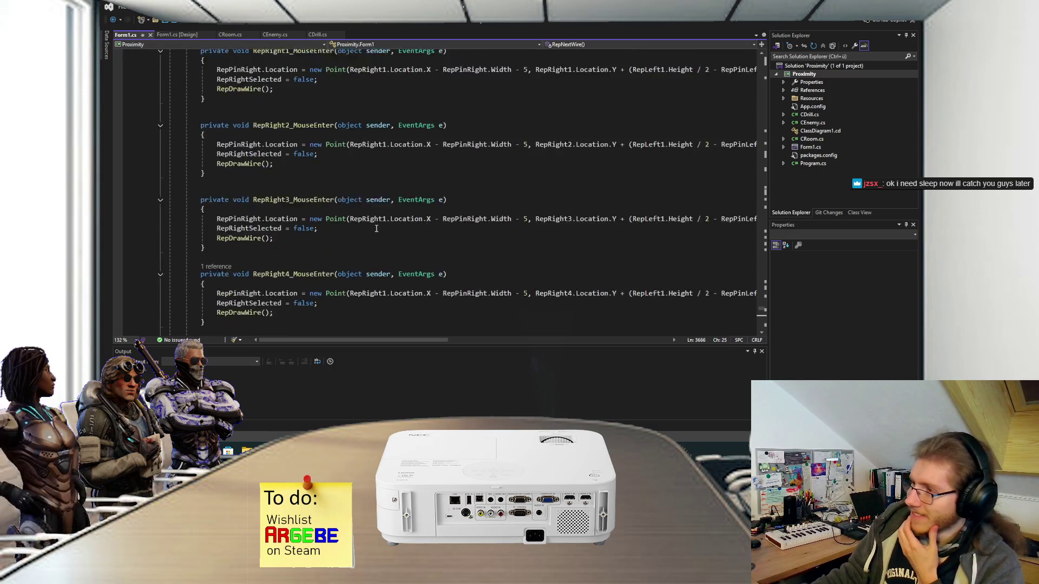
pyautogui.scroll(4, 377, 229)
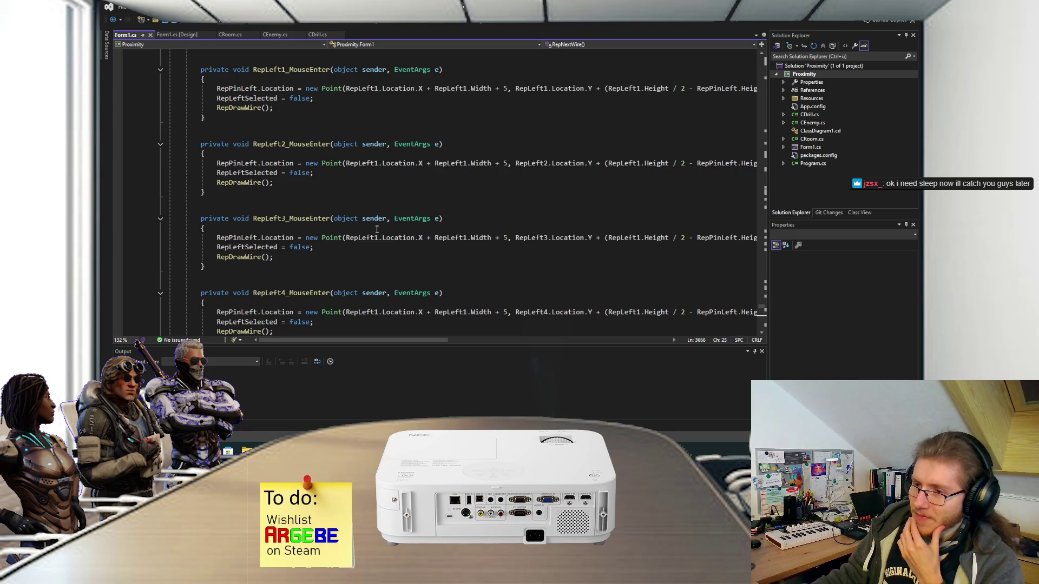
pyautogui.scroll(1, 352, 251)
pyautogui.scroll(3, 355, 250)
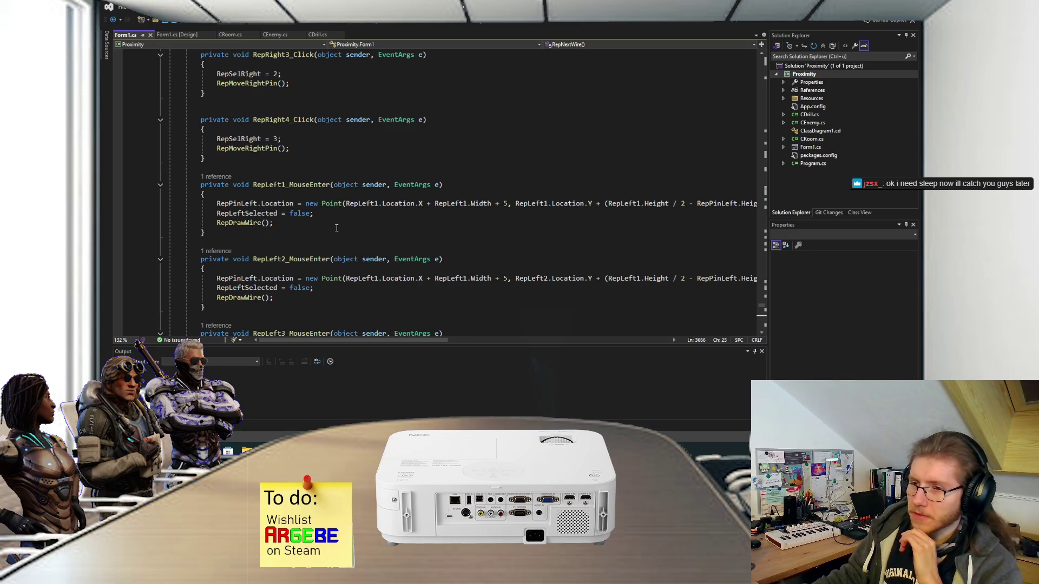
pyautogui.scroll(2, 339, 229)
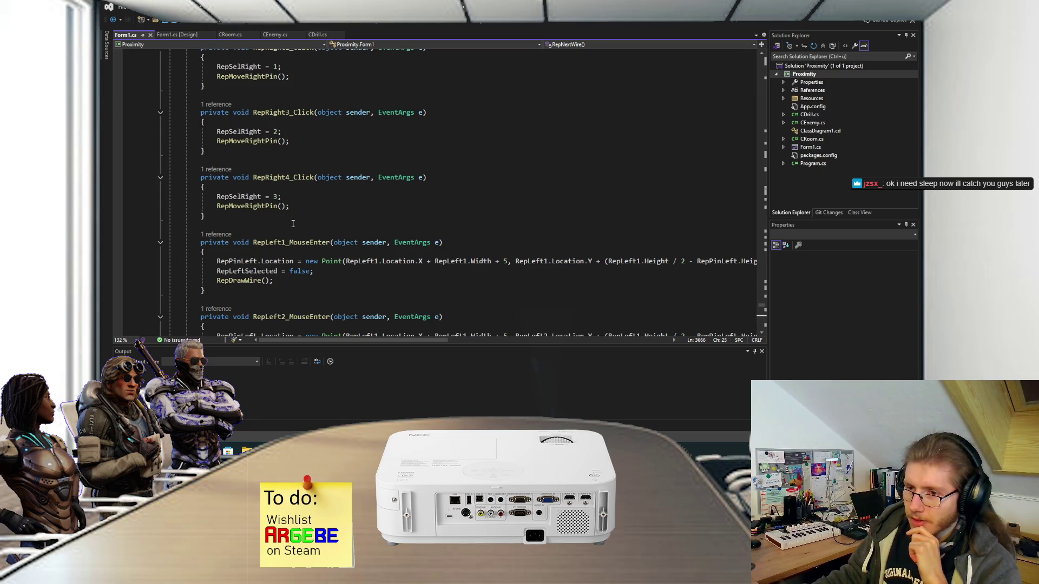
pyautogui.scroll(8, 294, 223)
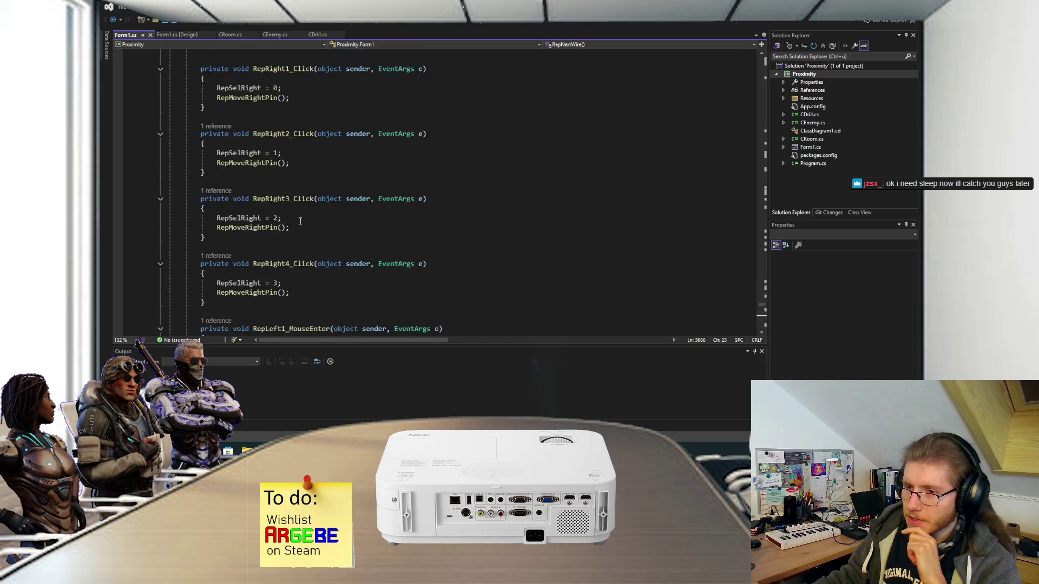
pyautogui.scroll(3, 307, 225)
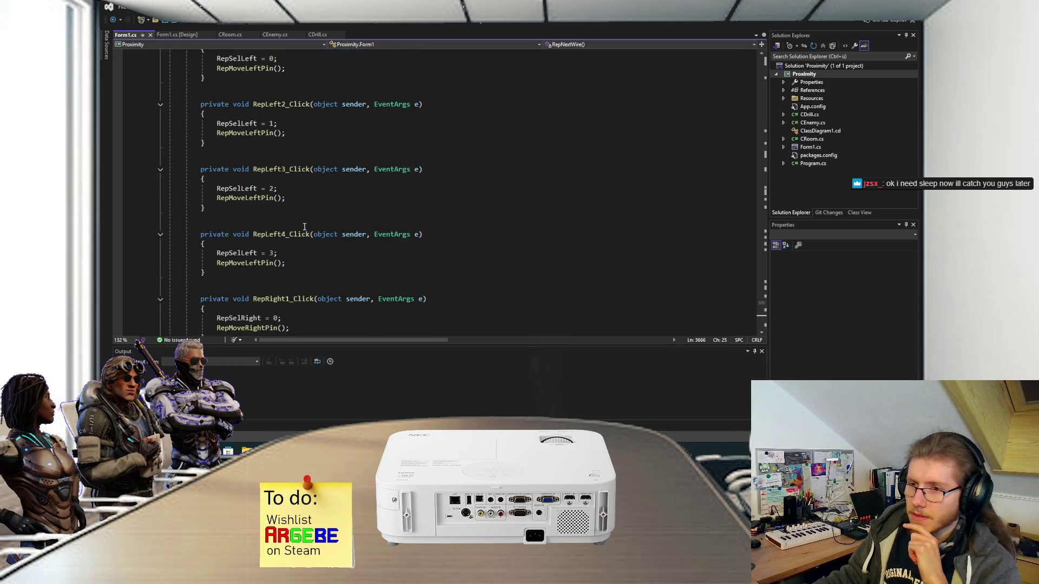
pyautogui.scroll(3, 305, 227)
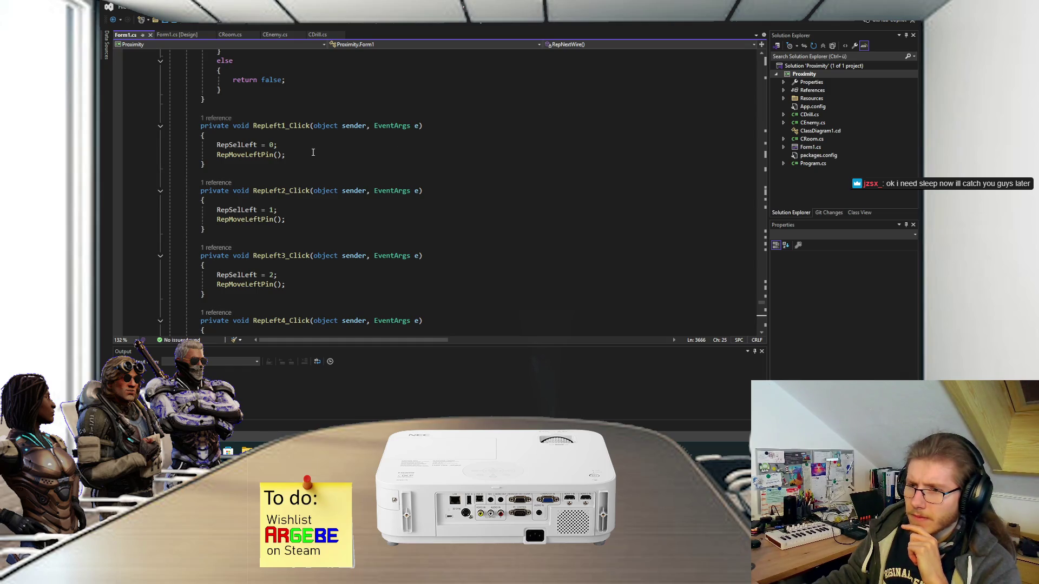
pyautogui.scroll(4, 313, 152)
pyautogui.scroll(1, 303, 196)
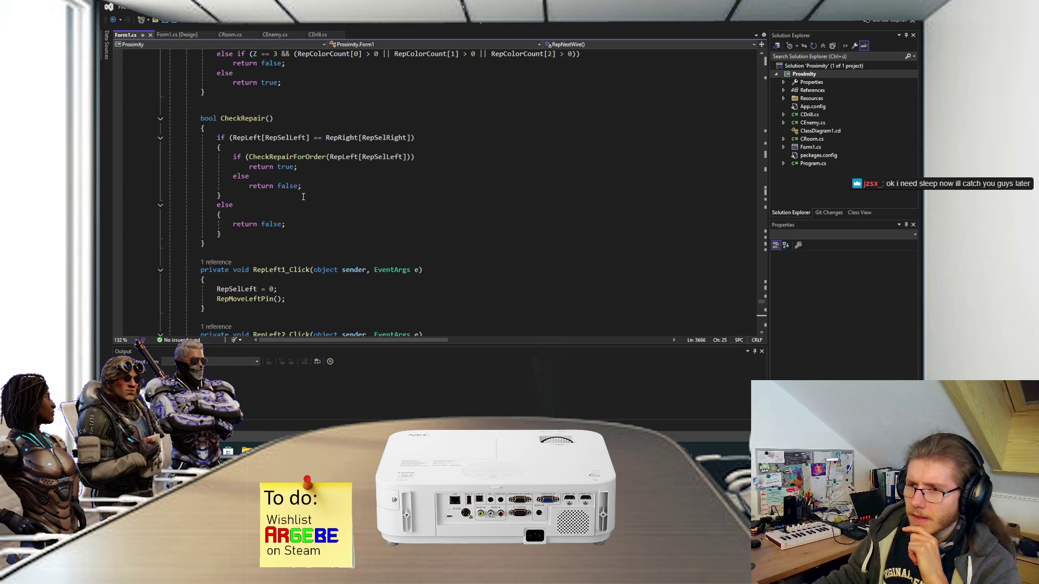
pyautogui.scroll(1, 303, 197)
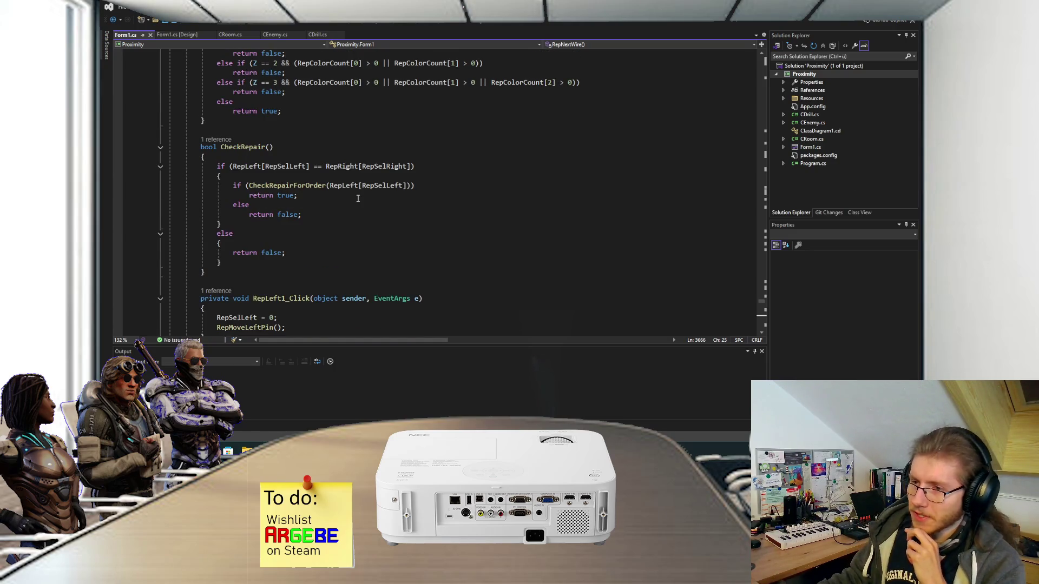
pyautogui.moveTo(332, 186); pyautogui.dragTo(356, 186)
pyautogui.doubleClick(380, 186)
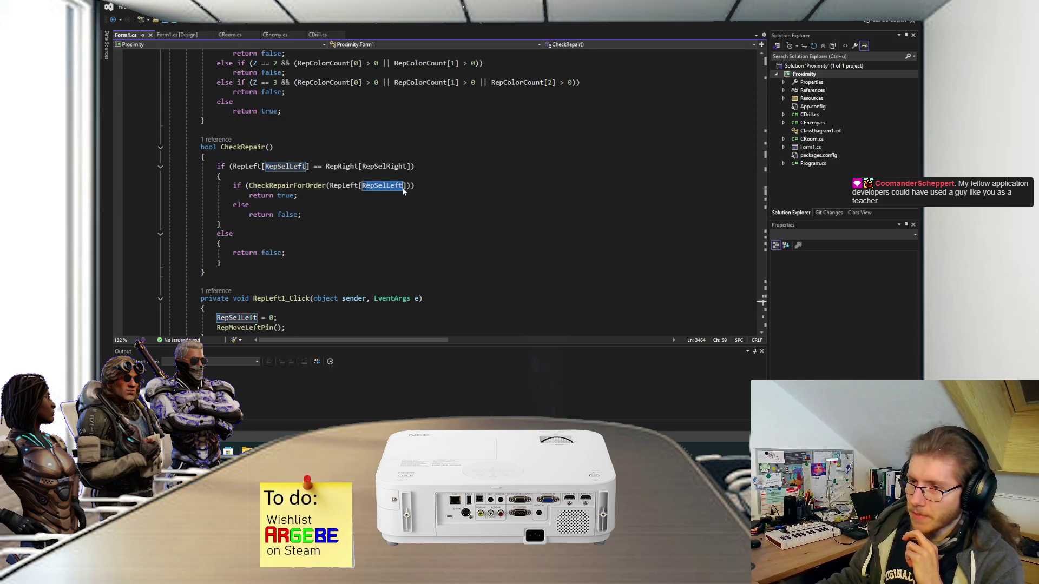
pyautogui.click(323, 194)
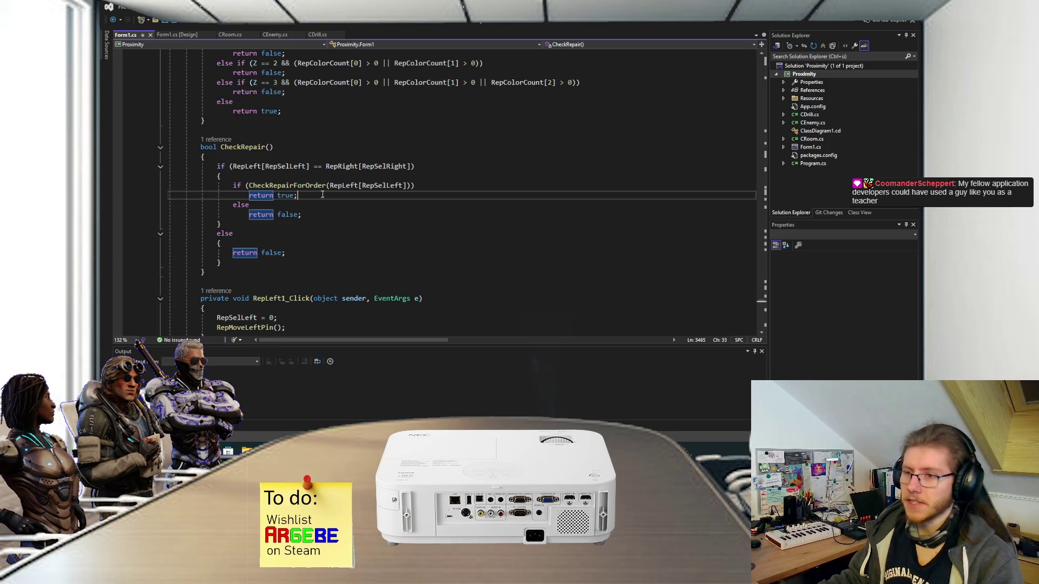
pyautogui.click(314, 213)
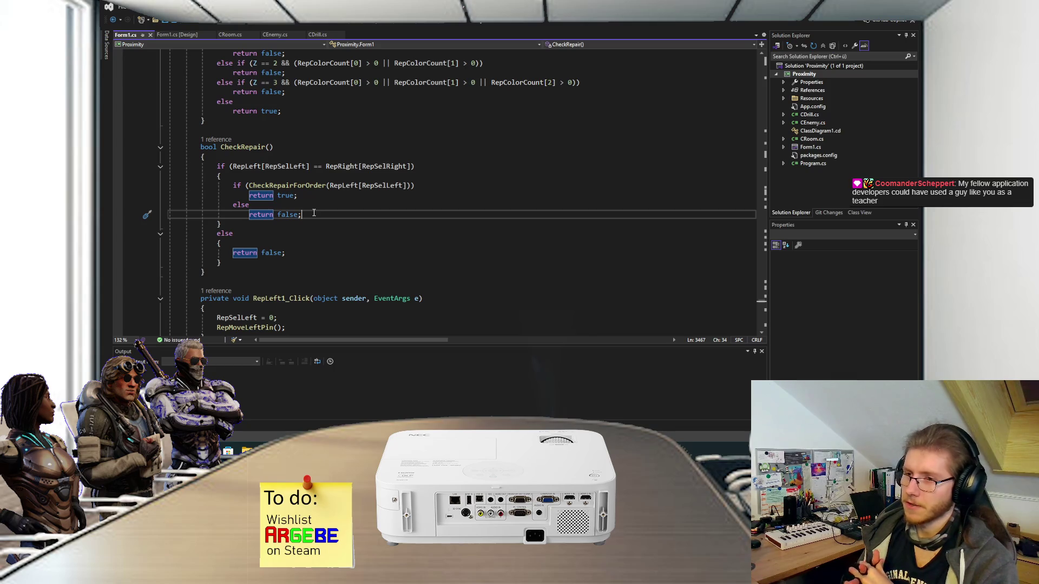
pyautogui.click(319, 196)
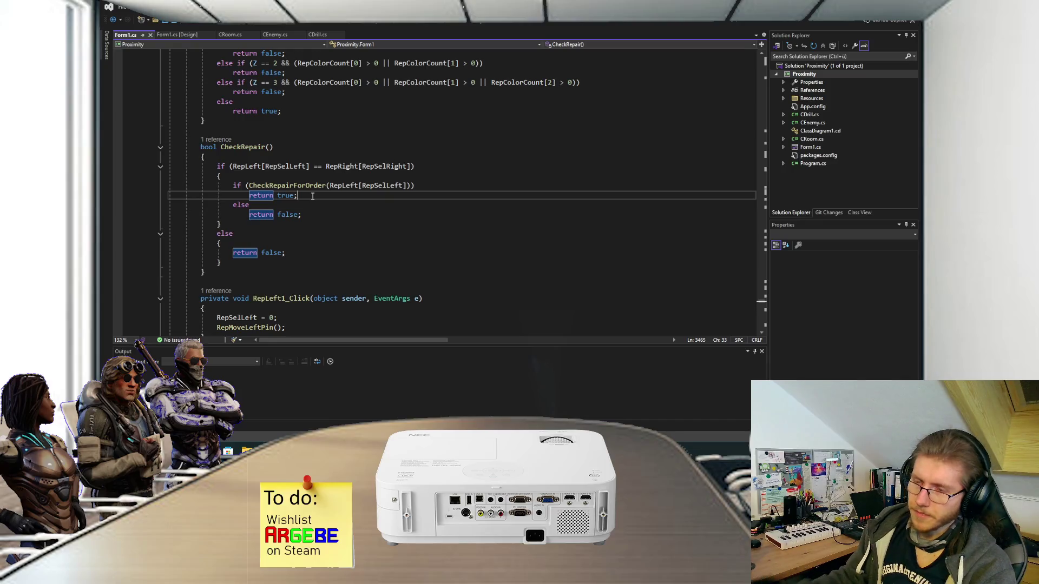
pyautogui.scroll(1, 312, 196)
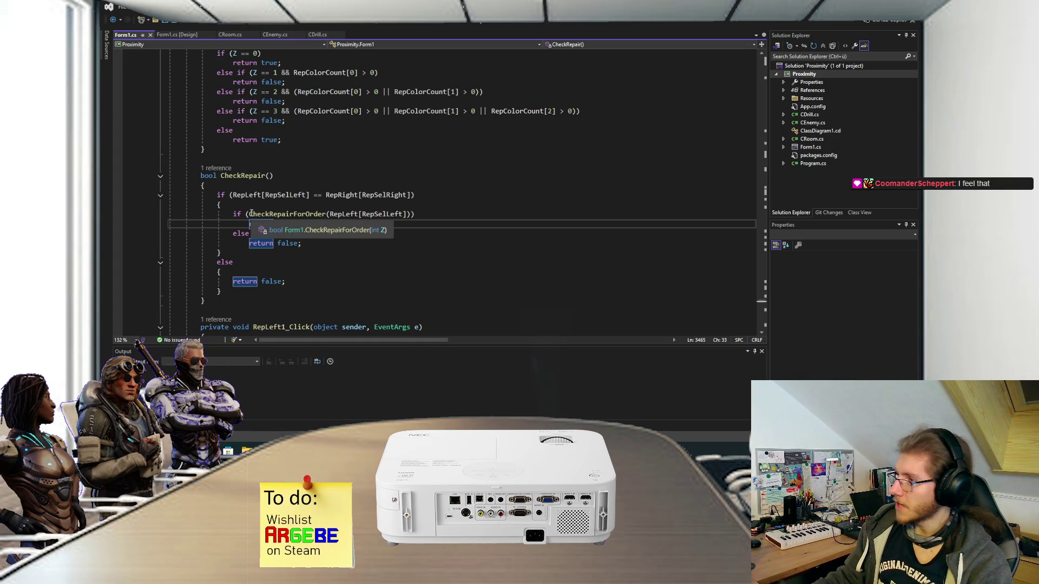
pyautogui.moveTo(249, 214); pyautogui.dragTo(409, 215)
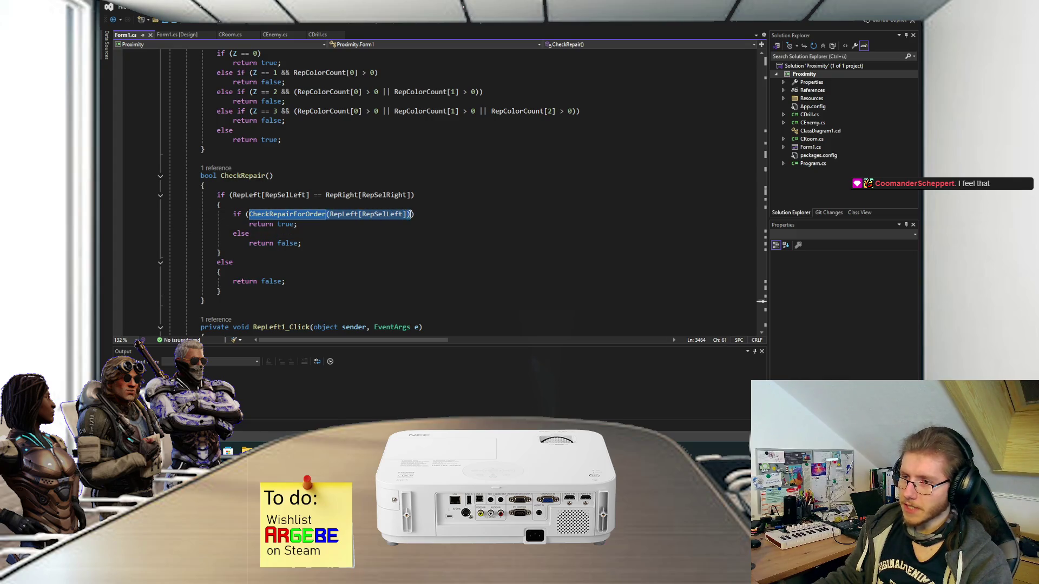
pyautogui.click(432, 219)
pyautogui.write(')')
pyautogui.press('Down')
pyautogui.press('Down')
pyautogui.press('Down')
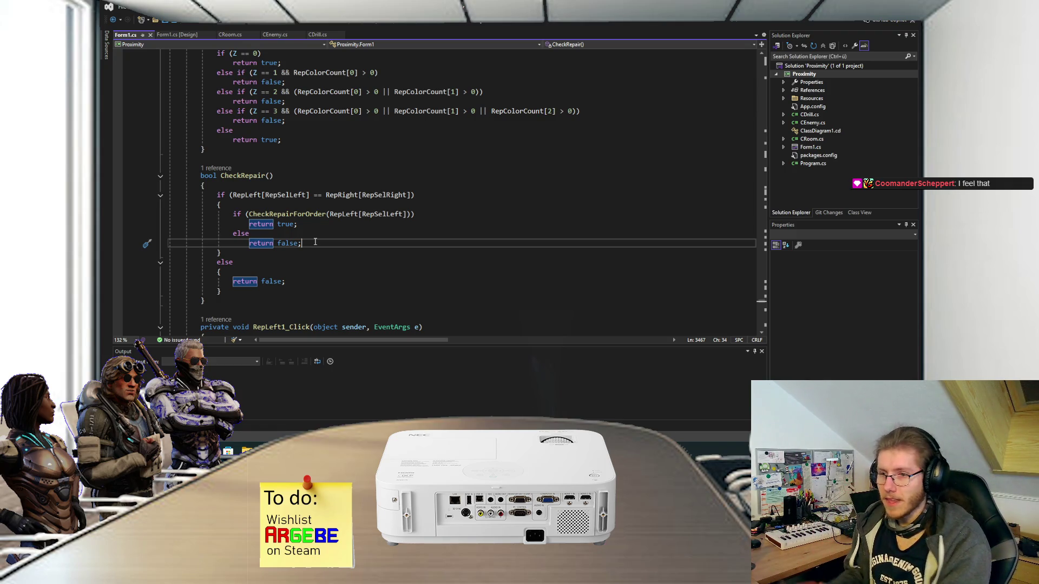
pyautogui.click(299, 174)
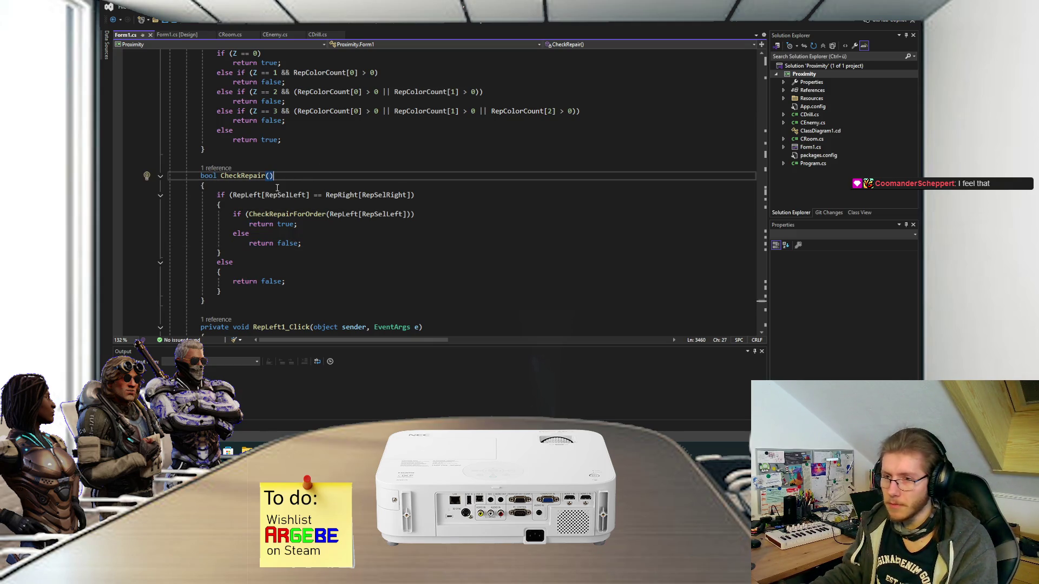
pyautogui.moveTo(251, 214); pyautogui.dragTo(415, 214)
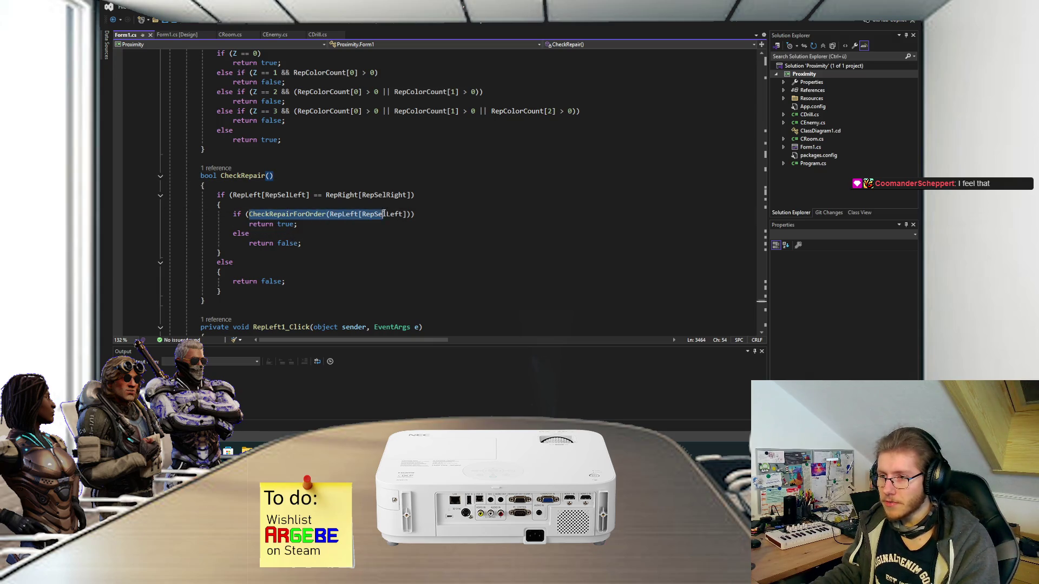
pyautogui.click(298, 223)
pyautogui.click(342, 240)
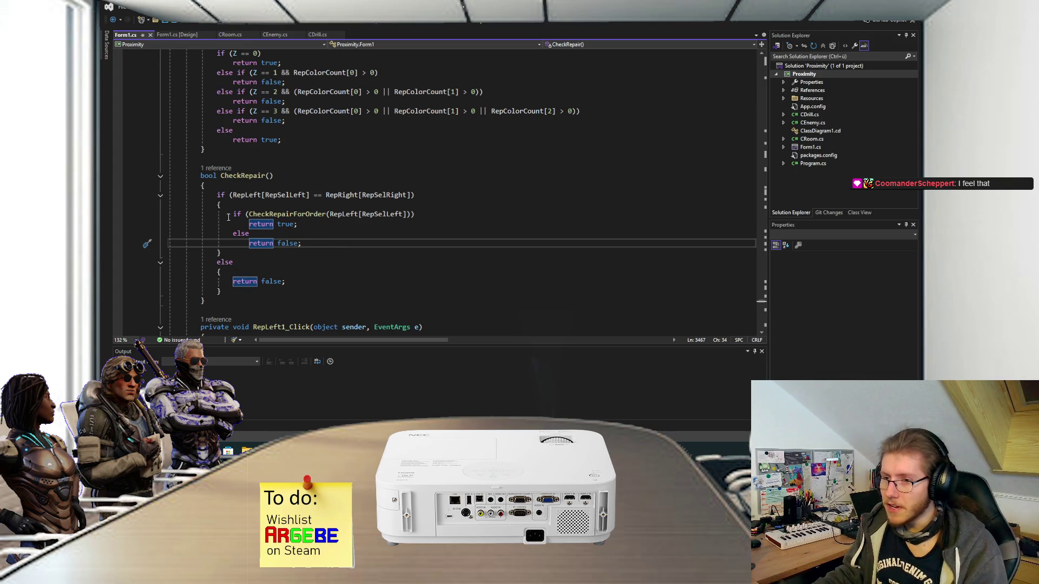
pyautogui.moveTo(249, 215); pyautogui.dragTo(411, 215)
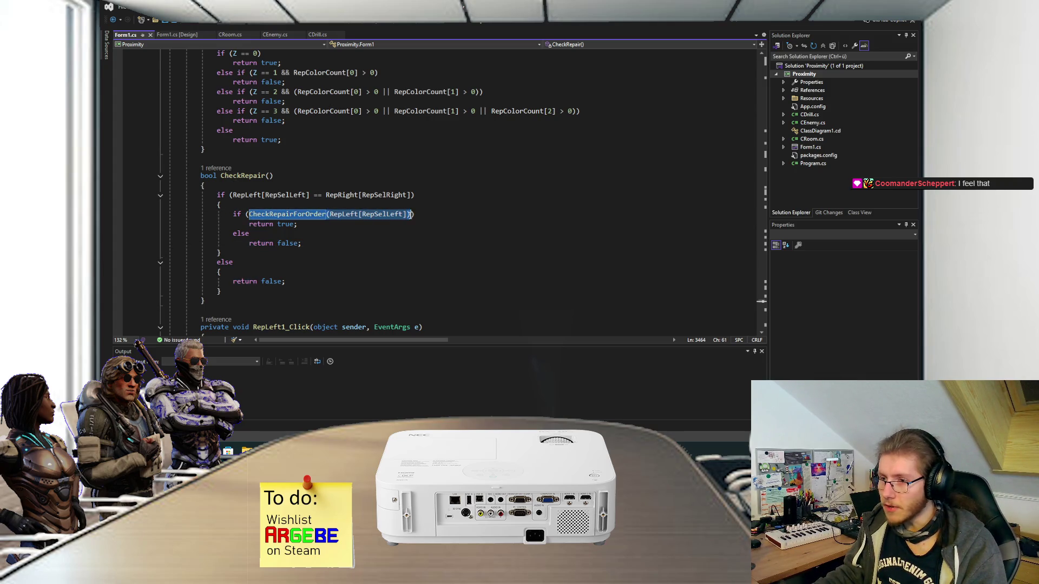
pyautogui.click(416, 214)
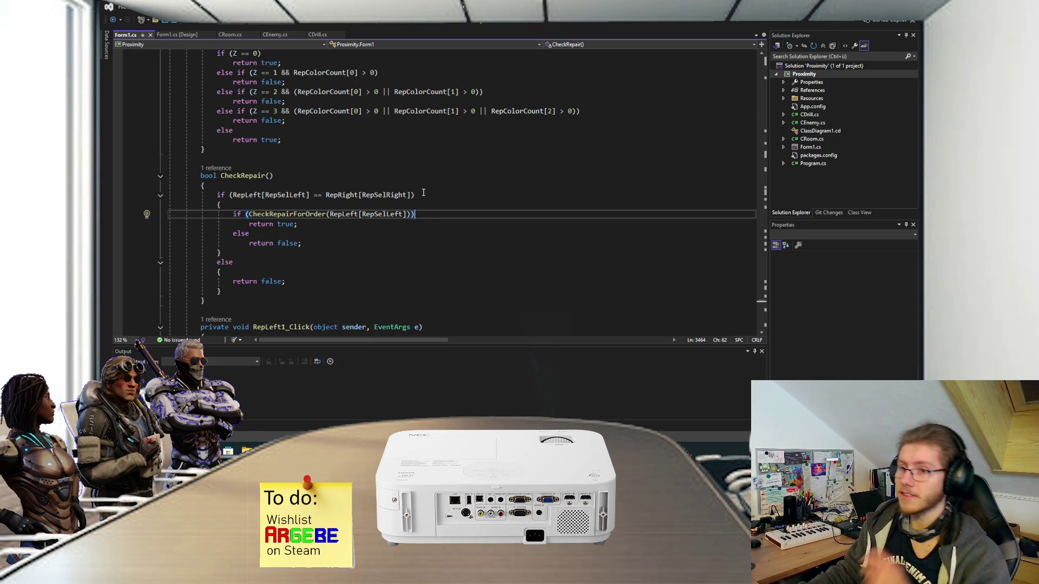
pyautogui.scroll(5, 338, 241)
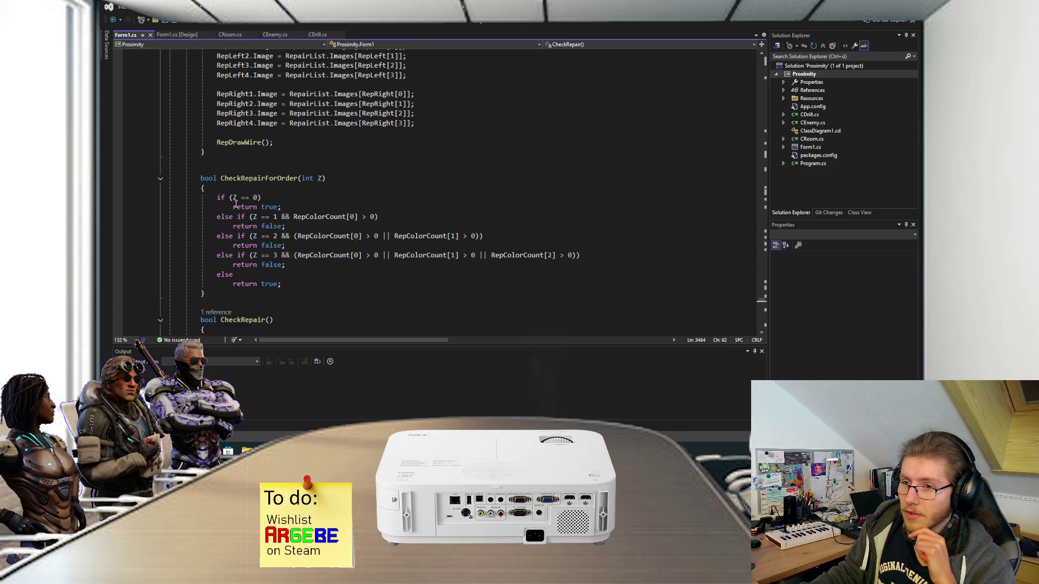
pyautogui.moveTo(216, 197); pyautogui.dragTo(311, 277)
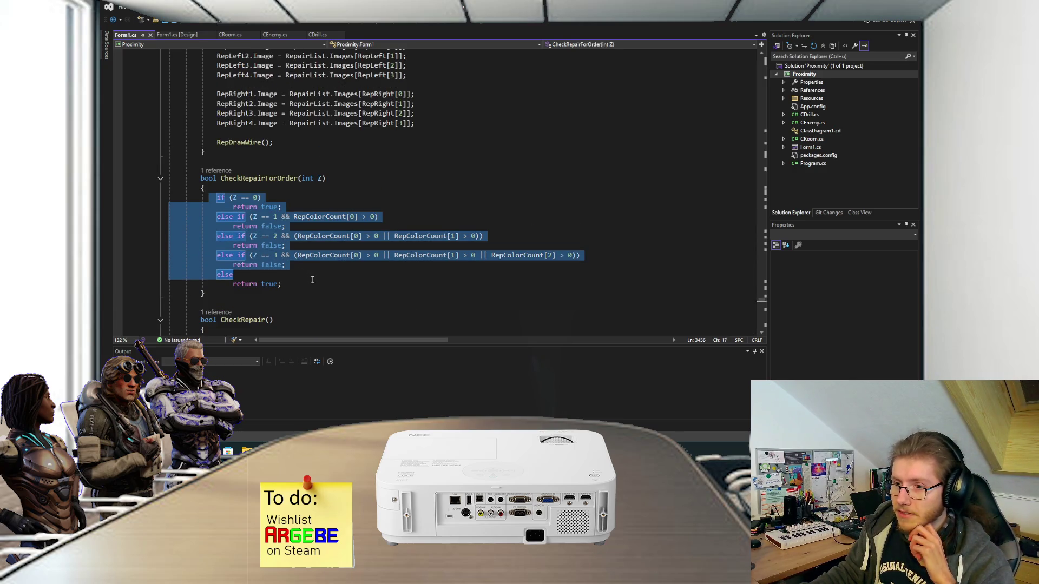
pyautogui.click(312, 279)
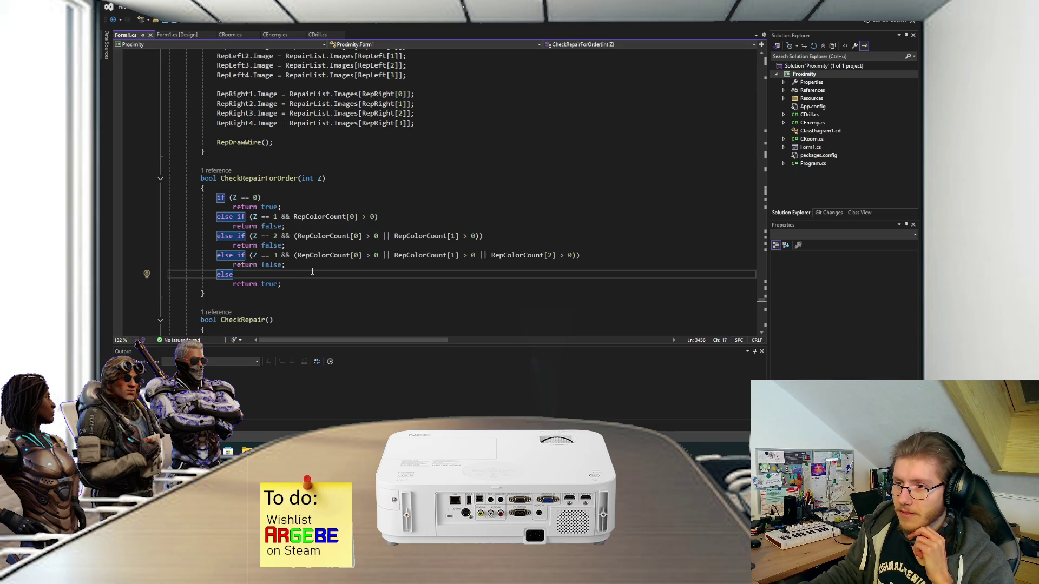
pyautogui.scroll(6, 336, 275)
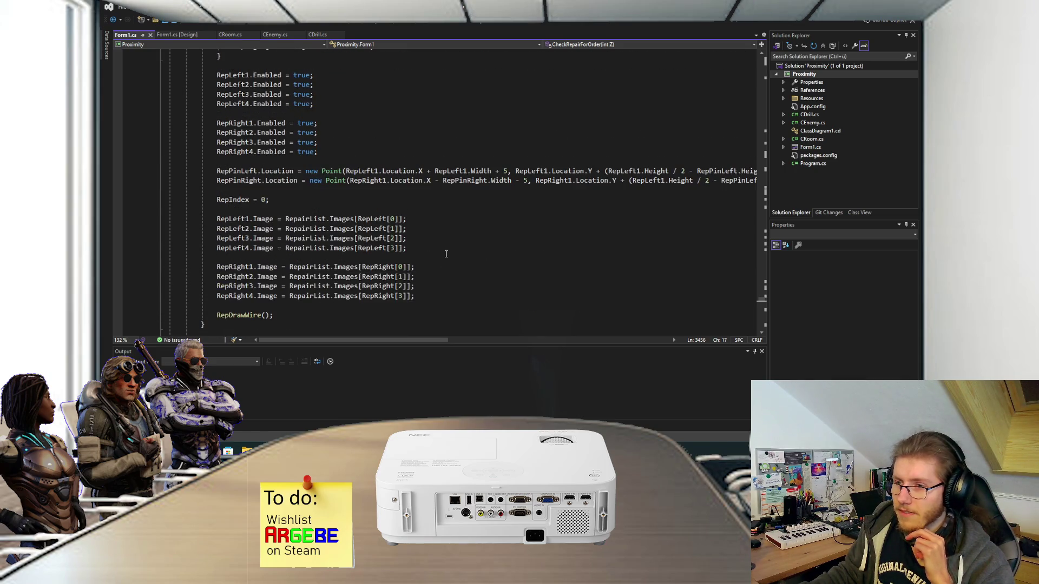
pyautogui.scroll(5, 438, 246)
pyautogui.scroll(15, 431, 246)
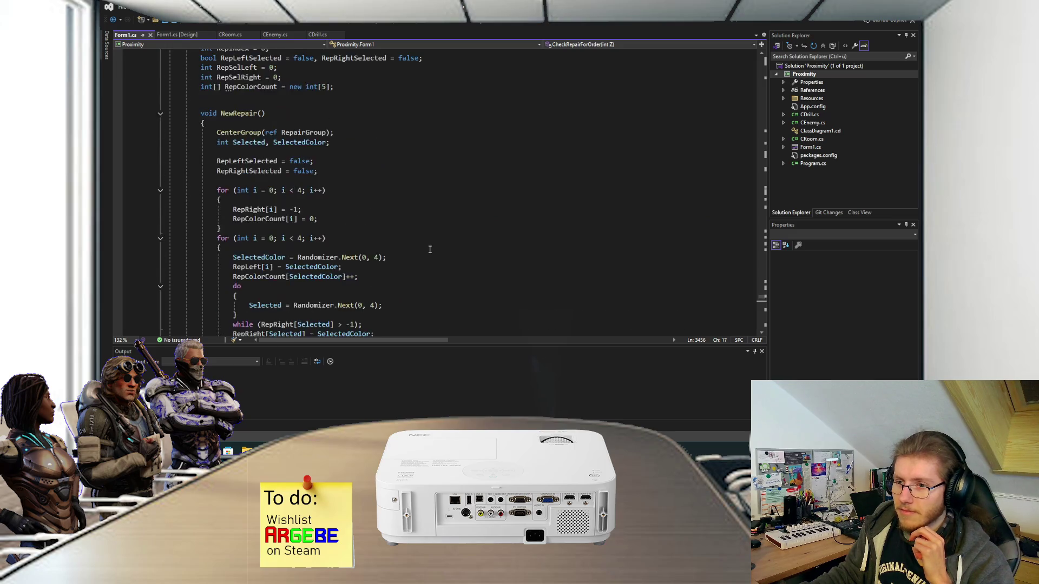
pyautogui.scroll(15, 426, 255)
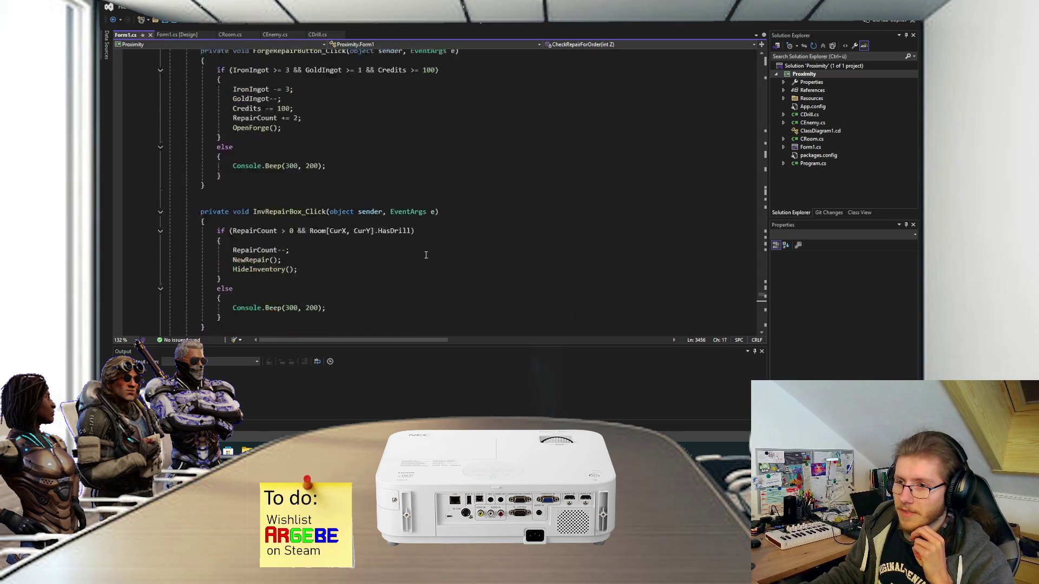
pyautogui.scroll(5, 424, 266)
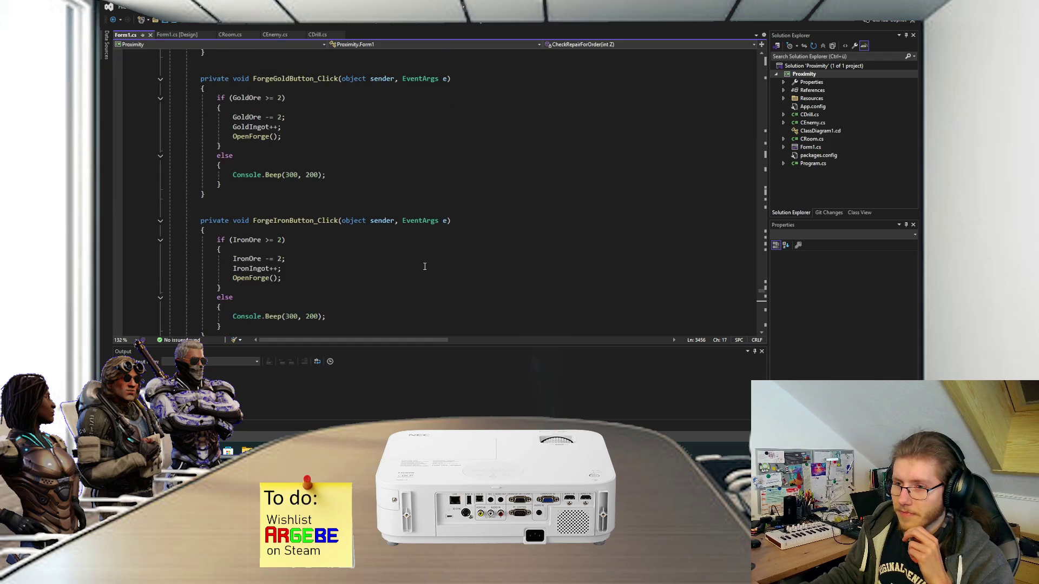
pyautogui.scroll(10, 417, 264)
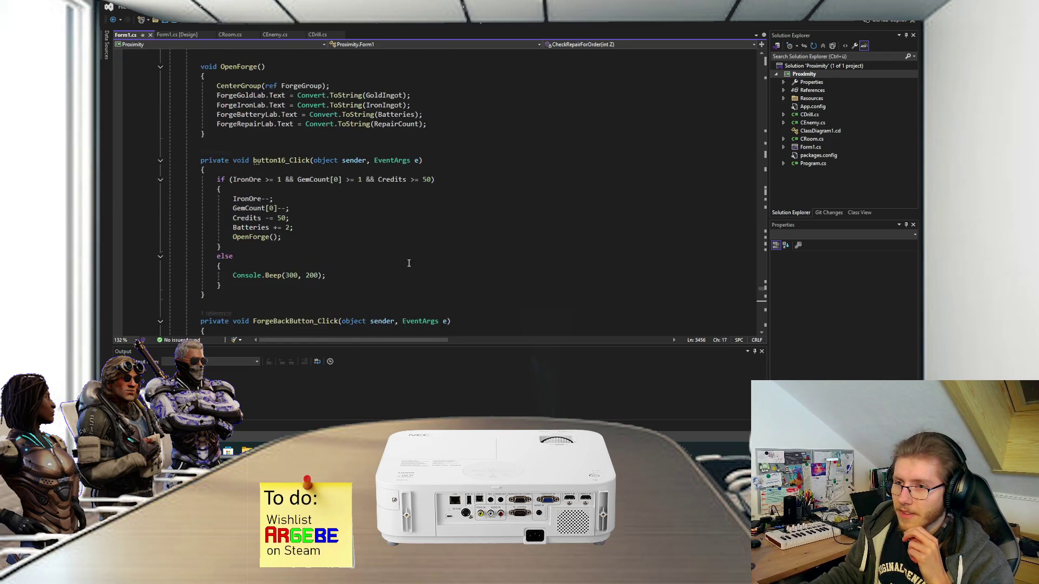
pyautogui.scroll(12, 406, 265)
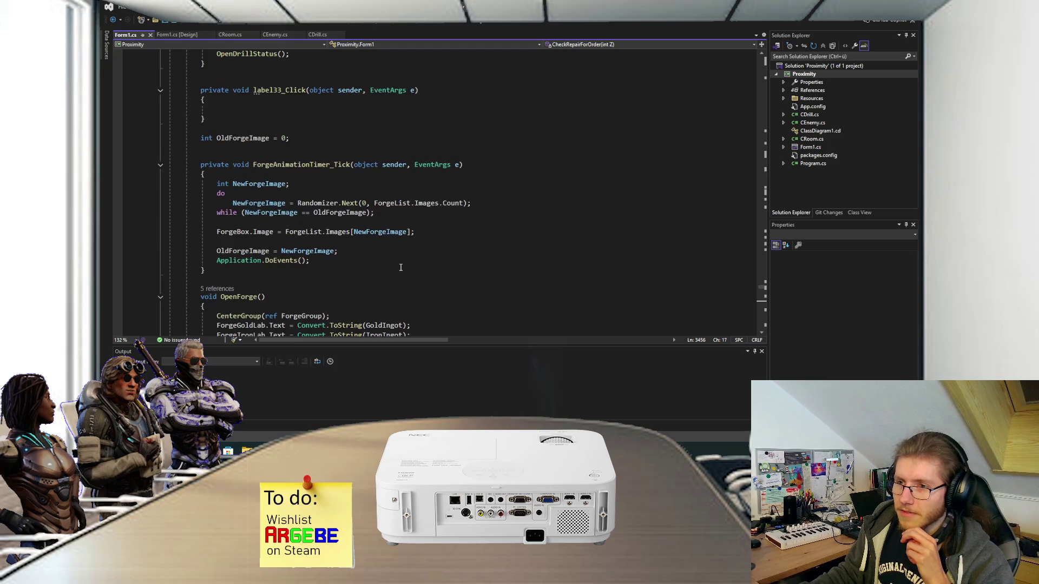
pyautogui.scroll(-12, 397, 268)
pyautogui.scroll(-1, 351, 264)
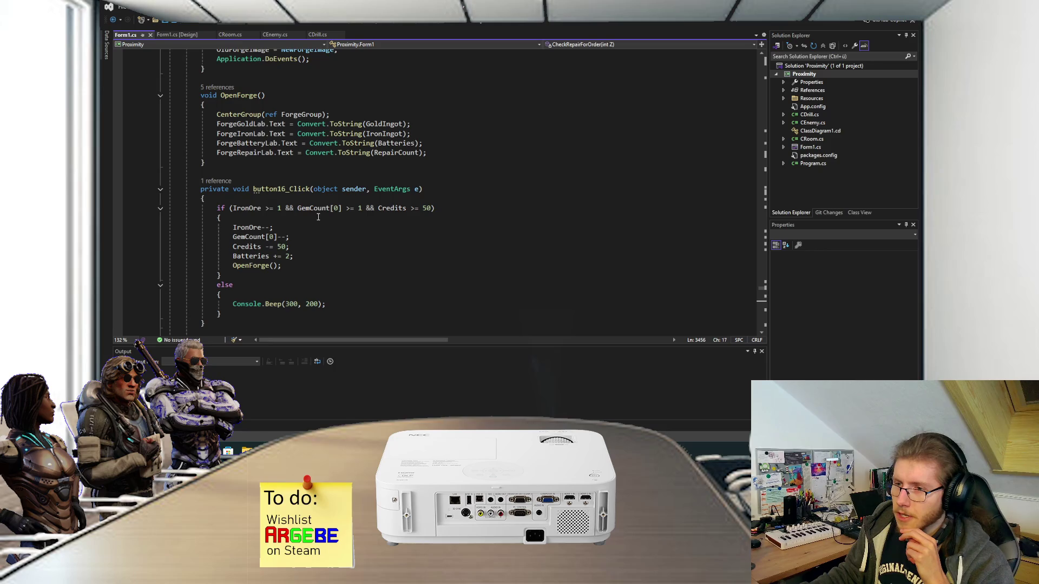
pyautogui.click(284, 188)
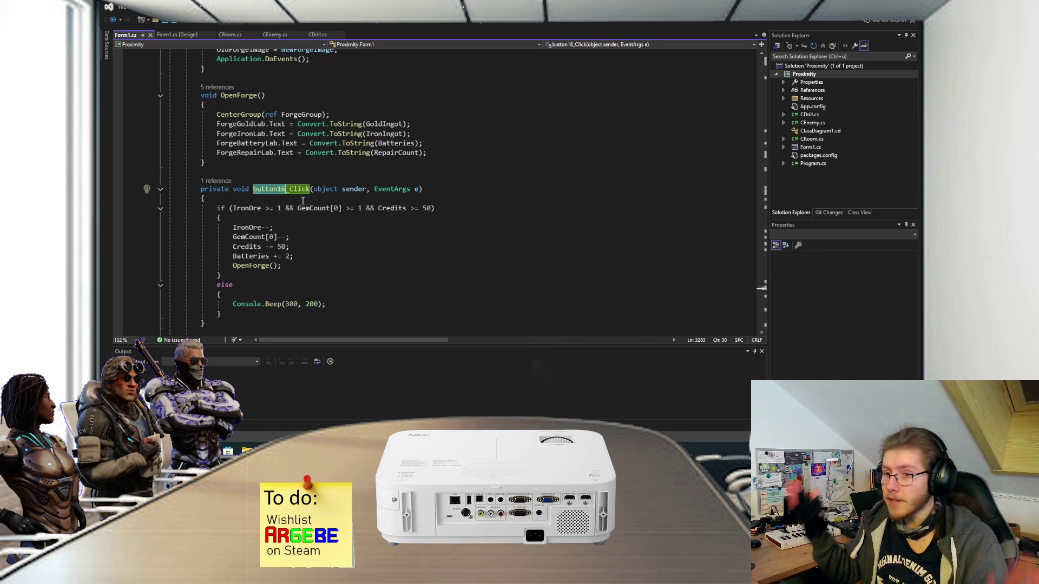
pyautogui.click(359, 228)
pyautogui.scroll(6, 359, 228)
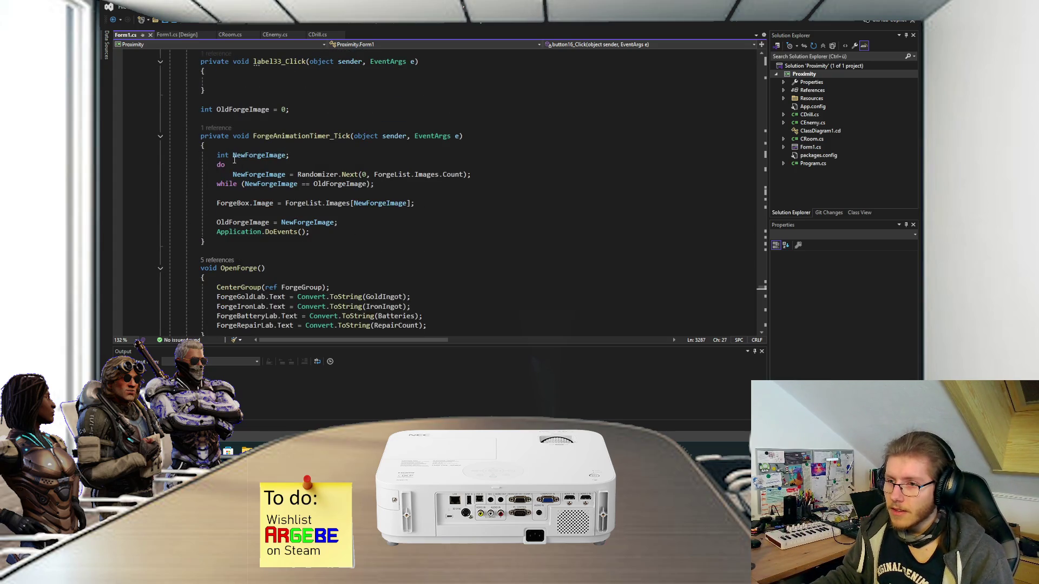
pyautogui.moveTo(230, 174); pyautogui.dragTo(472, 174)
pyautogui.press('End')
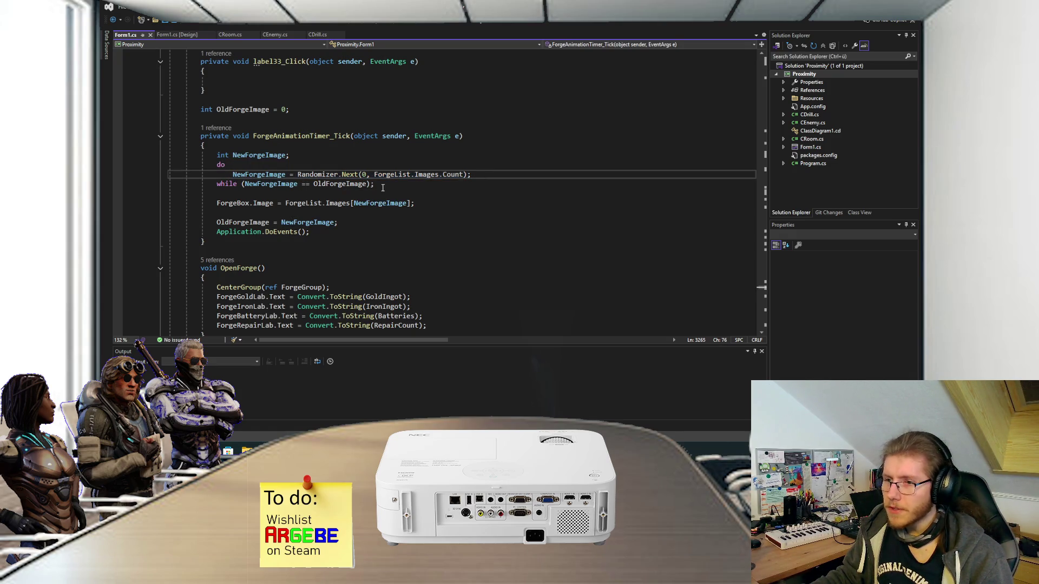
pyautogui.moveTo(383, 186); pyautogui.dragTo(221, 165)
pyautogui.click(379, 184)
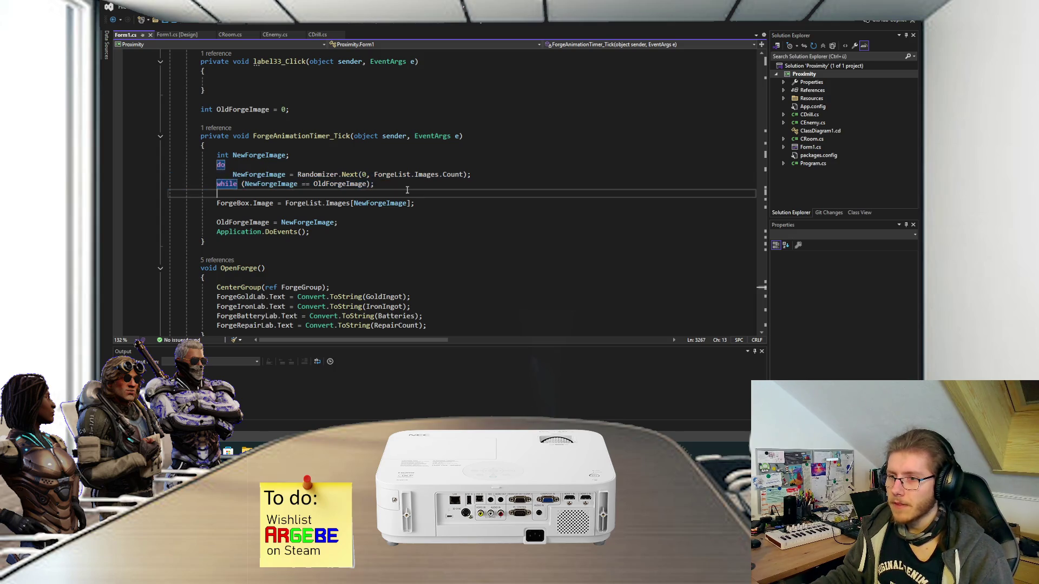
pyautogui.scroll(7, 343, 232)
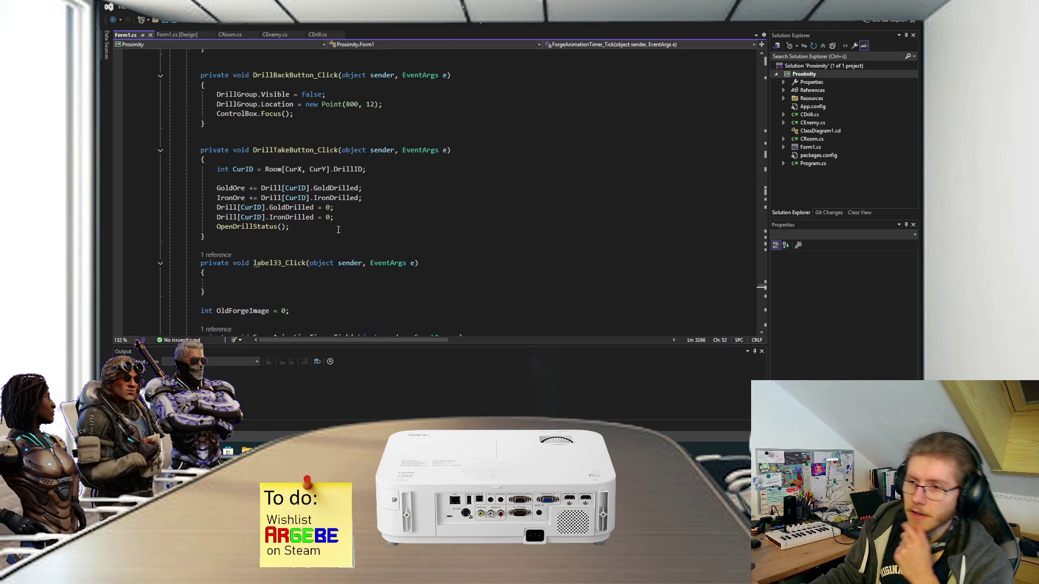
pyautogui.scroll(10, 343, 232)
pyautogui.scroll(7, 342, 220)
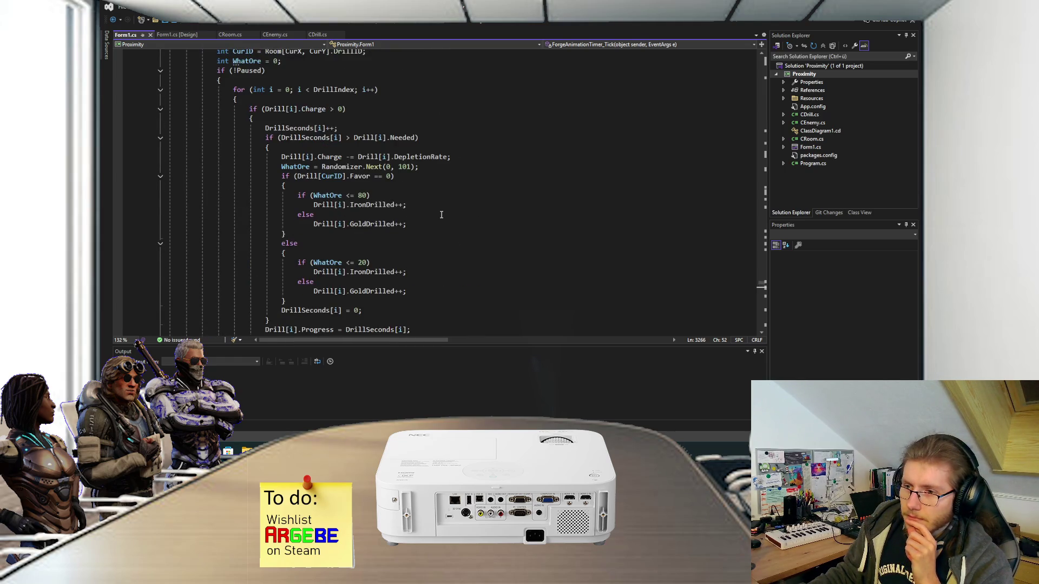
pyautogui.scroll(2, 441, 215)
pyautogui.scroll(16, 441, 215)
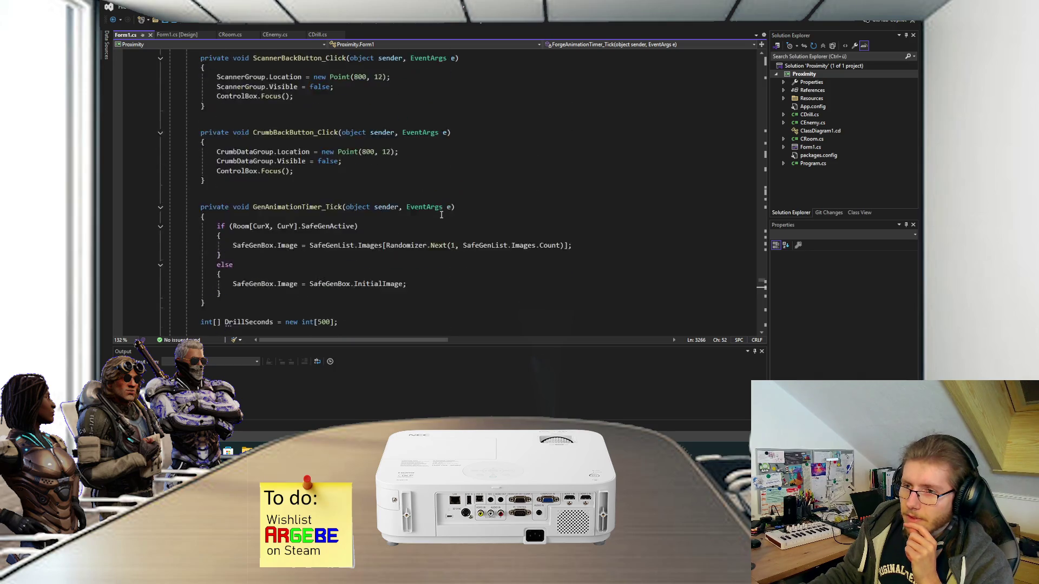
pyautogui.scroll(5, 414, 212)
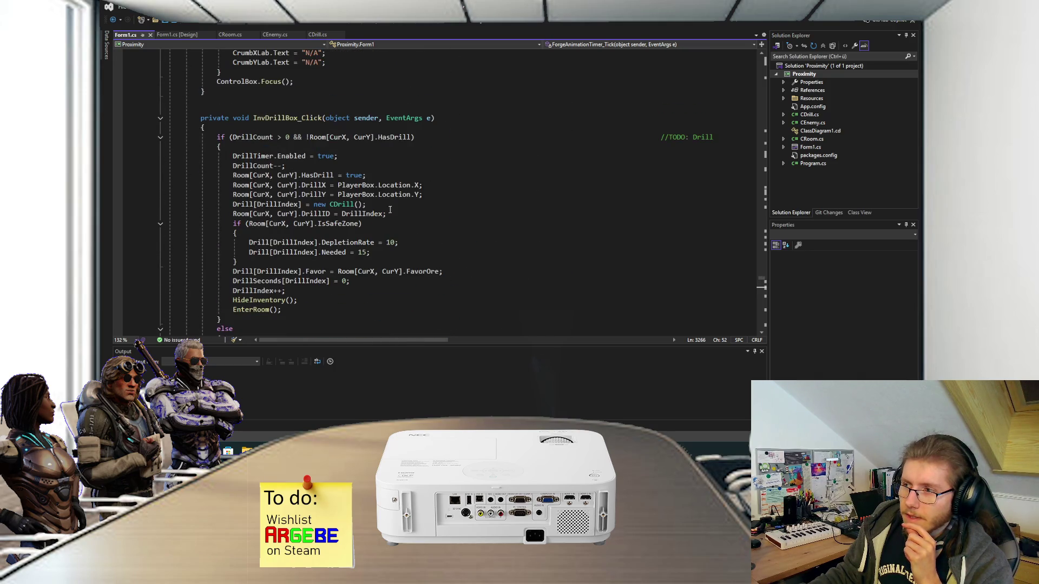
pyautogui.scroll(16, 389, 210)
pyautogui.scroll(20, 387, 236)
pyautogui.scroll(20, 387, 237)
pyautogui.scroll(5, 387, 237)
pyautogui.scroll(20, 387, 236)
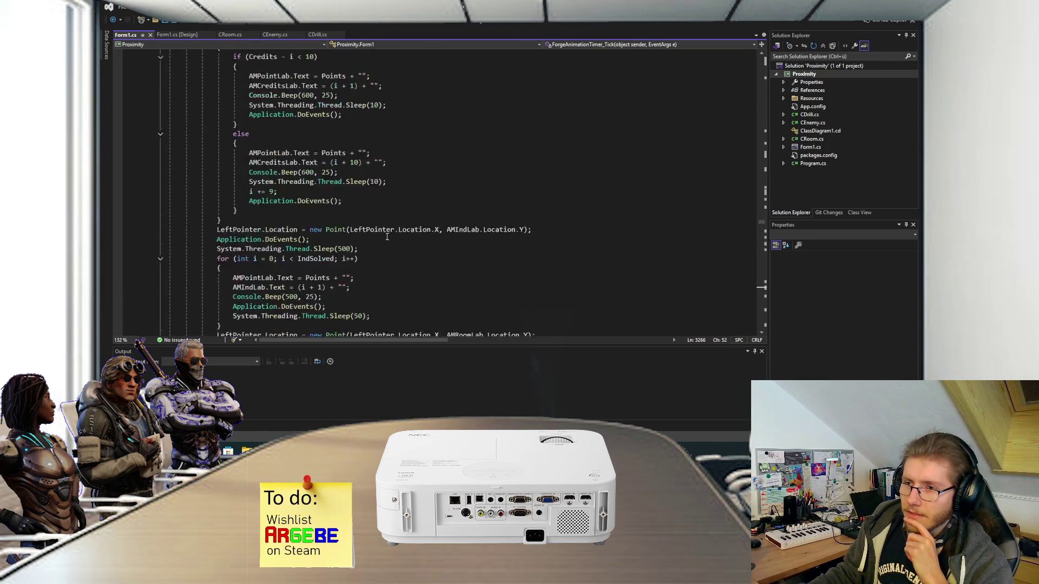
pyautogui.scroll(20, 386, 236)
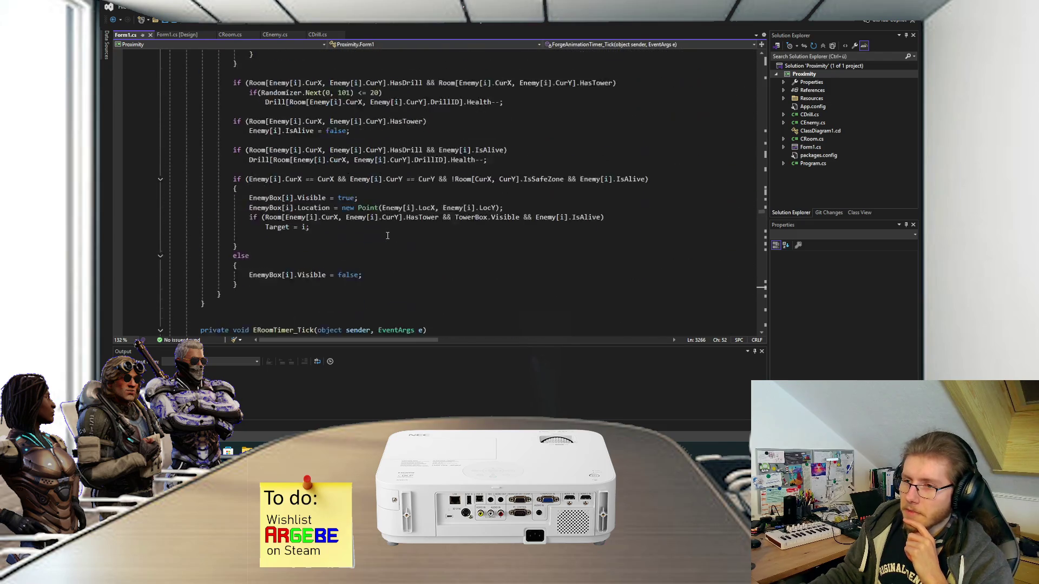
pyautogui.scroll(15, 386, 236)
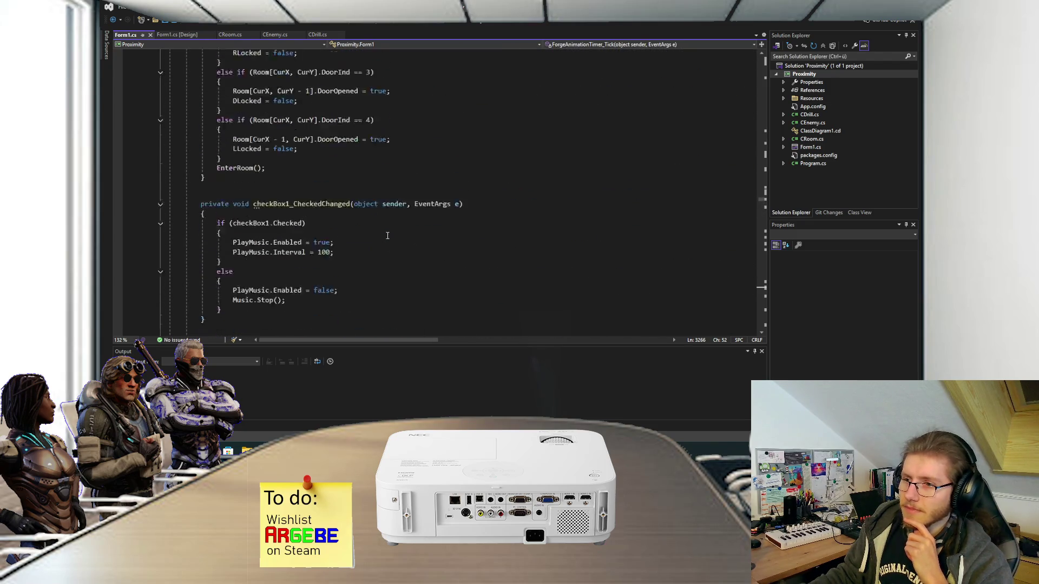
pyautogui.scroll(20, 387, 235)
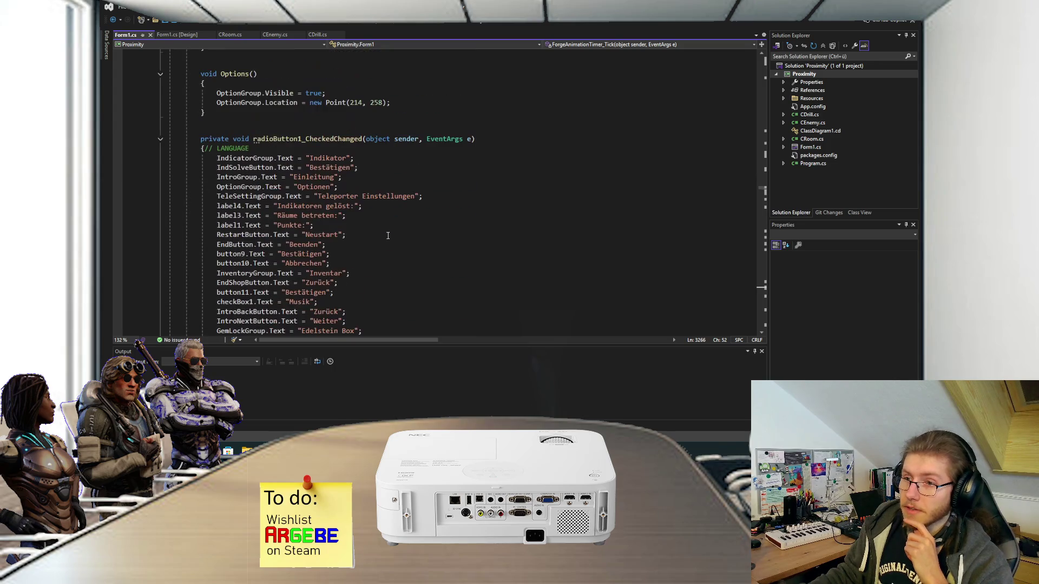
pyautogui.scroll(-10, 387, 236)
pyautogui.scroll(18, 390, 236)
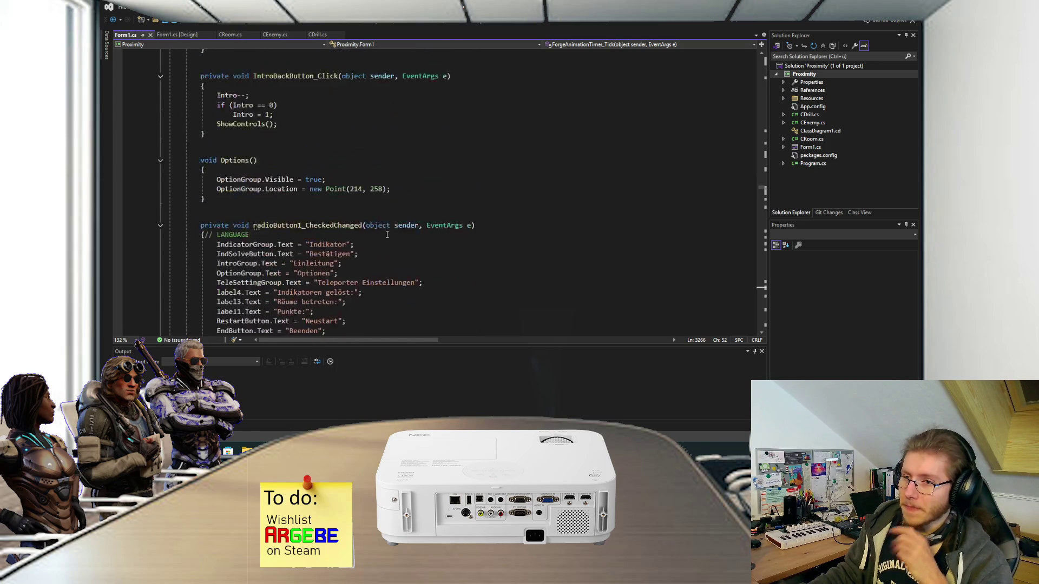
pyautogui.scroll(-20, 397, 236)
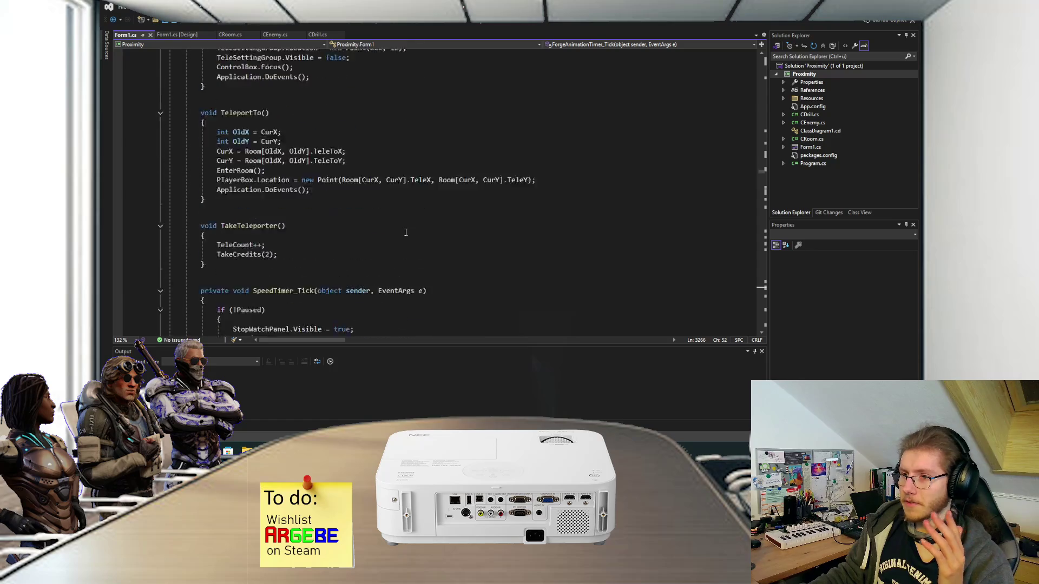
pyautogui.scroll(20, 403, 238)
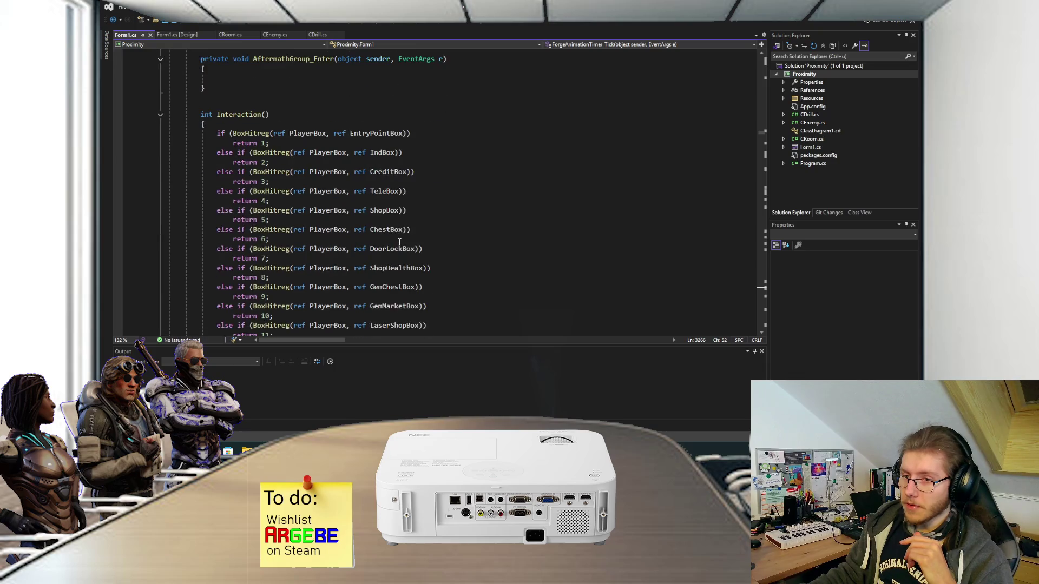
pyautogui.scroll(-4, 400, 241)
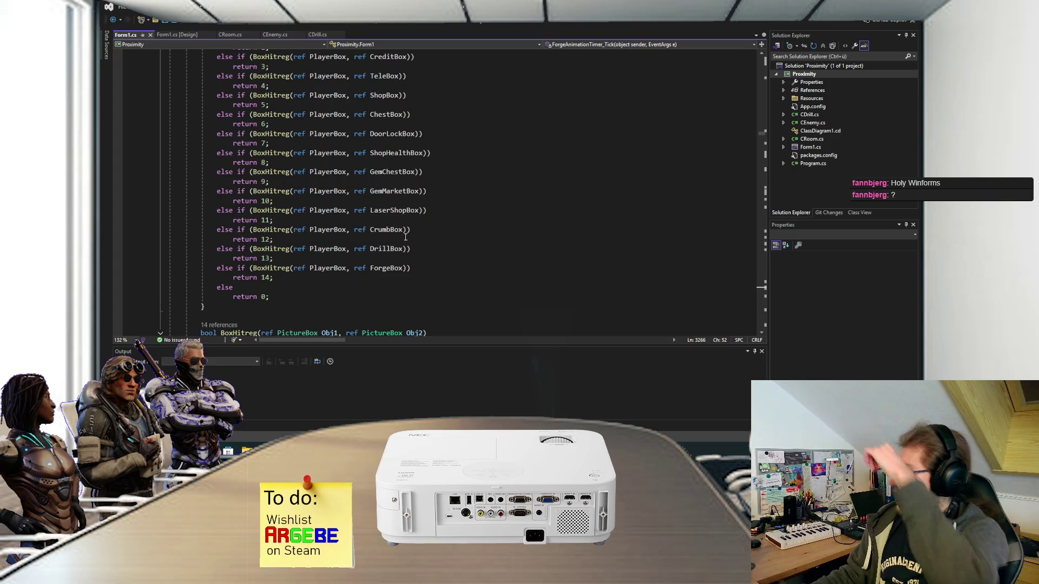
pyautogui.scroll(15, 404, 238)
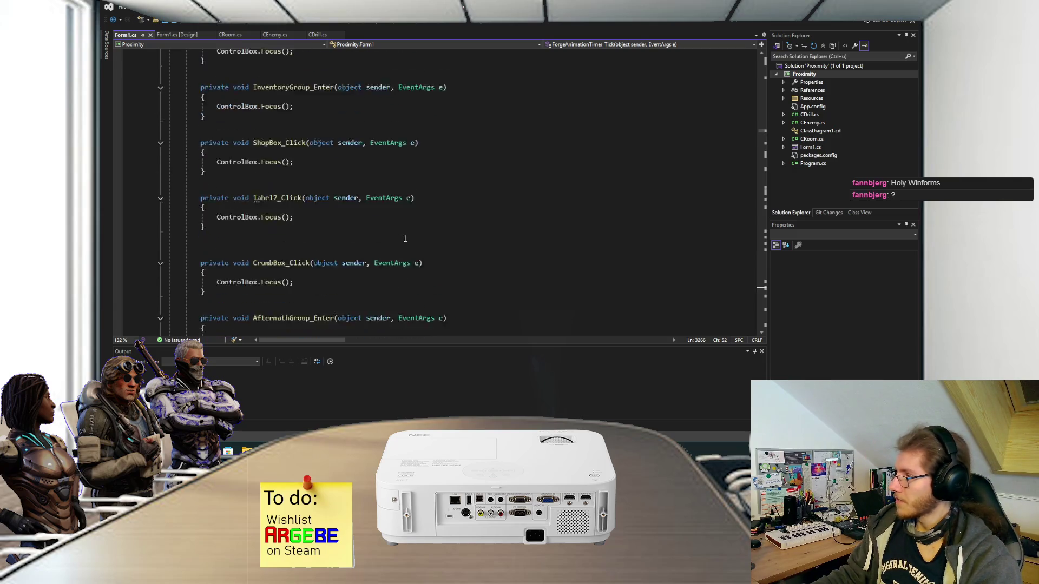
pyautogui.scroll(15, 405, 238)
pyautogui.scroll(15, 405, 231)
pyautogui.scroll(15, 405, 231)
pyautogui.scroll(15, 406, 231)
pyautogui.scroll(15, 405, 229)
pyautogui.scroll(7, 405, 229)
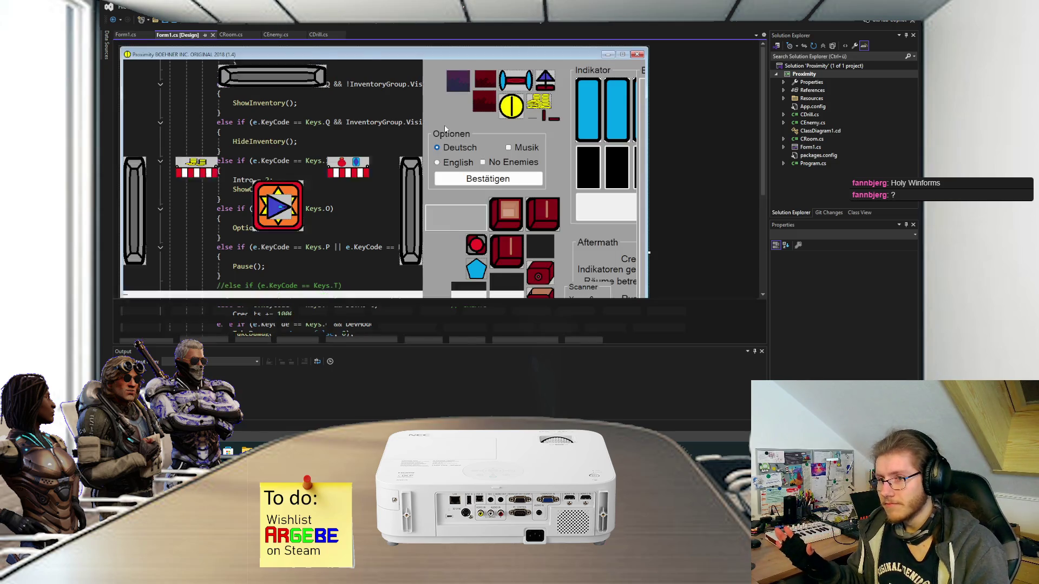
# Step: Drag the Proximity game form's right edge wider in the Form1 designer to reveal the Einleitung panel
pyautogui.scroll(-5, 673, 187)
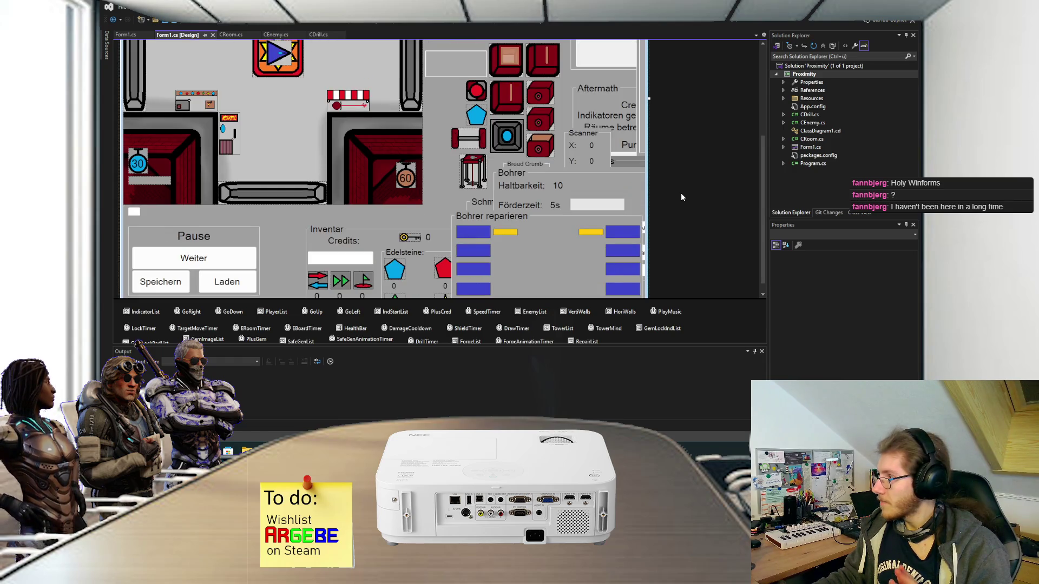
pyautogui.scroll(-1, 681, 193)
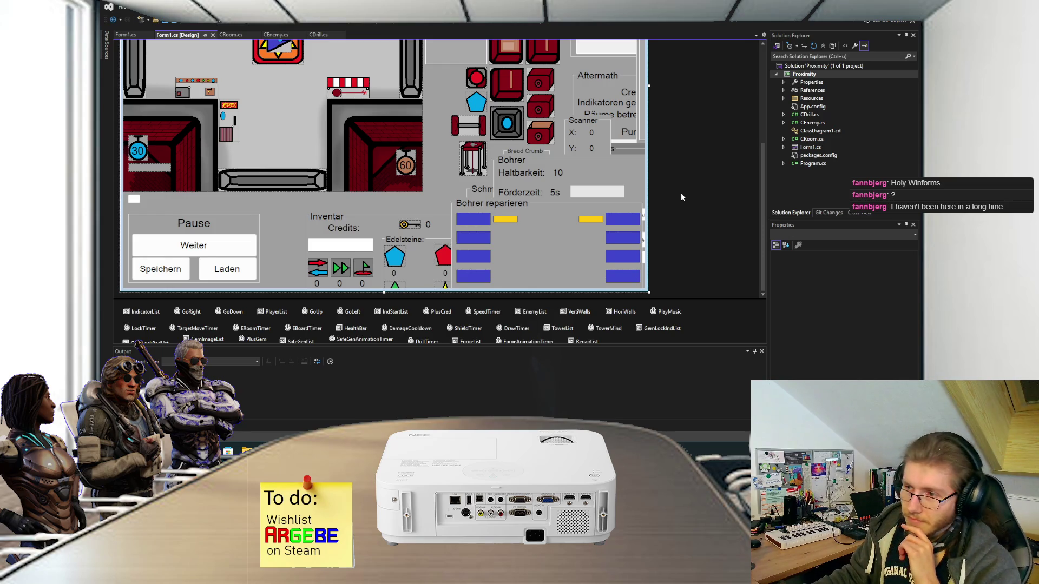
pyautogui.scroll(5, 685, 206)
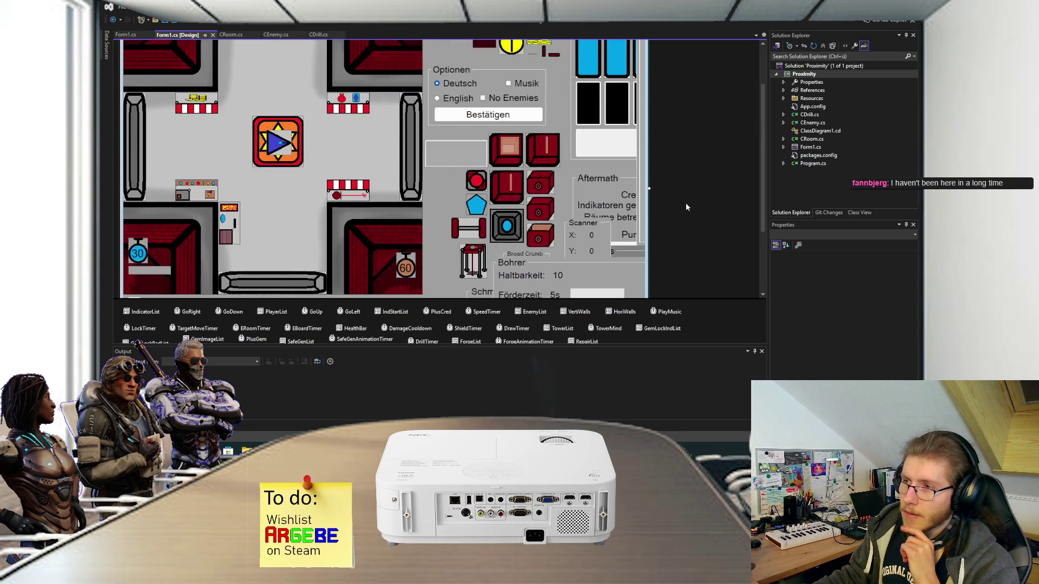
pyautogui.scroll(2, 686, 208)
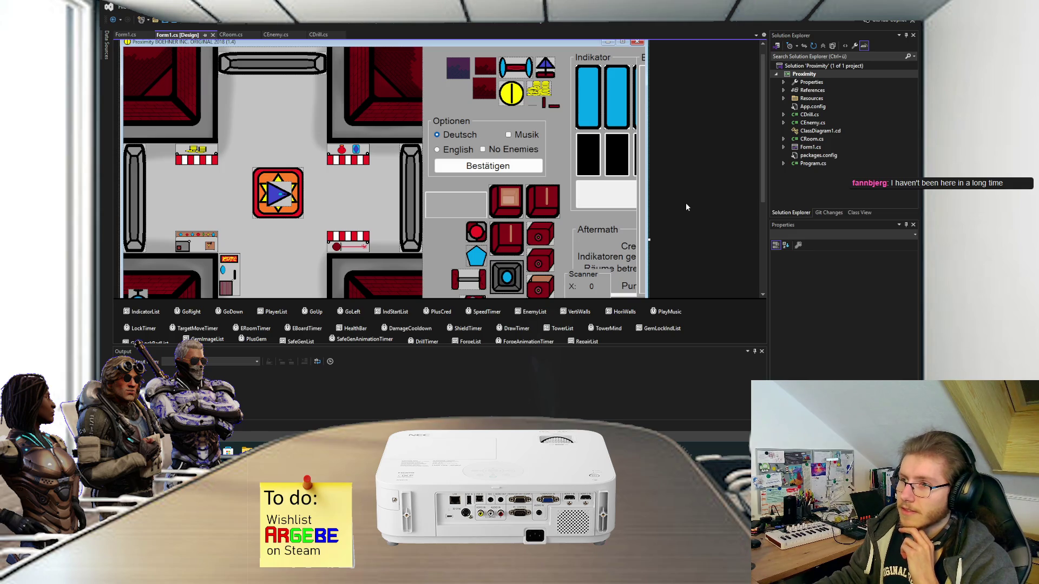
pyautogui.scroll(-6, 686, 203)
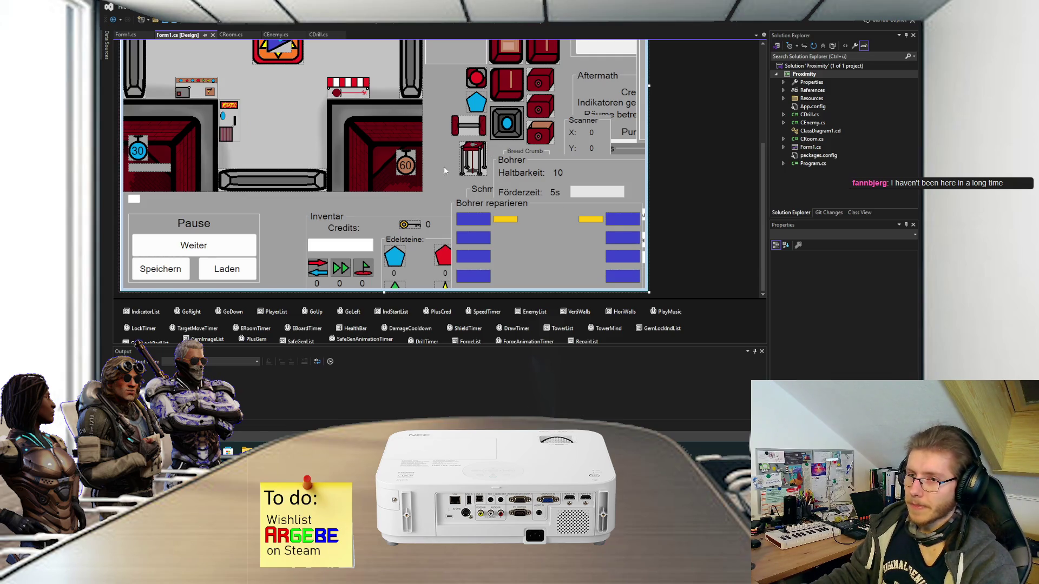
pyautogui.scroll(4, 676, 178)
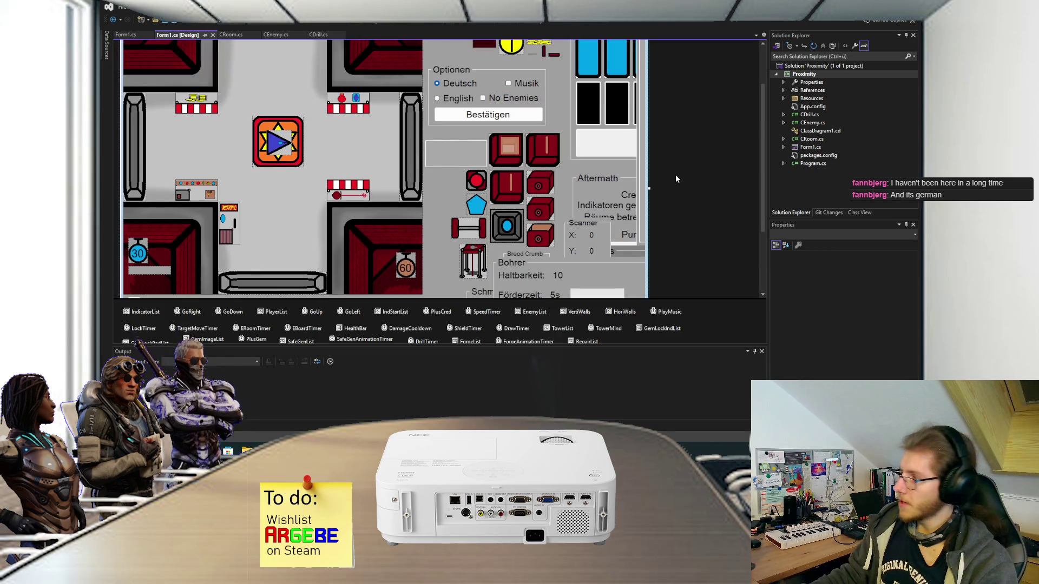
pyautogui.scroll(2, 675, 178)
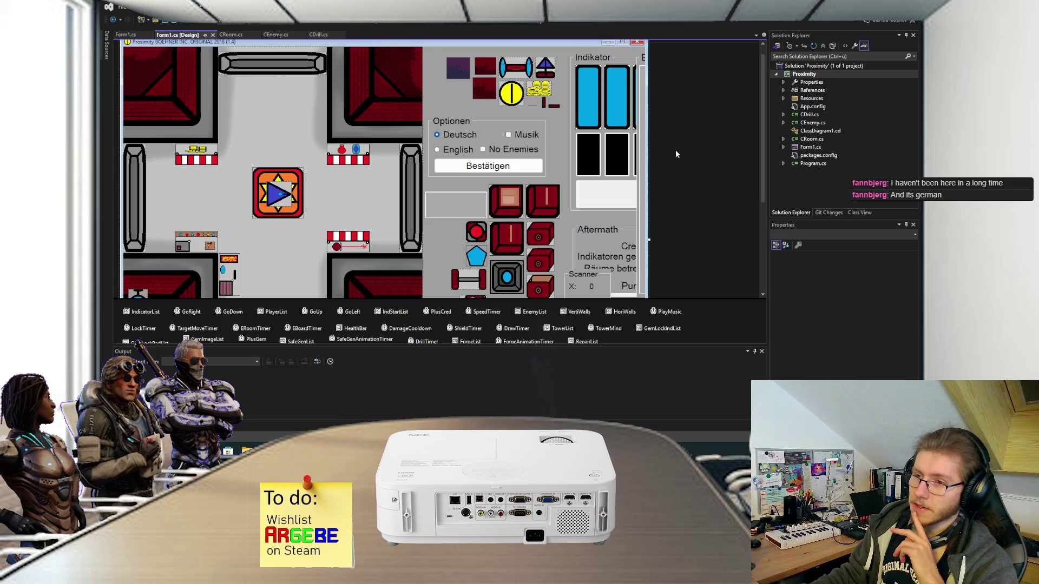
pyautogui.scroll(-2, 692, 154)
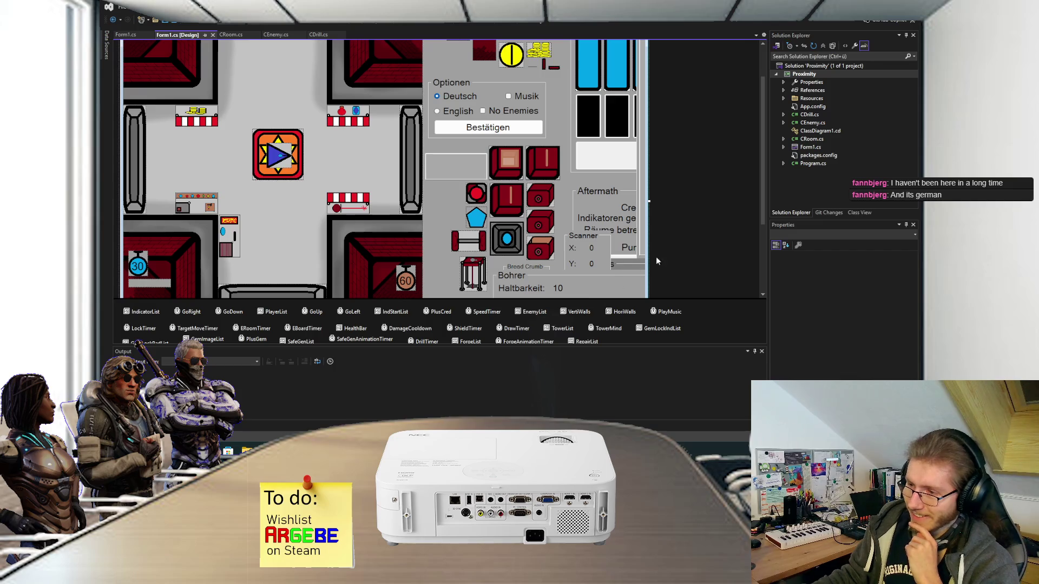
pyautogui.scroll(2, 676, 168)
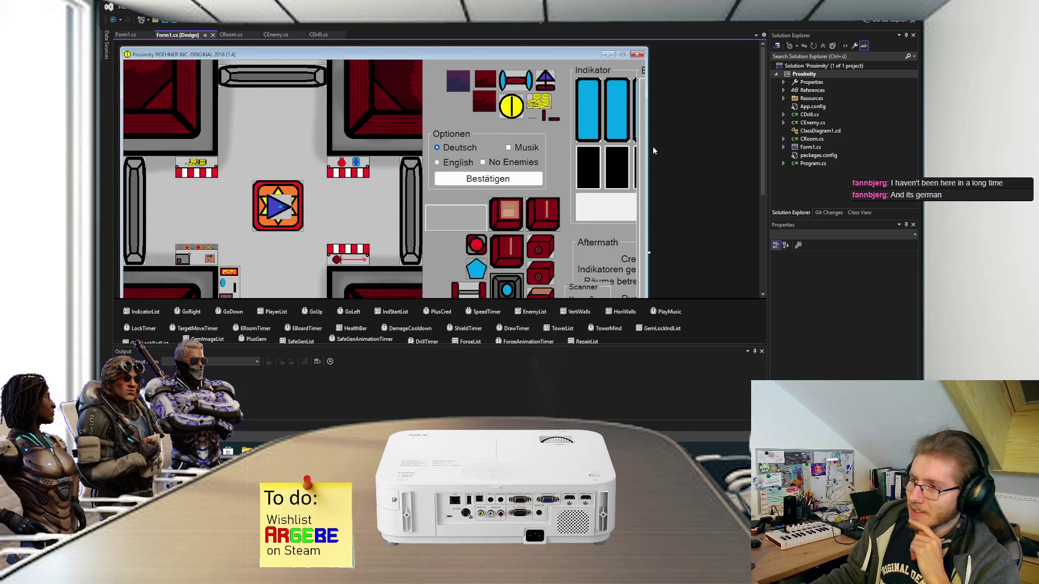
pyautogui.moveTo(650, 145); pyautogui.dragTo(719, 152)
pyautogui.moveTo(685, 153); pyautogui.dragTo(662, 177)
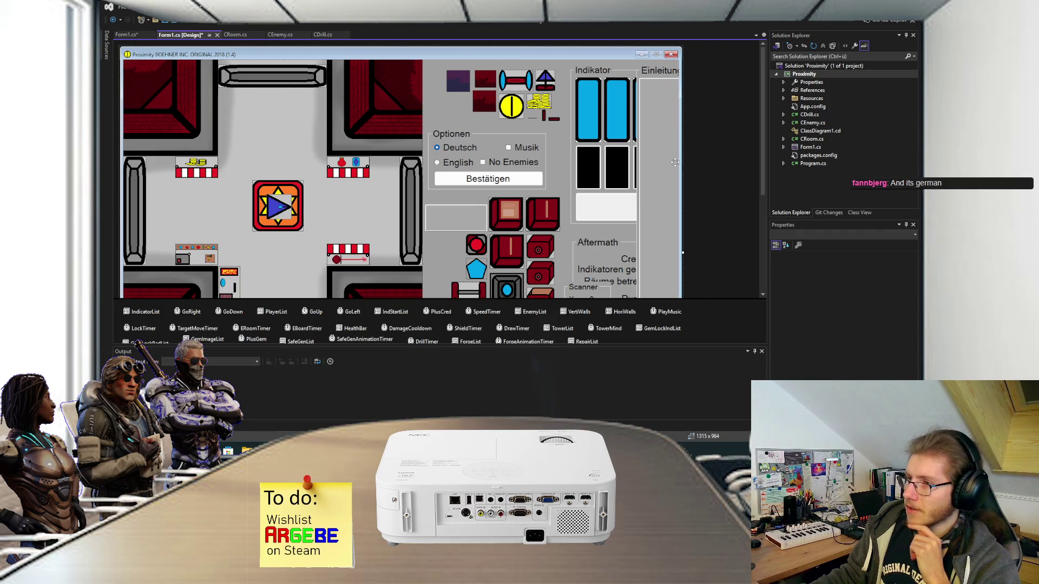
# Step: Switch to Form1.cs code showing the inventory, controls, options, pause and DevMode key handling
pyautogui.scroll(-3, 713, 196)
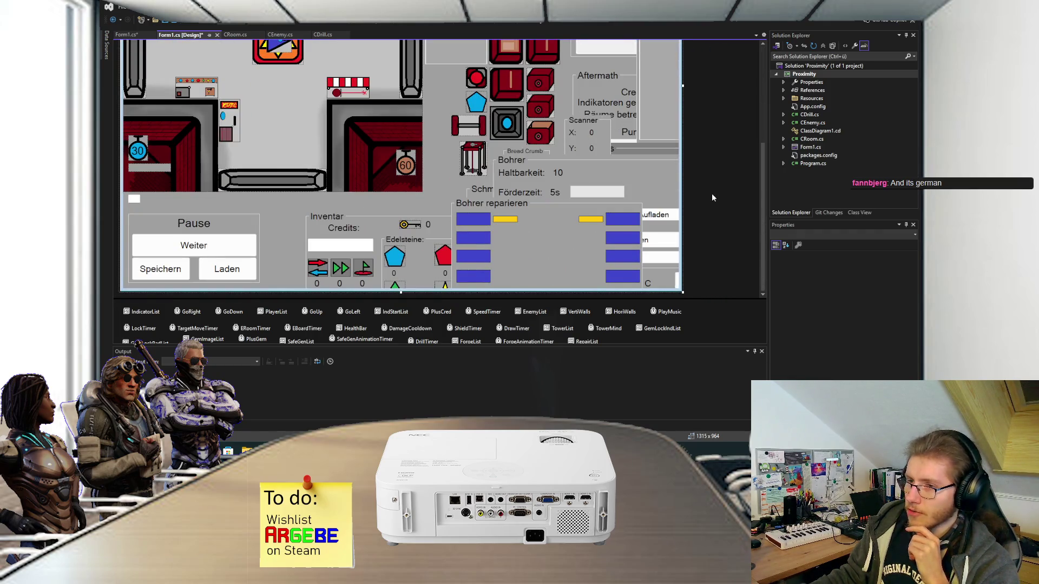
pyautogui.scroll(3, 712, 193)
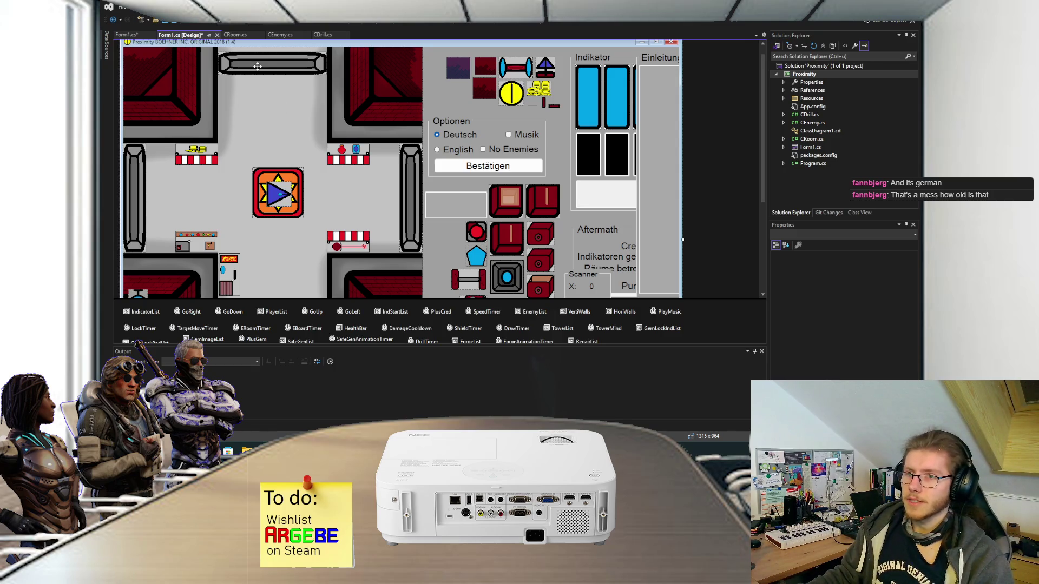
pyautogui.click(131, 36)
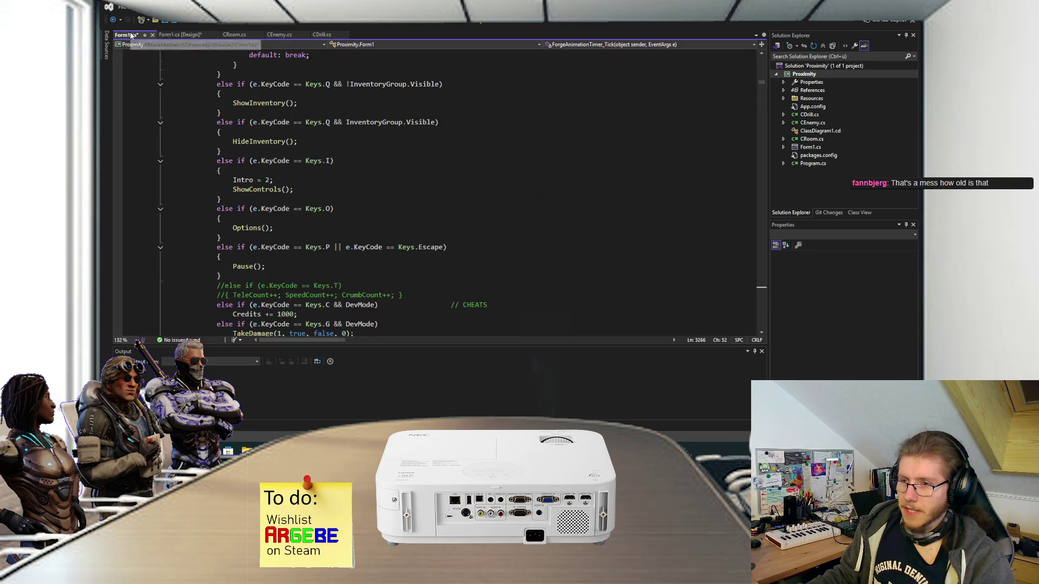
# Step: Leave Form1's key-handling and room setup code for the Form1 designer
pyautogui.scroll(10, 384, 136)
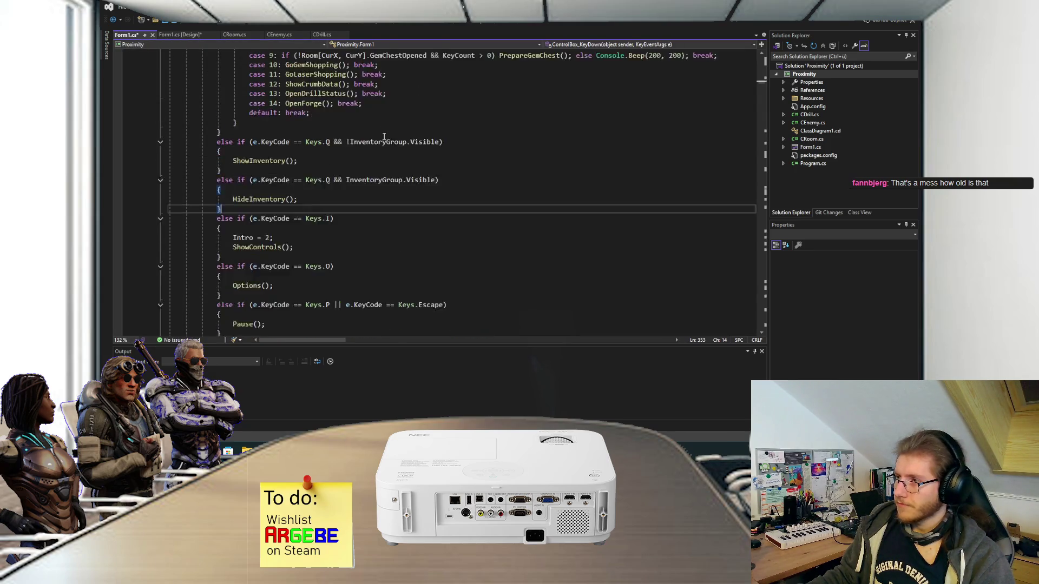
pyautogui.scroll(15, 360, 165)
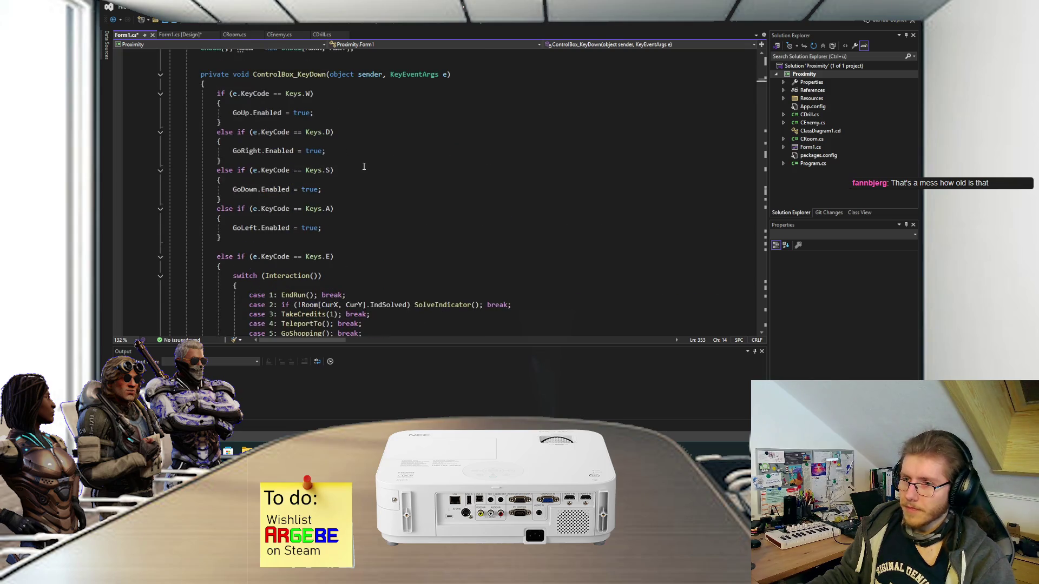
pyautogui.scroll(8, 353, 170)
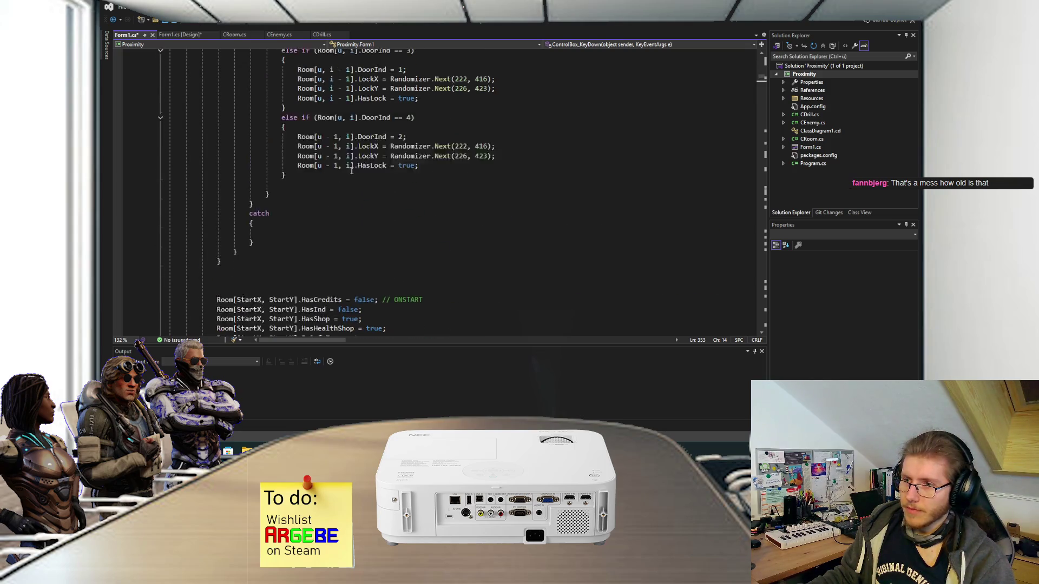
pyautogui.click(180, 35)
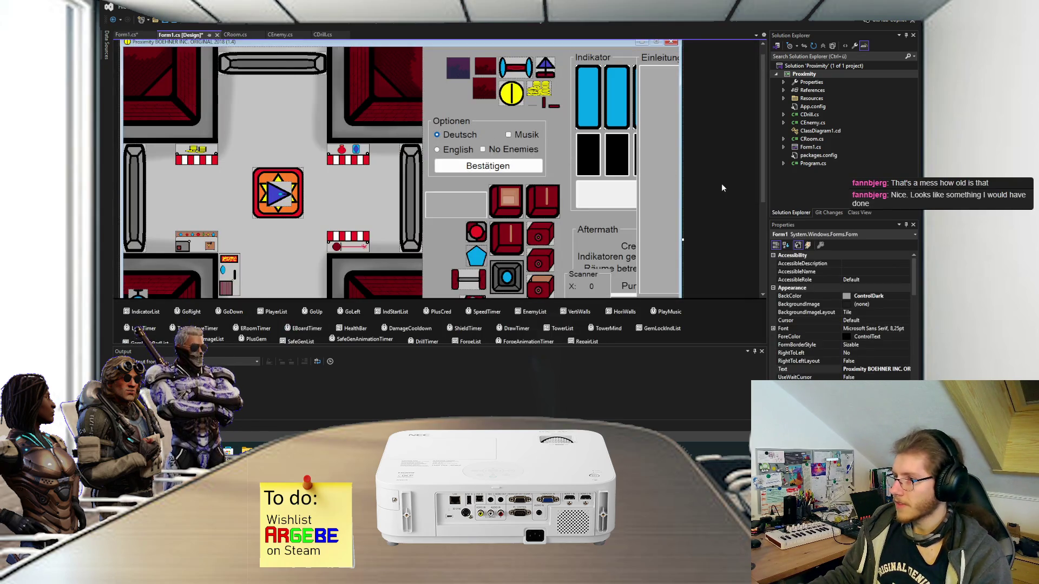
# Step: Save the pending Form1 changes so neither Form1 file is marked unsaved
pyautogui.hotkey('ctrl', 's')
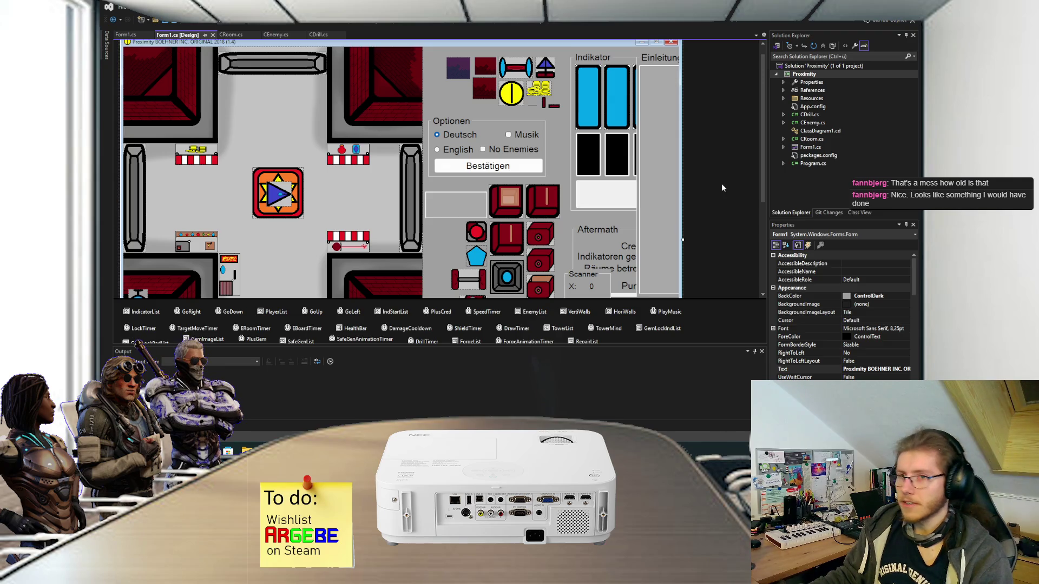
pyautogui.scroll(1, 721, 188)
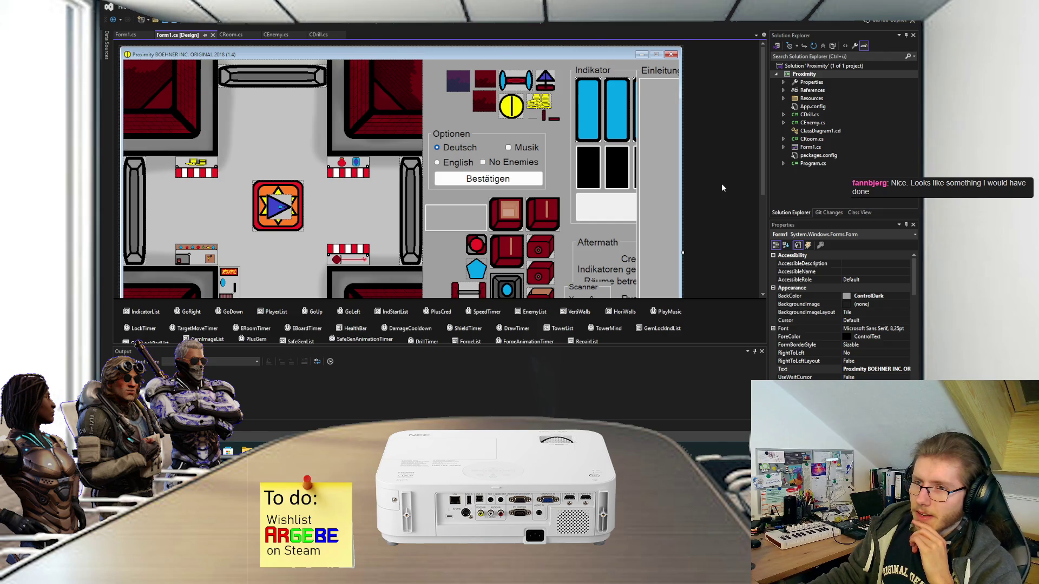
pyautogui.scroll(-2, 721, 187)
pyautogui.scroll(1, 721, 188)
pyautogui.scroll(2, 721, 185)
pyautogui.scroll(-2, 722, 184)
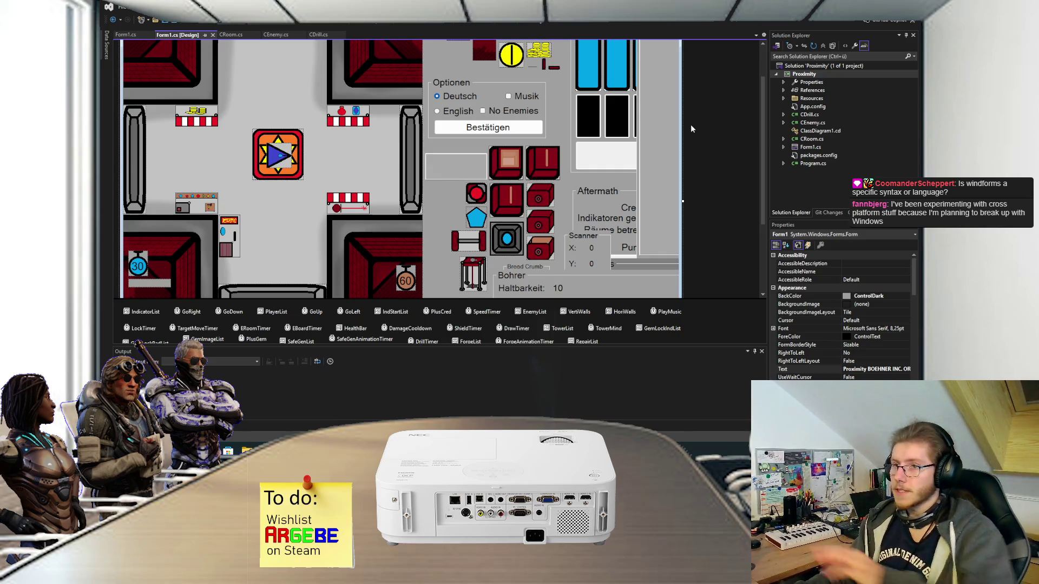
pyautogui.scroll(3, 690, 128)
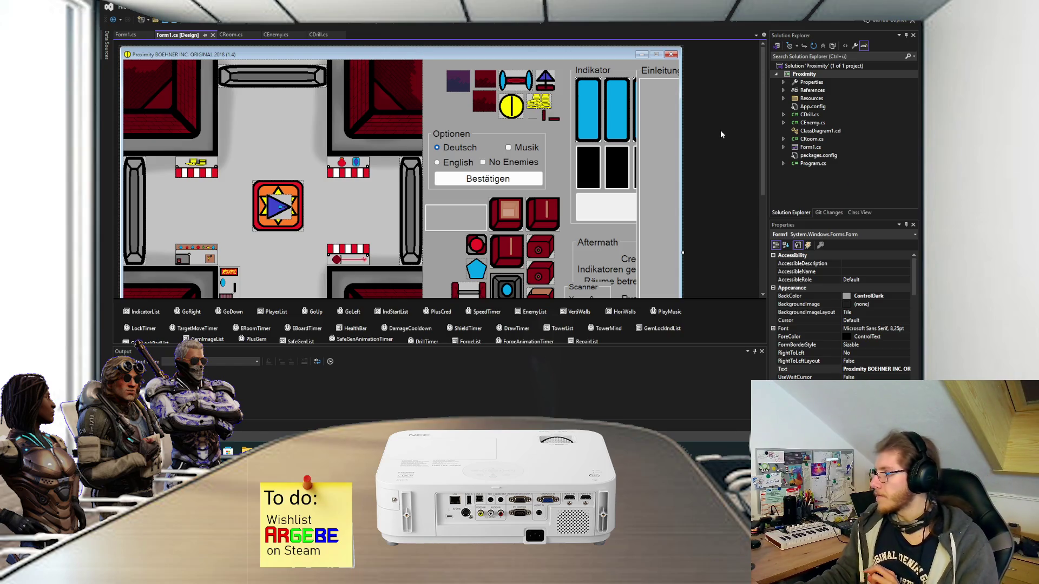
# Step: Glance over Form1.cs code, return to the designer, then close Visual Studio with Alt+F4
pyautogui.click(125, 35)
pyautogui.scroll(8, 455, 197)
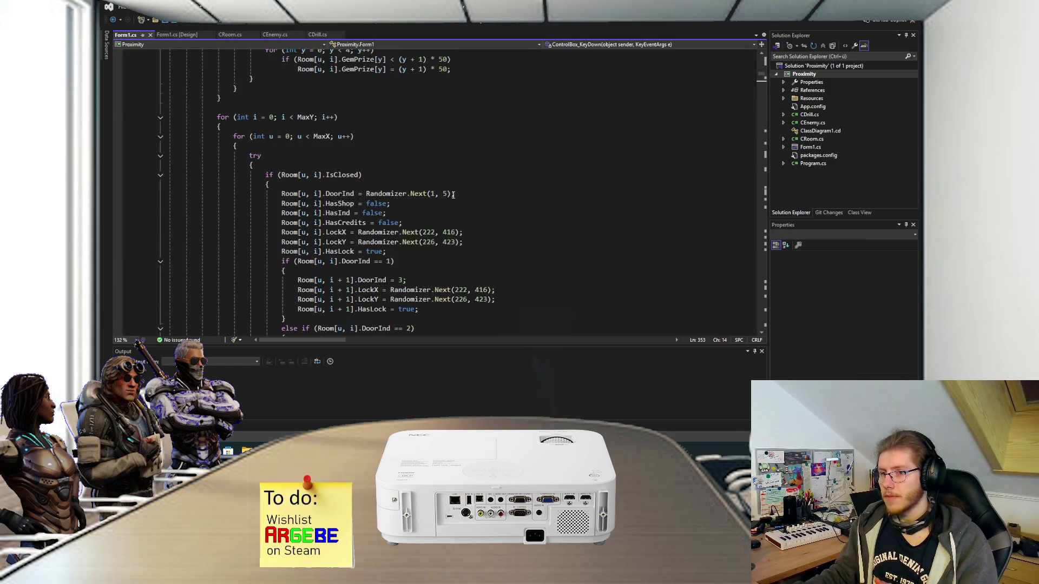
pyautogui.scroll(10, 505, 216)
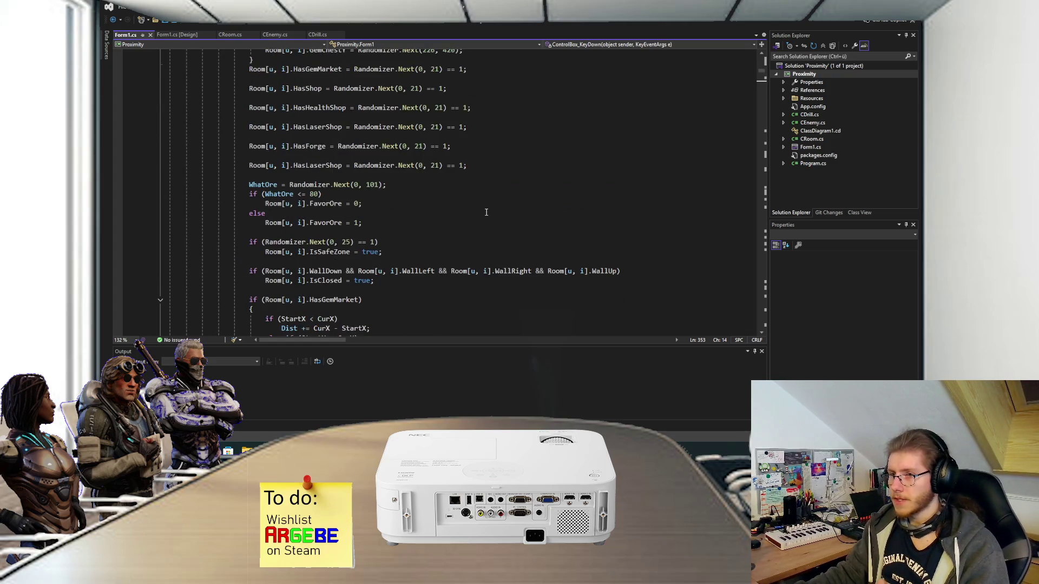
pyautogui.scroll(20, 485, 212)
pyautogui.scroll(-5, 486, 218)
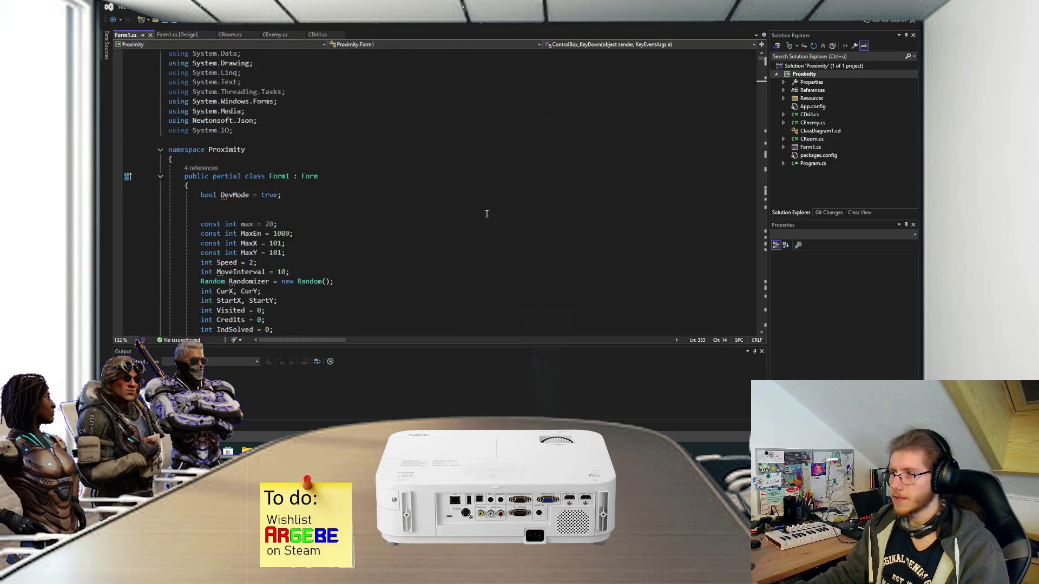
pyautogui.click(177, 34)
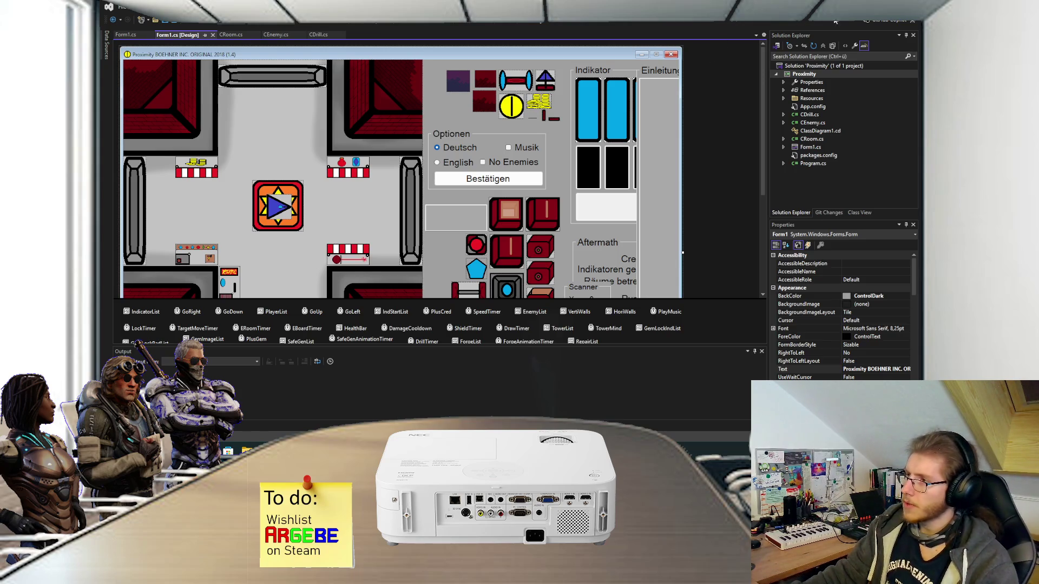
pyautogui.hotkey('alt', 'F4')
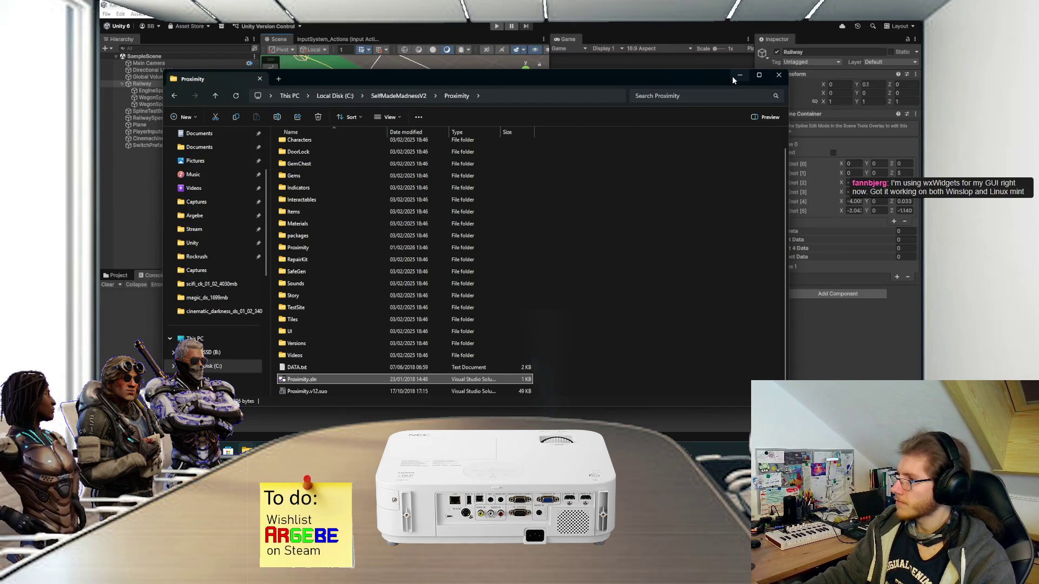
# Step: Minimize File Explorer, then zoom and pan the Unity Scene view across the Railway spline curves
pyautogui.click(733, 75)
pyautogui.scroll(-2, 369, 161)
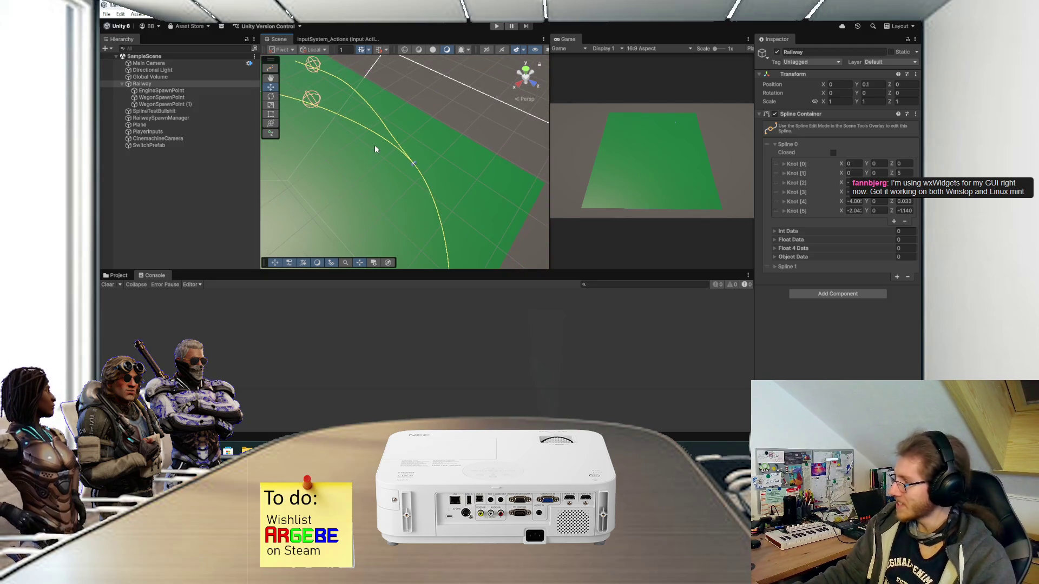
pyautogui.moveTo(394, 143)
pyautogui.mouseDown()
pyautogui.moveTo(417, 129)
pyautogui.moveTo(453, 138)
pyautogui.moveTo(473, 175)
pyautogui.mouseUp()
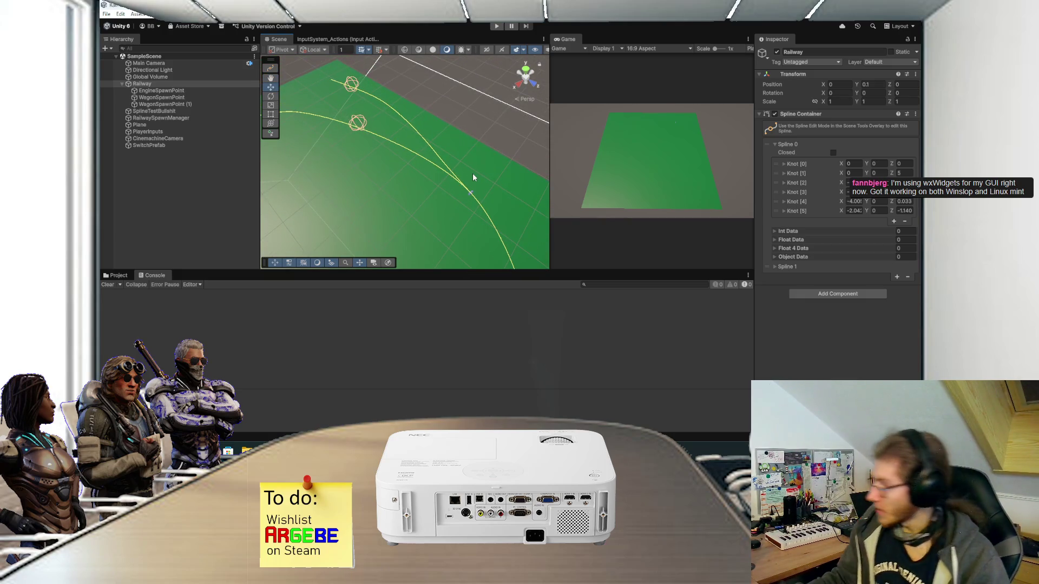
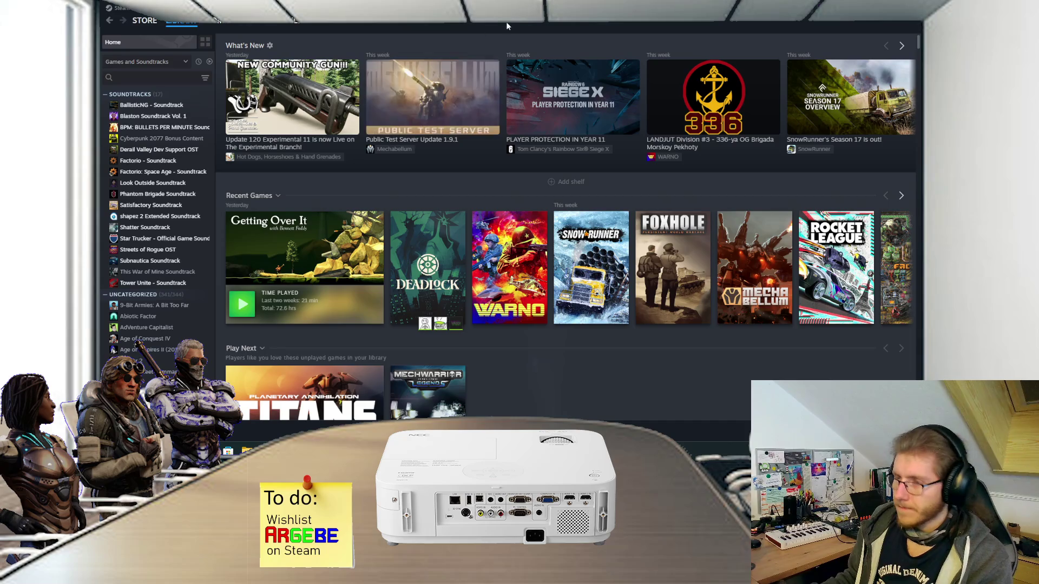
# Step: Look over the track splines in Unity, then view the whole Paint.NET track-switch sketch
pyautogui.hotkey('alt', 'Tab')
pyautogui.scroll(5, 432, 178)
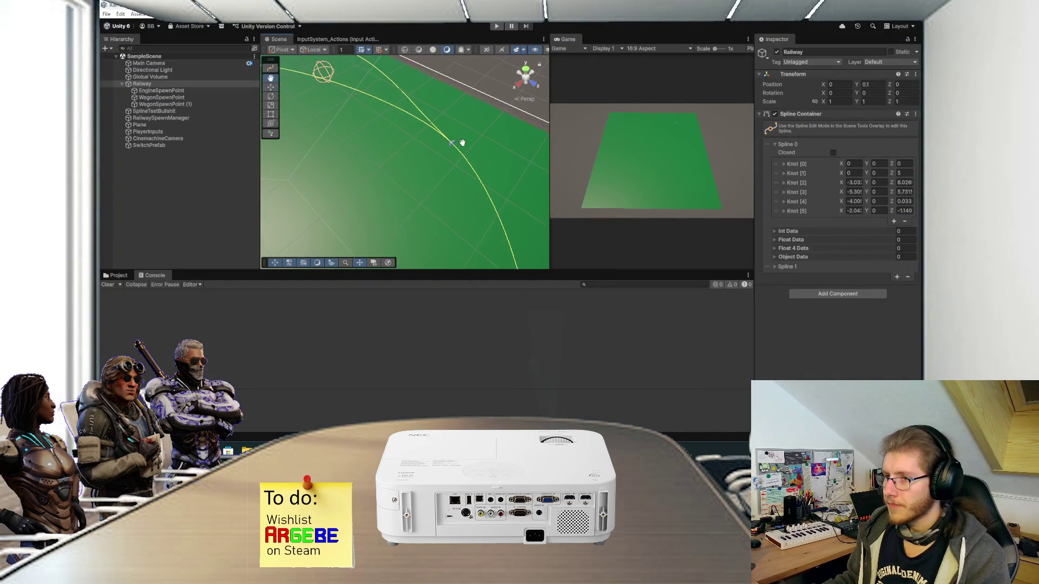
pyautogui.moveTo(462, 143); pyautogui.dragTo(428, 189)
pyautogui.scroll(-2, 428, 186)
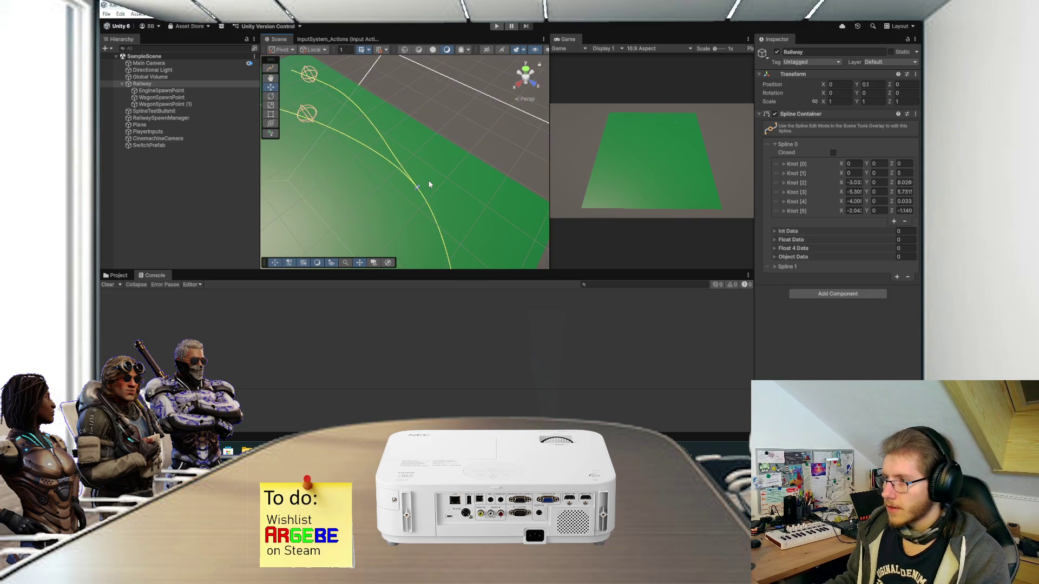
pyautogui.click(436, 451)
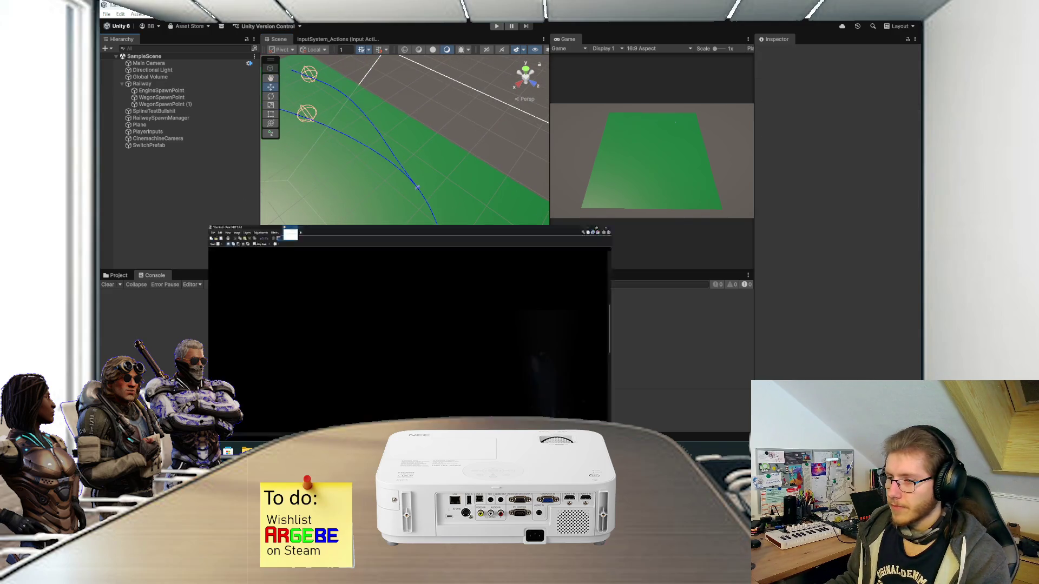
pyautogui.scroll(-3, 496, 250)
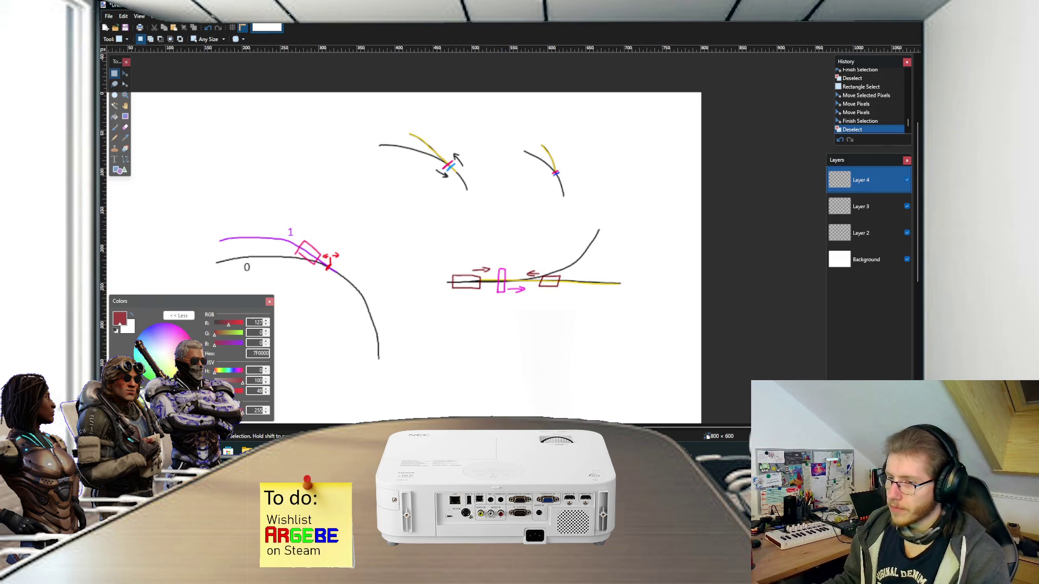
# Step: Read SwitchScript.cs down to its SerializeField declarations, then pan across the splines back in Unity
pyautogui.hotkey('alt', 'Tab')
pyautogui.scroll(-5, 393, 208)
pyautogui.scroll(2, 393, 208)
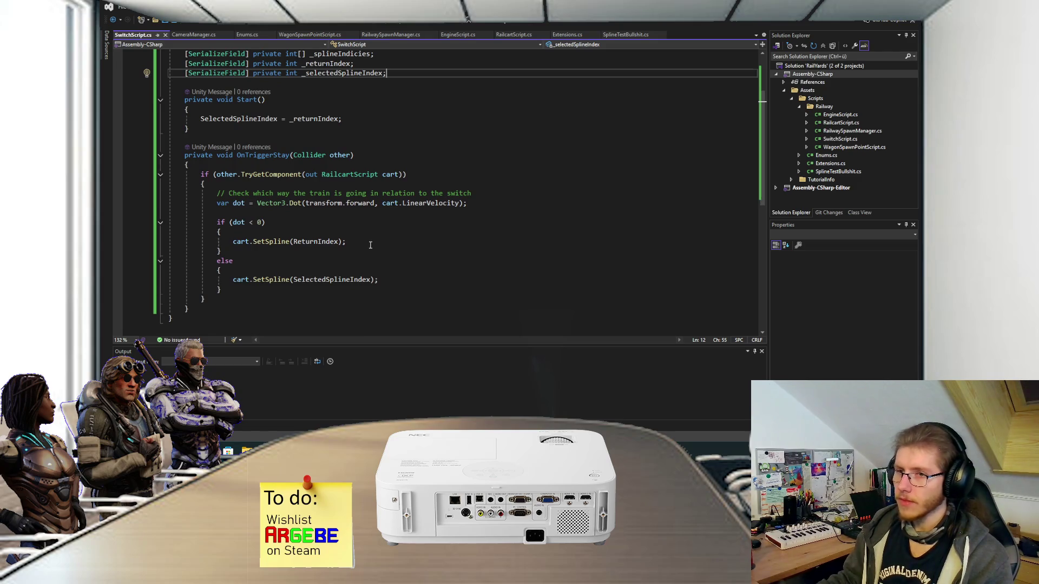
pyautogui.scroll(-1, 370, 232)
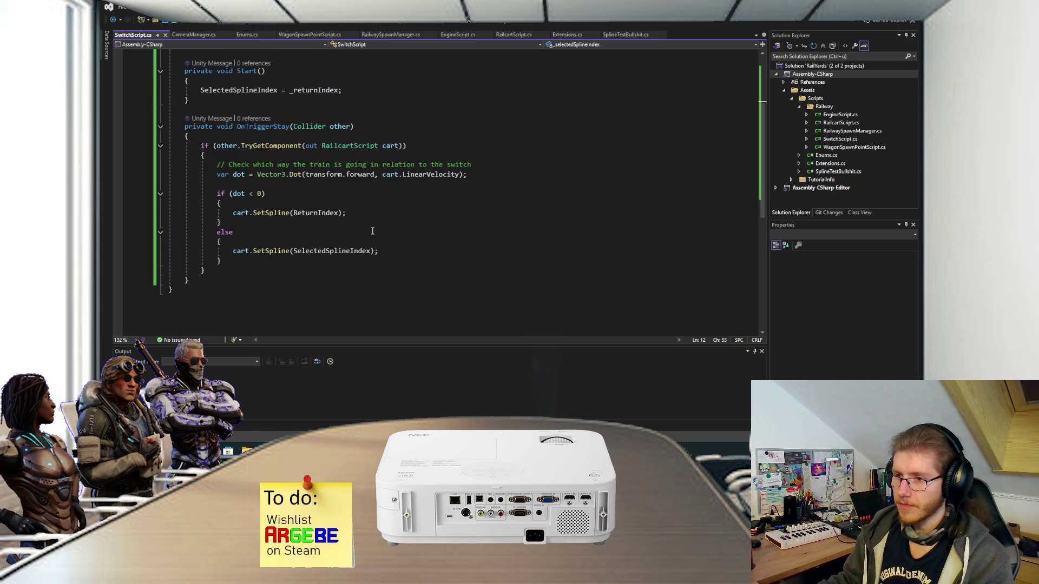
pyautogui.scroll(4, 349, 211)
pyautogui.scroll(-2, 349, 211)
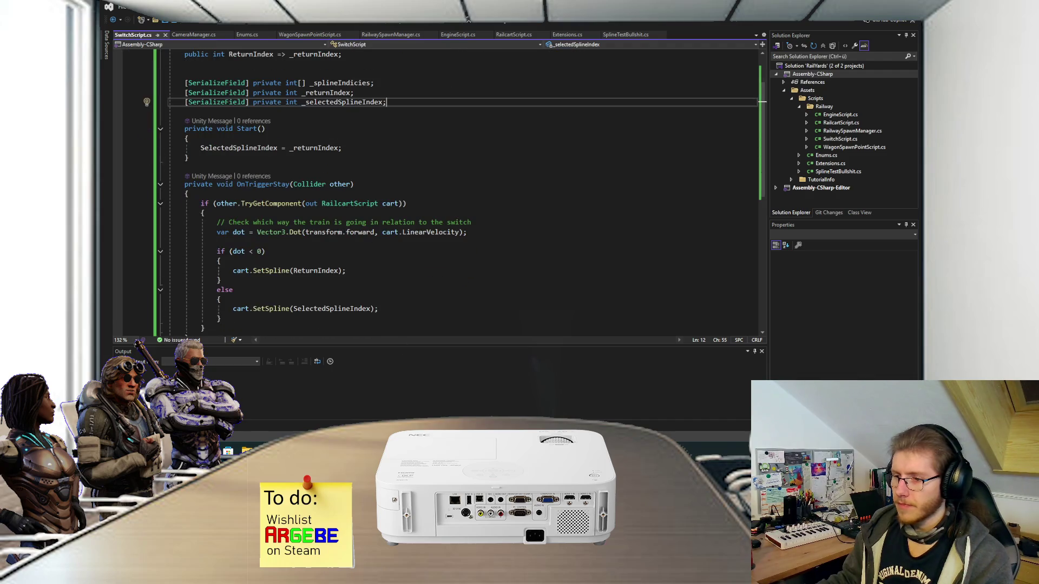
pyautogui.hotkey('alt', 'Tab')
pyautogui.moveTo(453, 194); pyautogui.dragTo(448, 176)
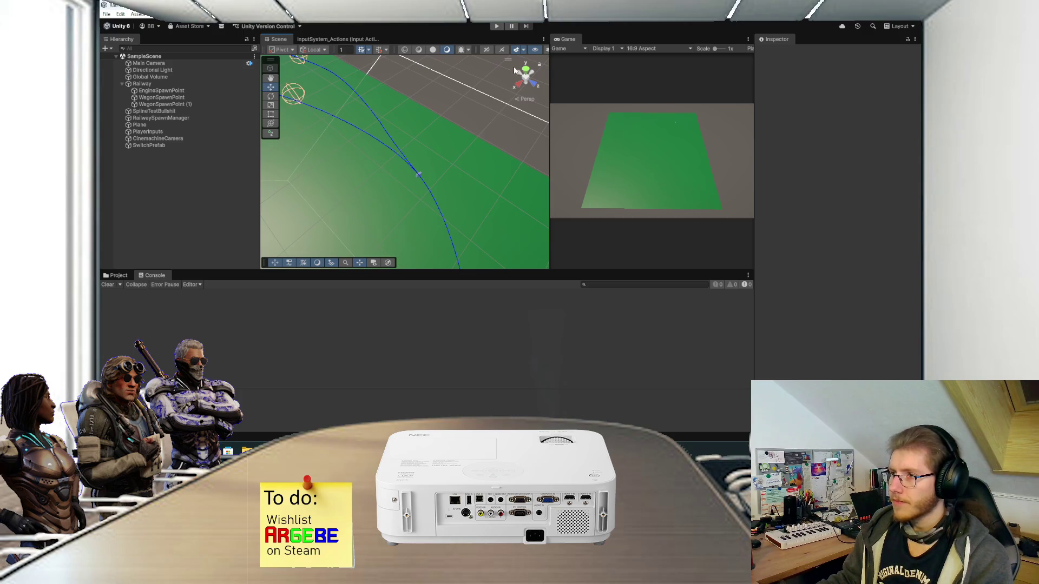
# Step: Enter Play mode and select SwitchPrefab in the Hierarchy to show its Switch Script indices
pyautogui.moveTo(433, 205)
pyautogui.mouseDown()
pyautogui.moveTo(425, 202)
pyautogui.moveTo(447, 167)
pyautogui.moveTo(470, 160)
pyautogui.moveTo(442, 193)
pyautogui.mouseUp()
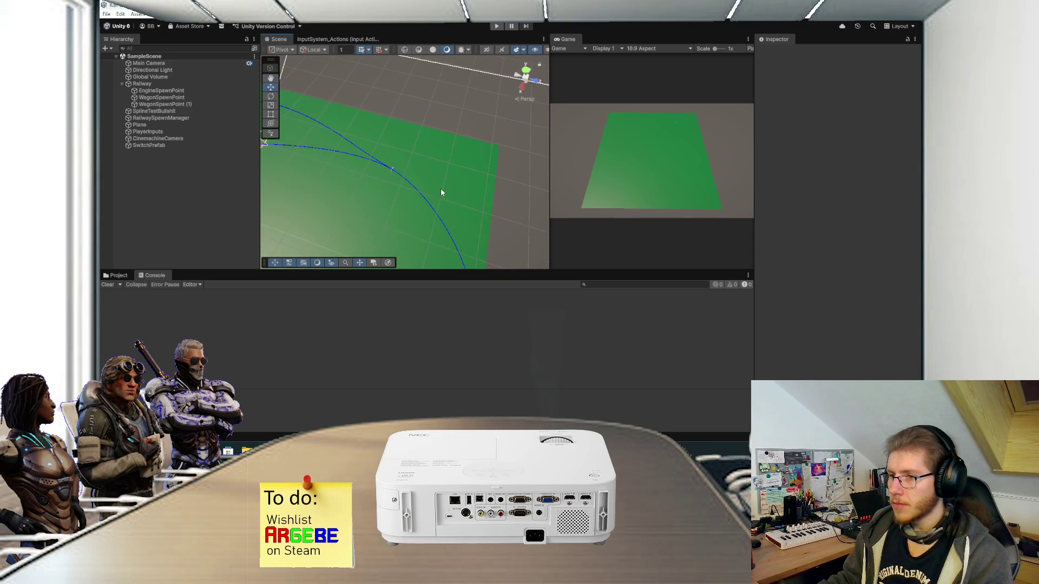
pyautogui.click(496, 26)
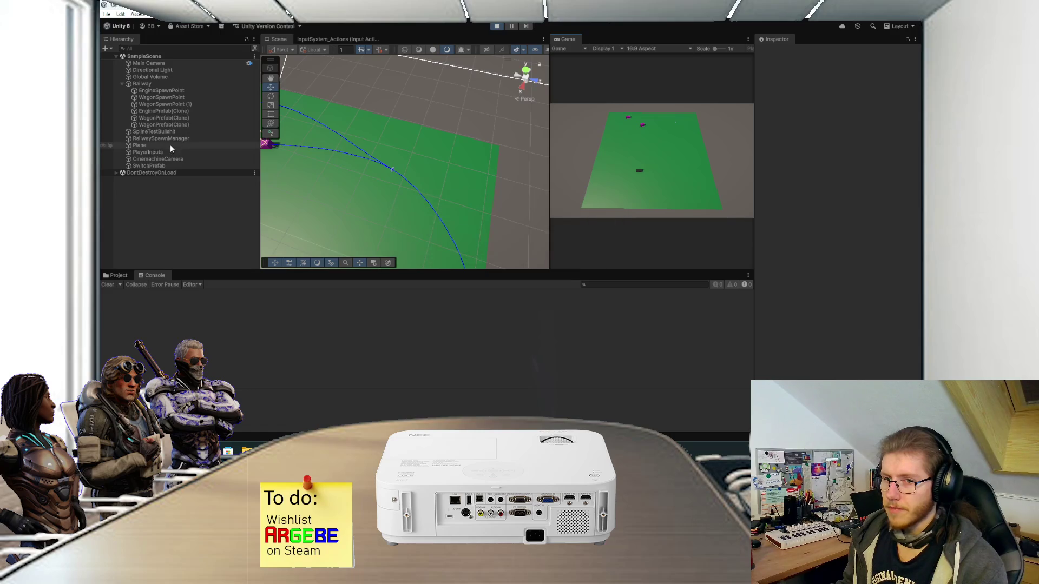
pyautogui.click(164, 166)
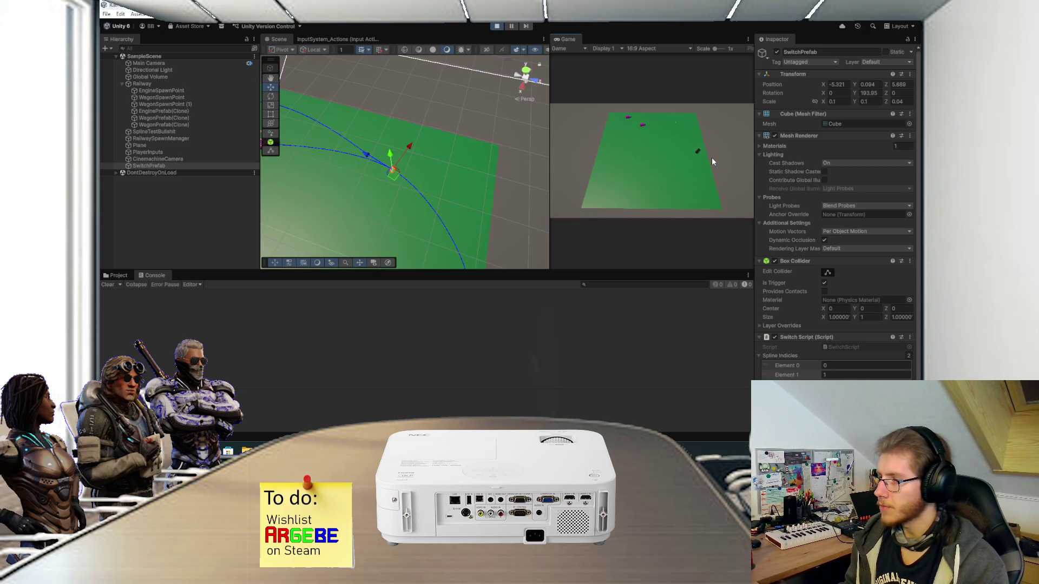
# Step: Clear the Switch Script's Return Index and set Selected Spline Index to 1 during play
pyautogui.scroll(-2, 770, 181)
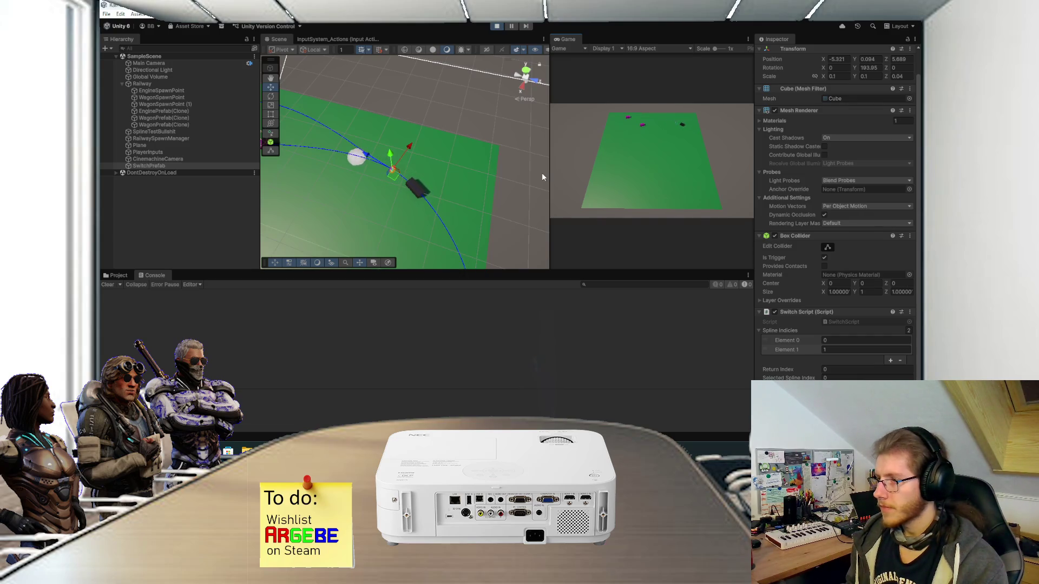
pyautogui.click(822, 369)
pyautogui.press('BackSpace')
pyautogui.click(830, 378)
pyautogui.write('1')
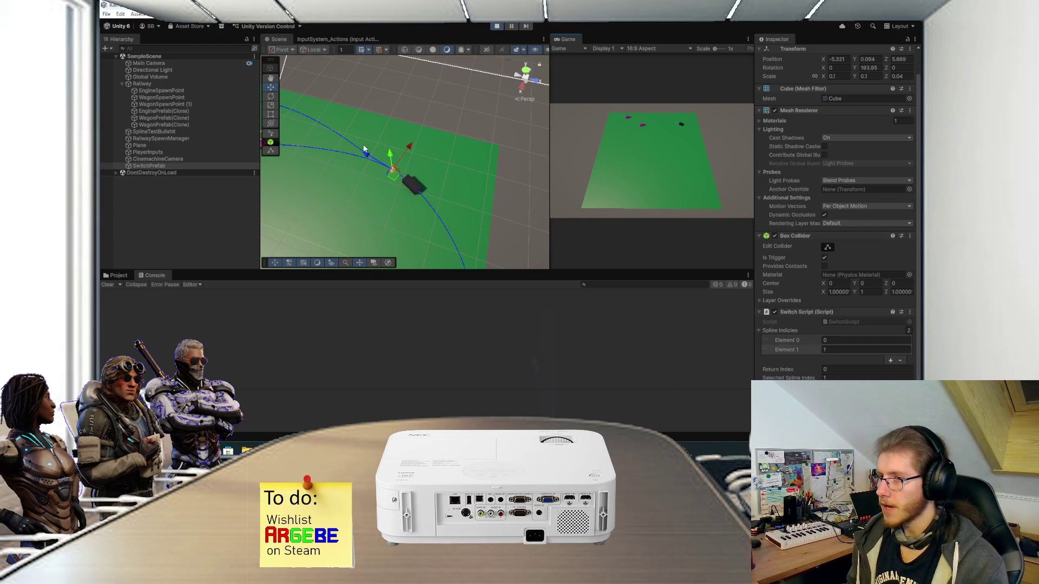
pyautogui.click(689, 156)
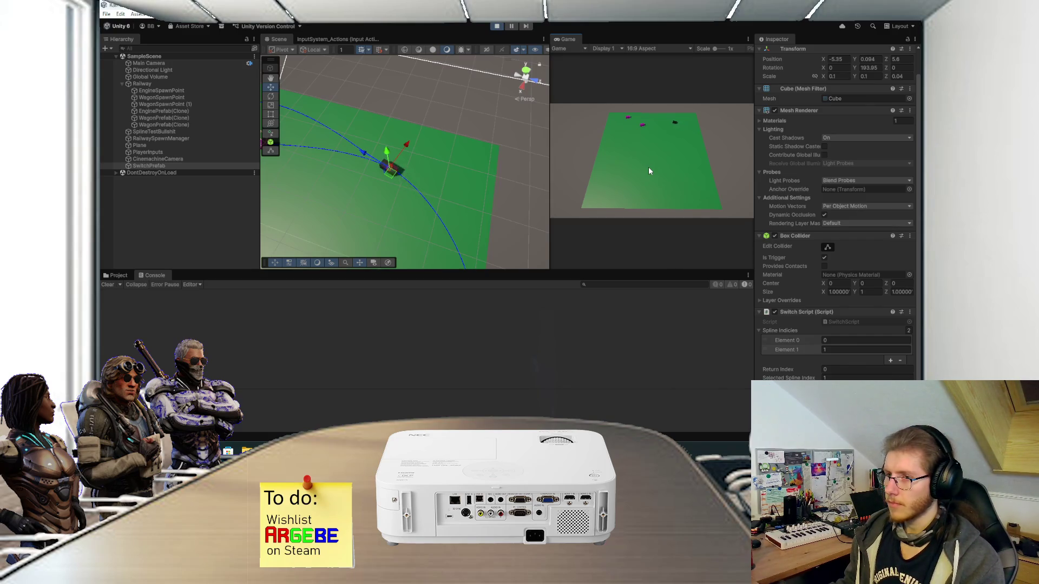
# Step: Zoom and pan the Scene view to follow the train past the switch, then exit Play mode
pyautogui.scroll(1, 452, 171)
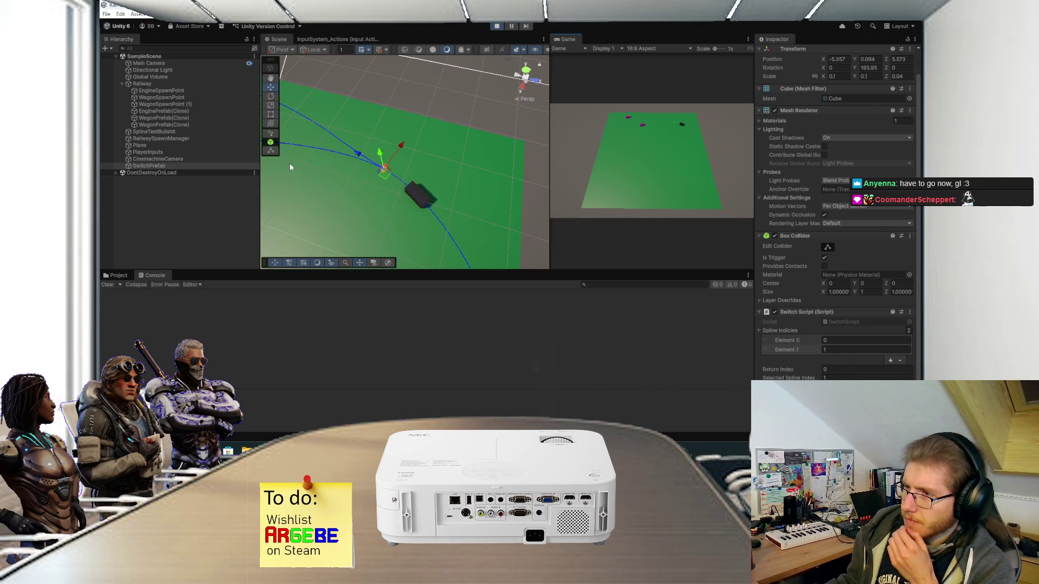
pyautogui.scroll(2, 380, 157)
pyautogui.moveTo(394, 158)
pyautogui.mouseDown()
pyautogui.moveTo(463, 179)
pyautogui.moveTo(510, 111)
pyautogui.moveTo(509, 127)
pyautogui.mouseUp()
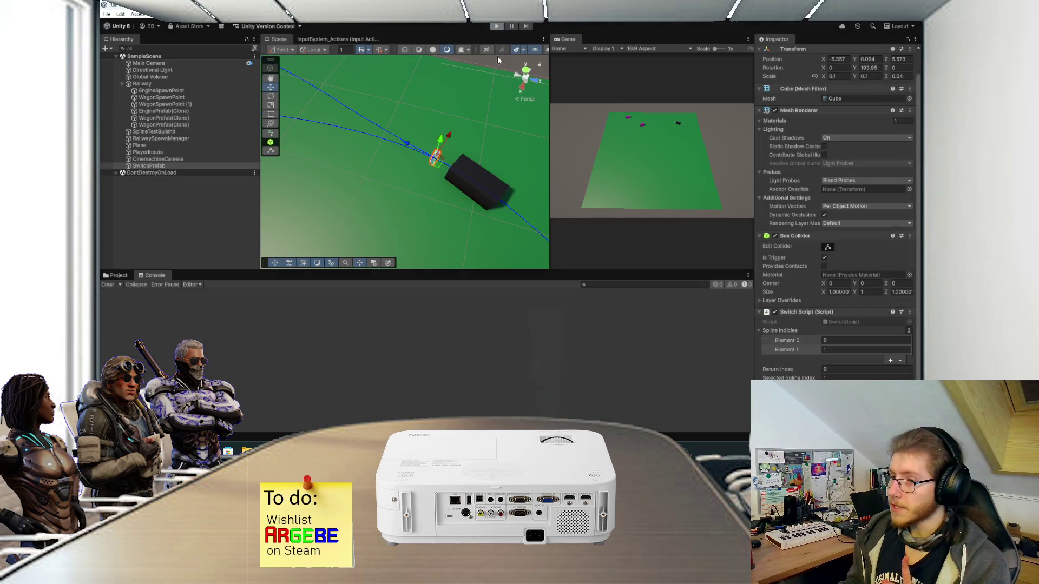
pyautogui.click(500, 30)
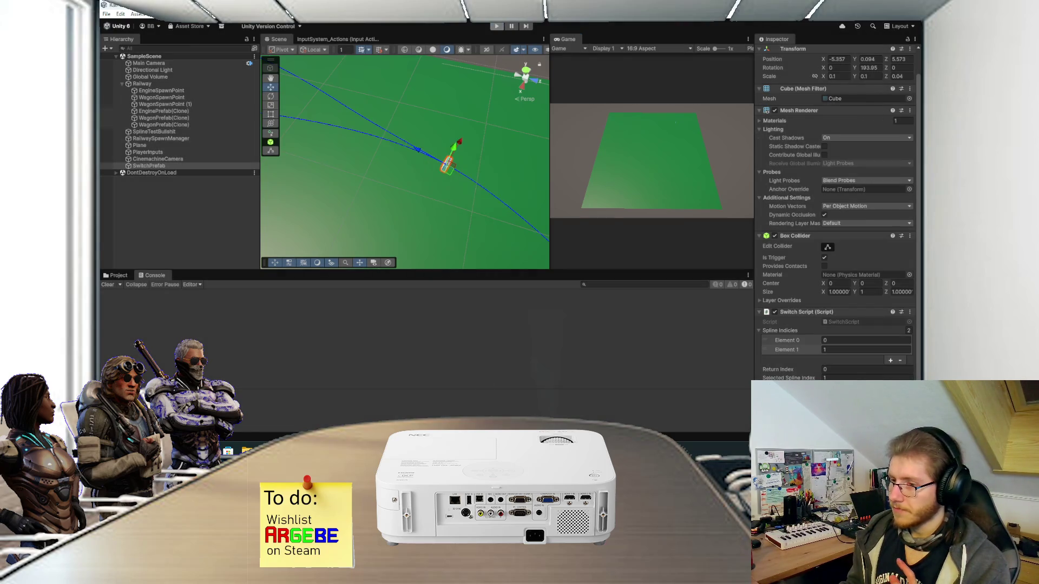
# Step: In Paint.NET, draw a long black rail line across the sketch on Layer 2
pyautogui.hotkey('alt', 'Tab')
pyautogui.scroll(2, 476, 313)
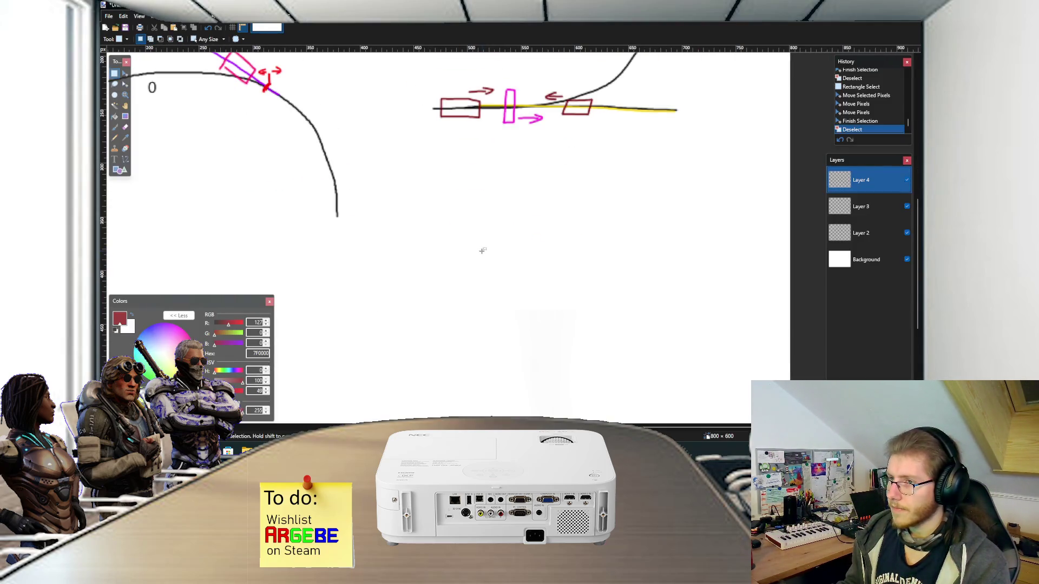
pyautogui.press('d')
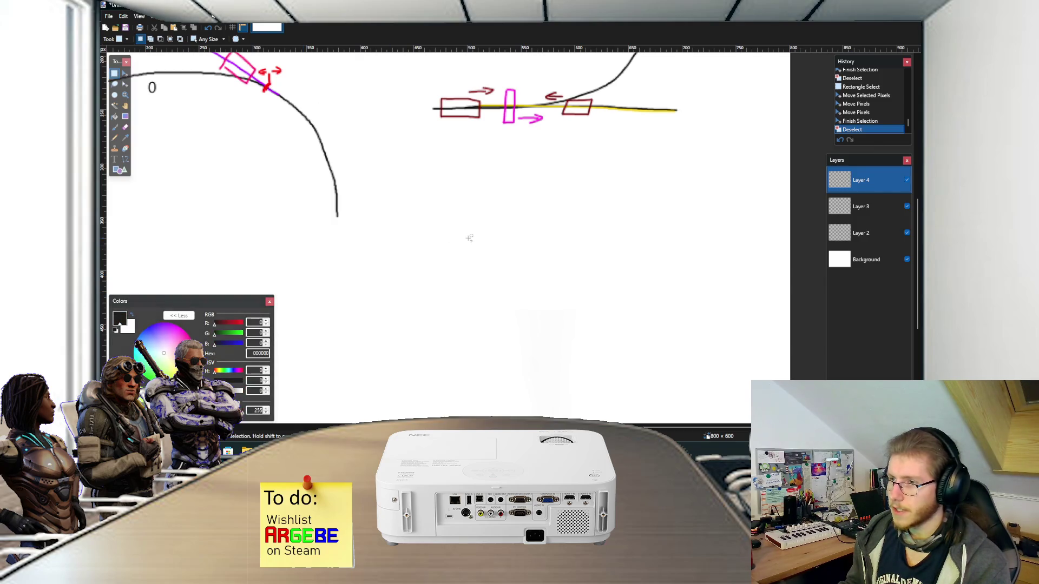
pyautogui.scroll(1, 470, 230)
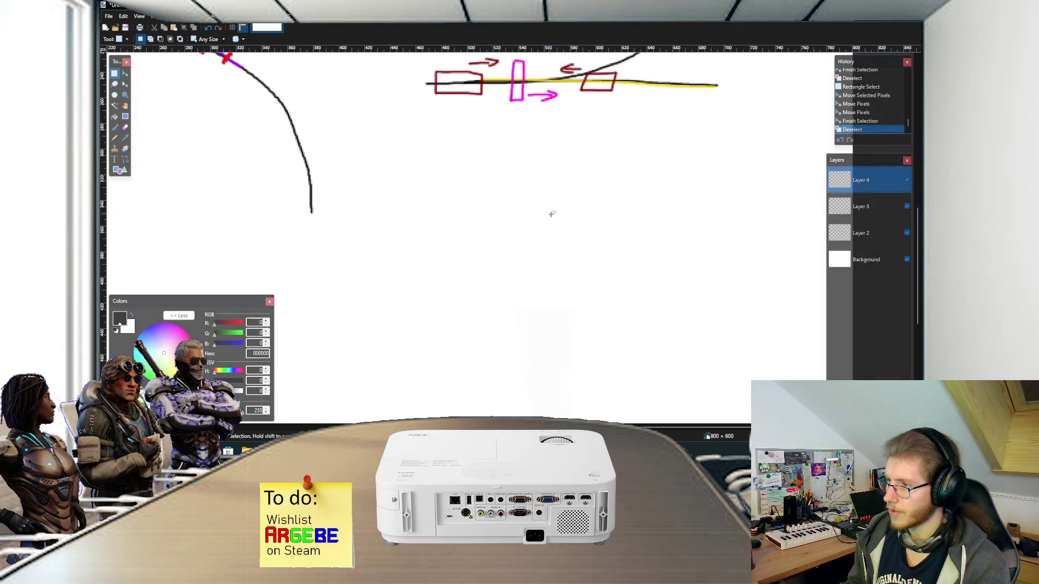
pyautogui.hotkey('alt', 'pagedown')
pyautogui.hotkey('alt', 'pagedown')
pyautogui.scroll(-1, 427, 273)
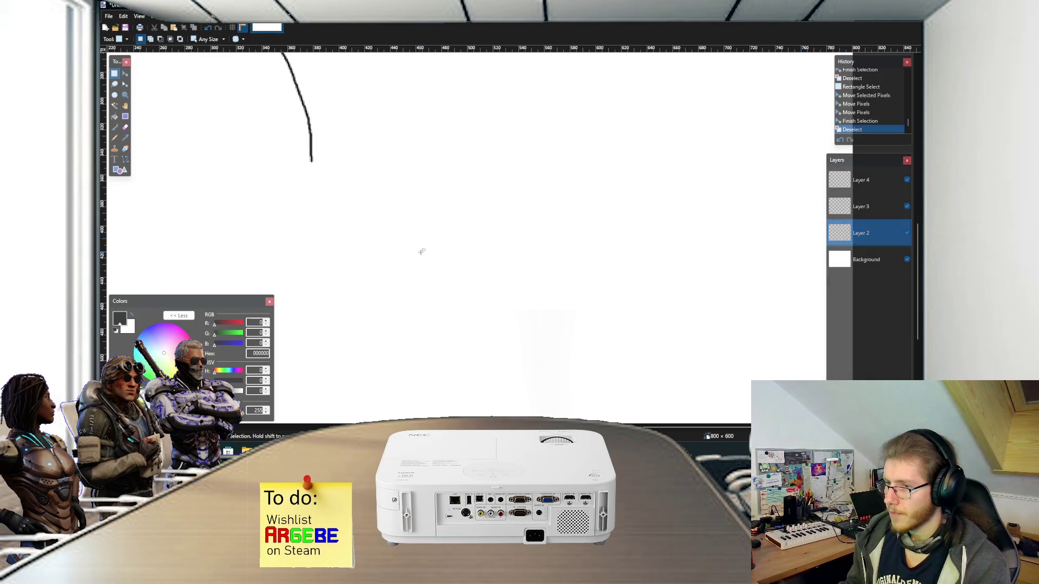
pyautogui.moveTo(400, 250); pyautogui.dragTo(709, 251)
pyautogui.hotkey('ctrl', 'd')
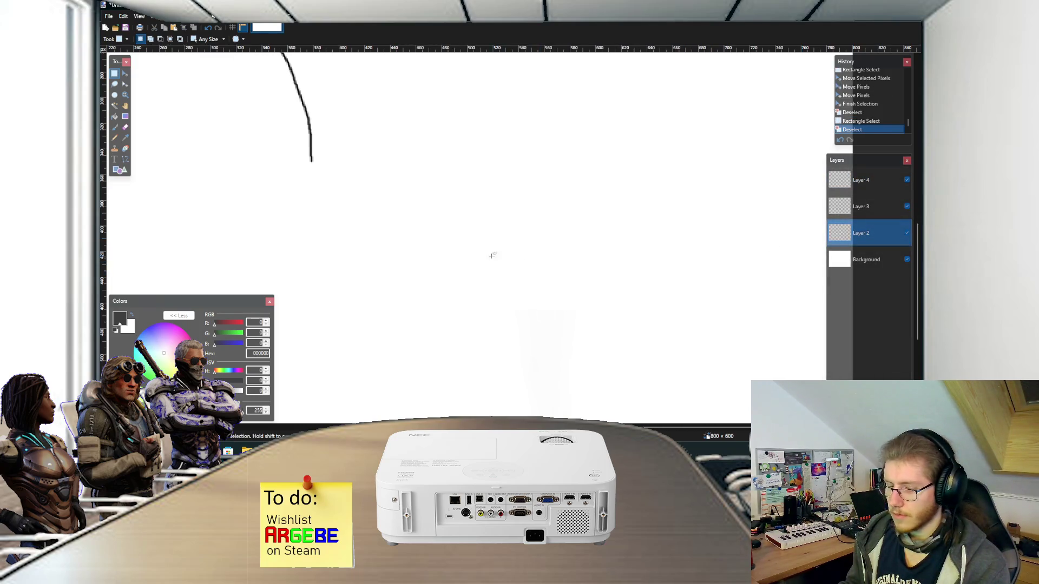
pyautogui.press('b')
pyautogui.moveTo(454, 237); pyautogui.dragTo(777, 238)
pyautogui.hotkey('ctrl', 'z')
pyautogui.moveTo(439, 225); pyautogui.dragTo(794, 233)
# Step: Sketch two wheel pairs on the rail, a frame across them, and the vehicle's roof and front
pyautogui.scroll(3, 581, 251)
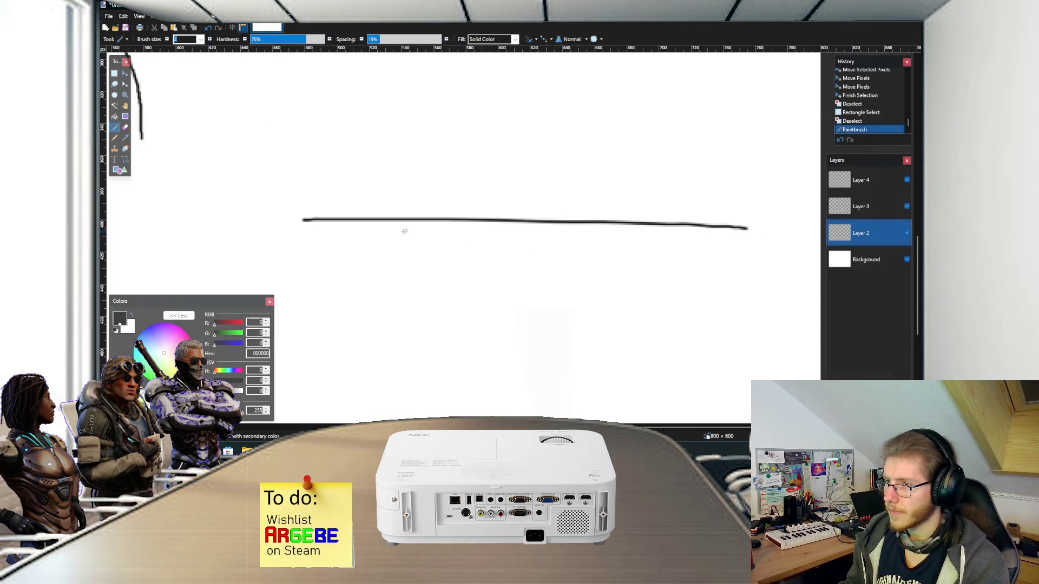
pyautogui.scroll(1, 431, 232)
pyautogui.scroll(1, 382, 252)
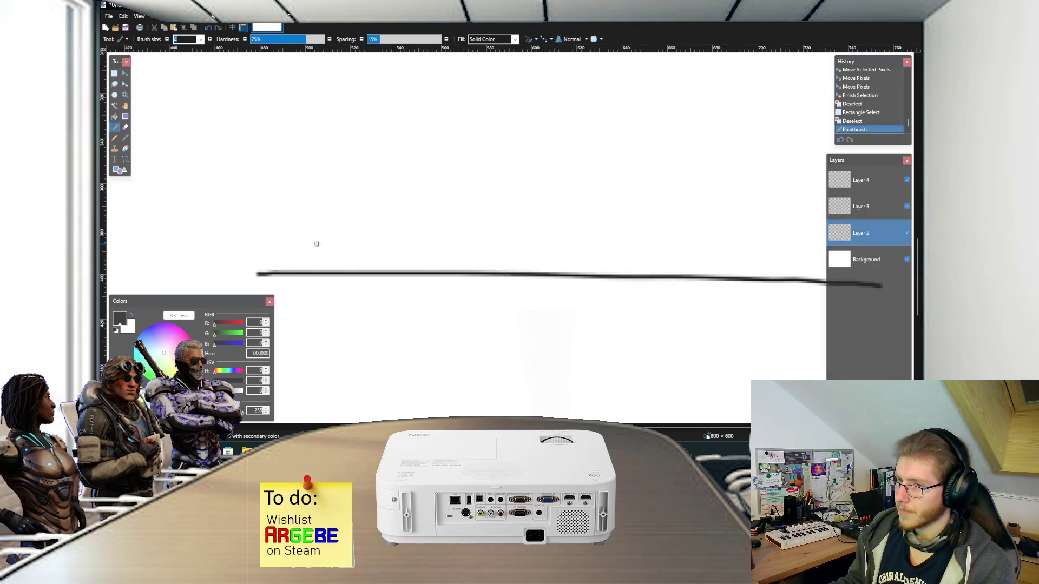
pyautogui.moveTo(331, 248); pyautogui.dragTo(356, 243)
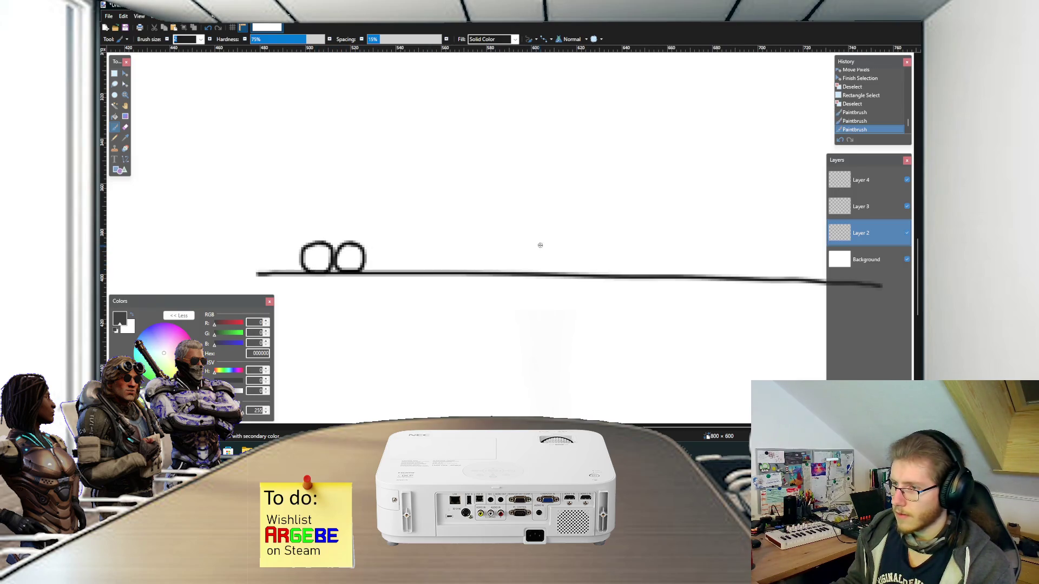
pyautogui.moveTo(554, 250); pyautogui.dragTo(556, 253)
pyautogui.moveTo(575, 244)
pyautogui.mouseDown()
pyautogui.moveTo(552, 257)
pyautogui.moveTo(588, 255)
pyautogui.moveTo(578, 242)
pyautogui.moveTo(599, 242)
pyautogui.mouseUp()
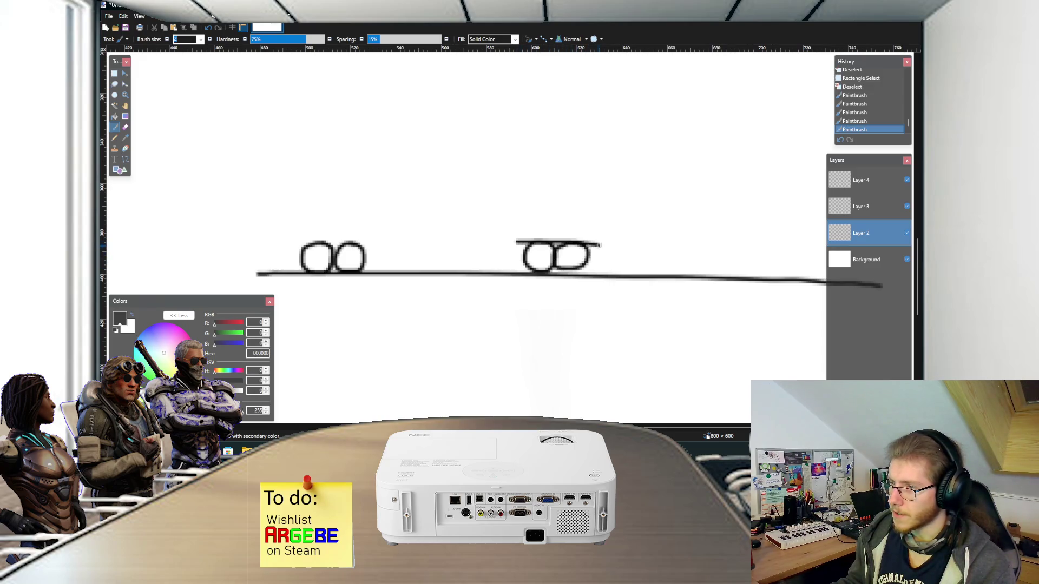
pyautogui.moveTo(299, 243); pyautogui.dragTo(385, 238)
pyautogui.moveTo(302, 235); pyautogui.dragTo(611, 236)
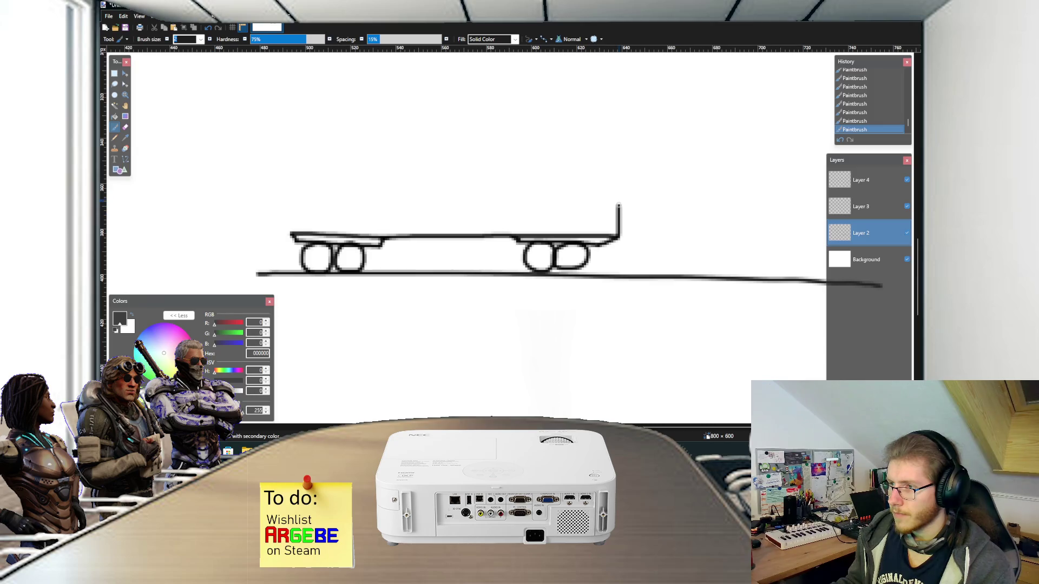
pyautogui.hotkey('ctrl', 'z')
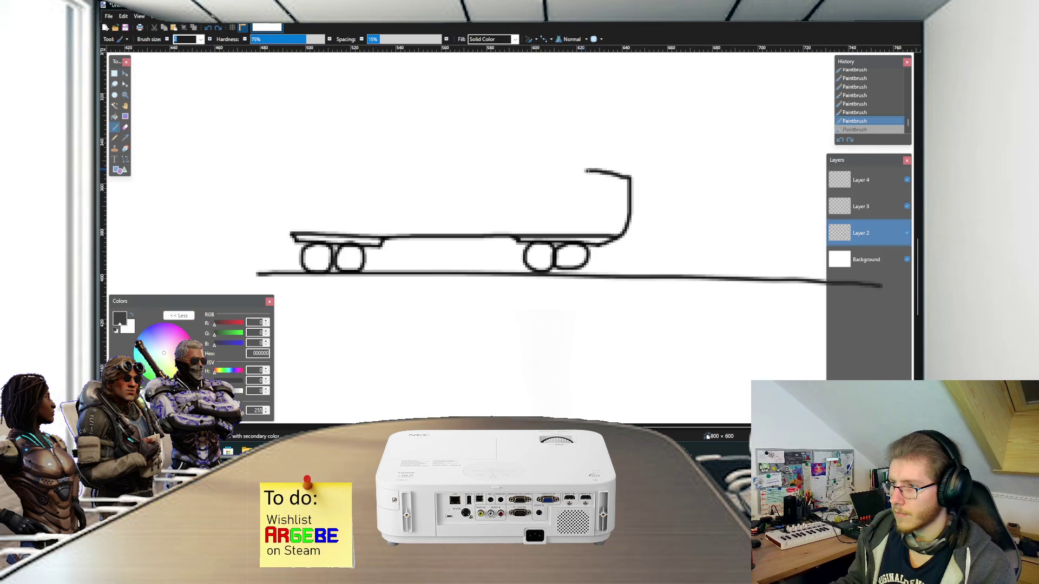
pyautogui.moveTo(437, 133)
pyautogui.mouseDown()
pyautogui.moveTo(302, 144)
pyautogui.moveTo(287, 229)
pyautogui.mouseUp()
# Step: On Layer 3, paint short blue 0094FF marks above both wheel areas, then switch to Steam
pyautogui.scroll(-1, 354, 258)
pyautogui.scroll(-1, 355, 259)
pyautogui.hscroll(-3, 379, 249)
pyautogui.scroll(2, 405, 237)
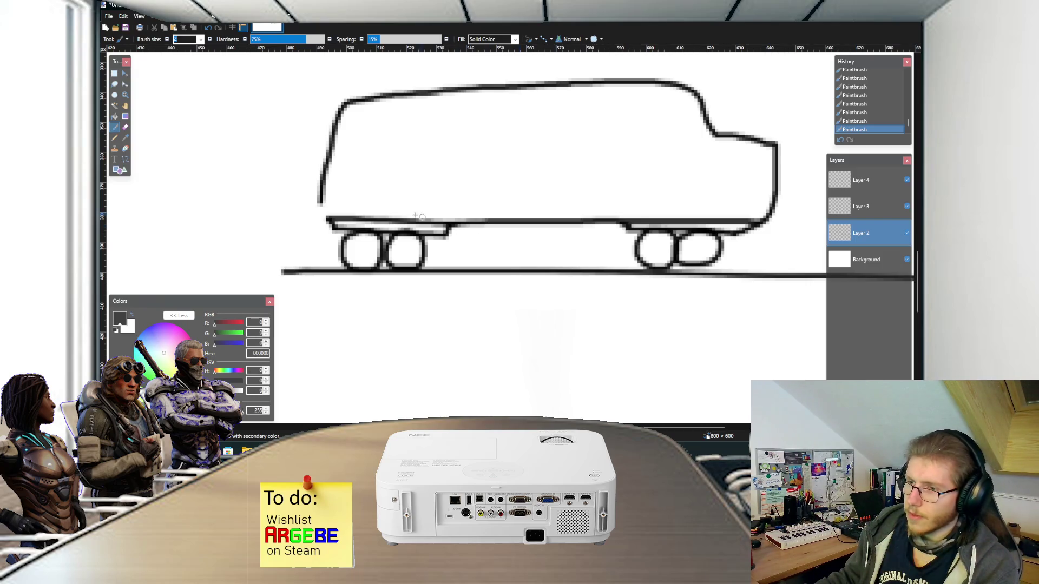
pyautogui.moveTo(389, 173); pyautogui.dragTo(390, 211)
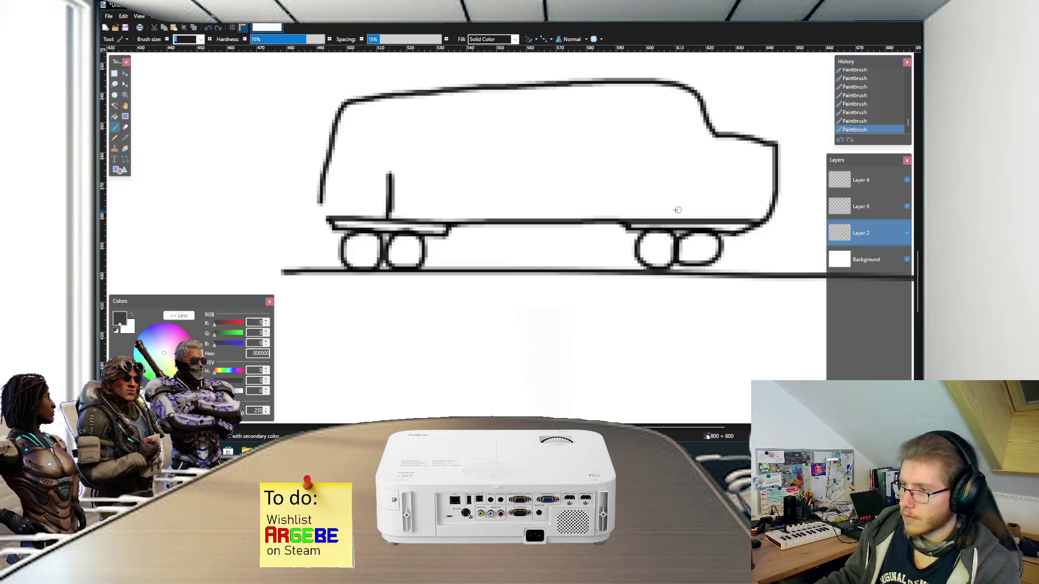
pyautogui.hotkey('ctrl', 'z')
pyautogui.click(184, 416)
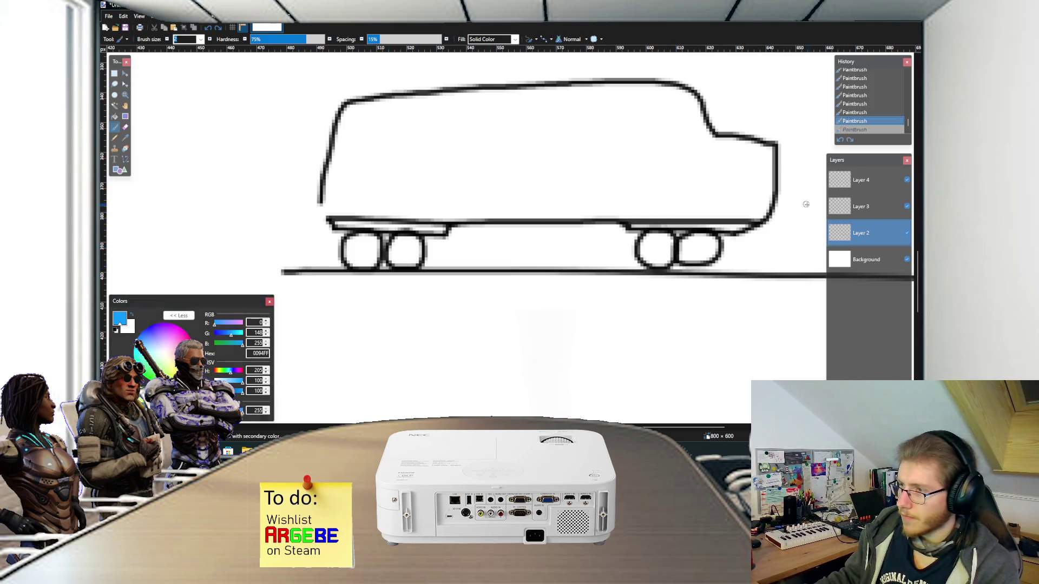
pyautogui.click(866, 206)
pyautogui.moveTo(691, 199); pyautogui.dragTo(689, 233)
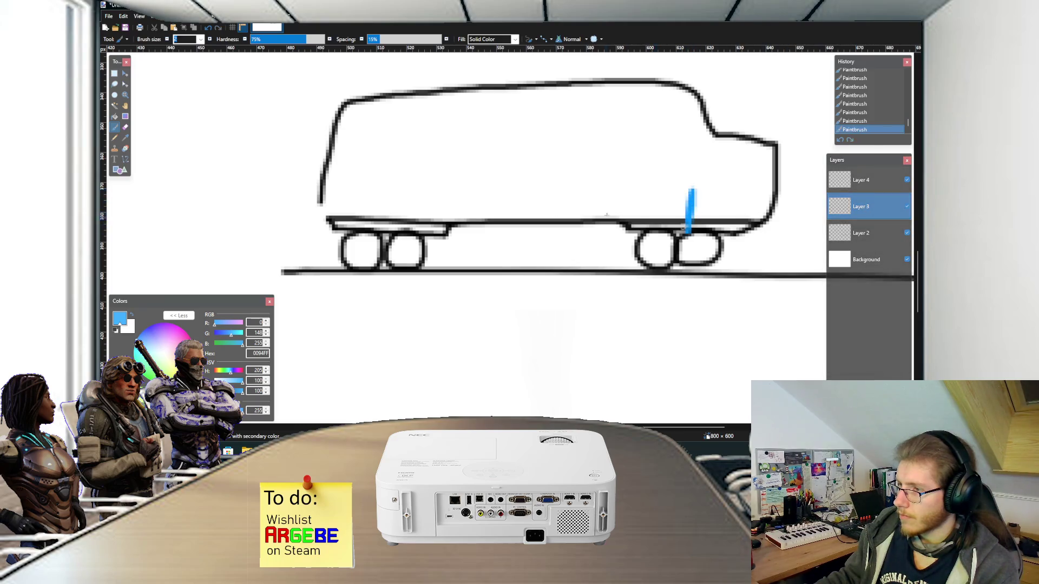
pyautogui.moveTo(385, 196)
pyautogui.mouseDown()
pyautogui.moveTo(385, 221)
pyautogui.moveTo(385, 196)
pyautogui.mouseUp()
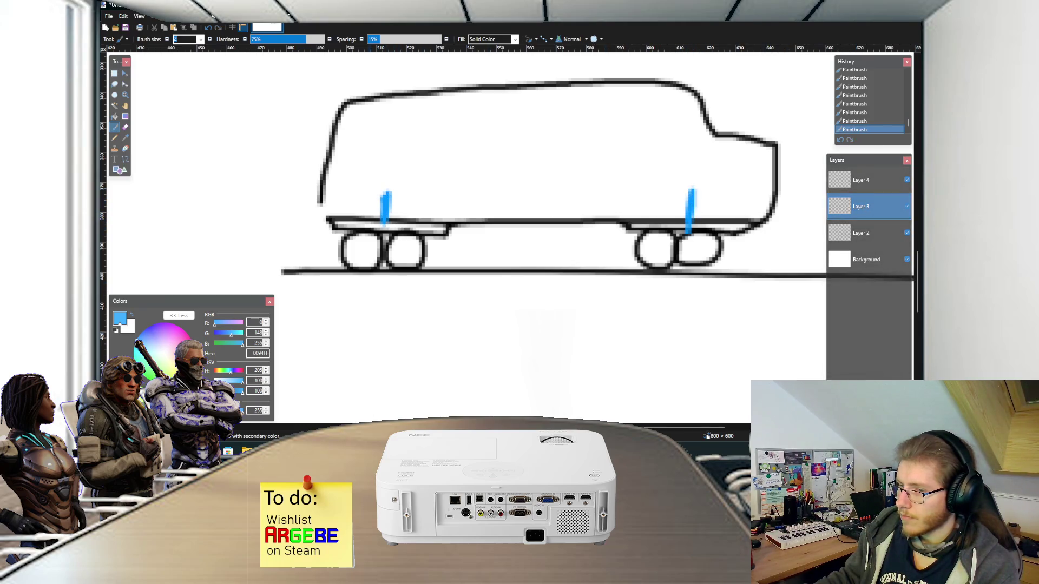
pyautogui.hotkey('alt', 'Tab')
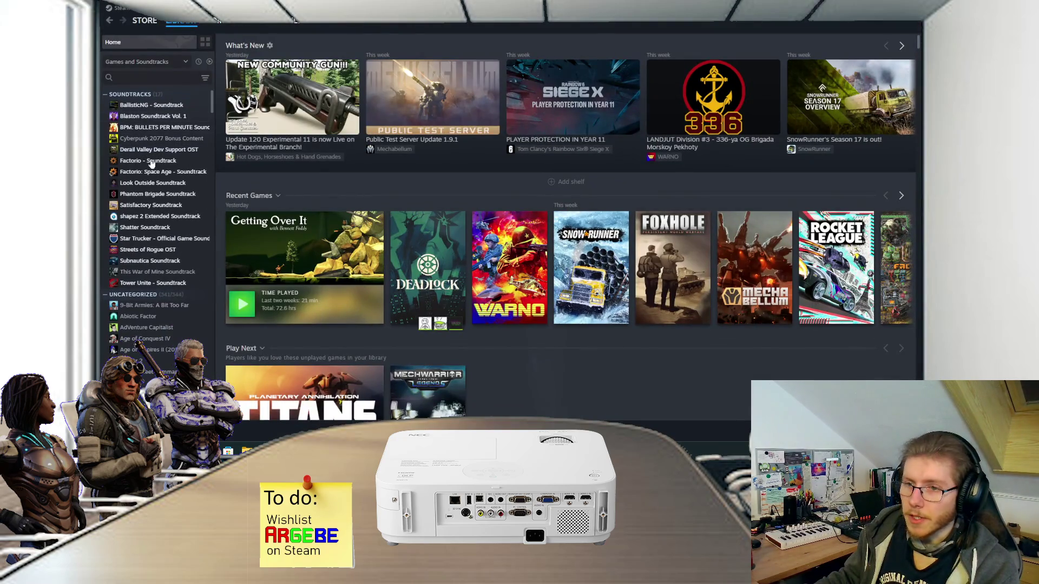
# Step: Play The Pentapod from the Factorio: Space Age soundtrack, then return to Paint.NET
pyautogui.click(153, 172)
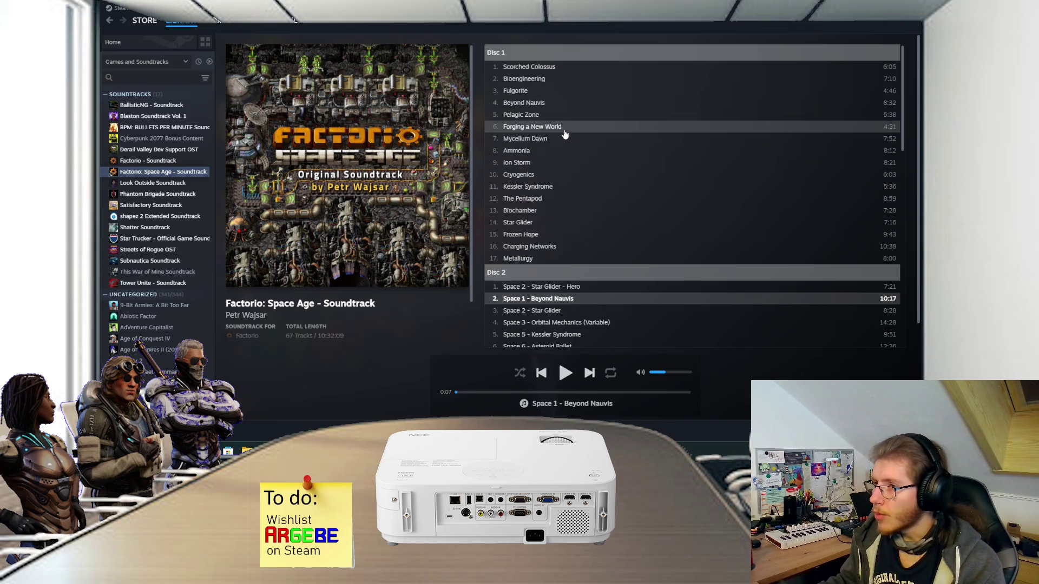
pyautogui.doubleClick(543, 200)
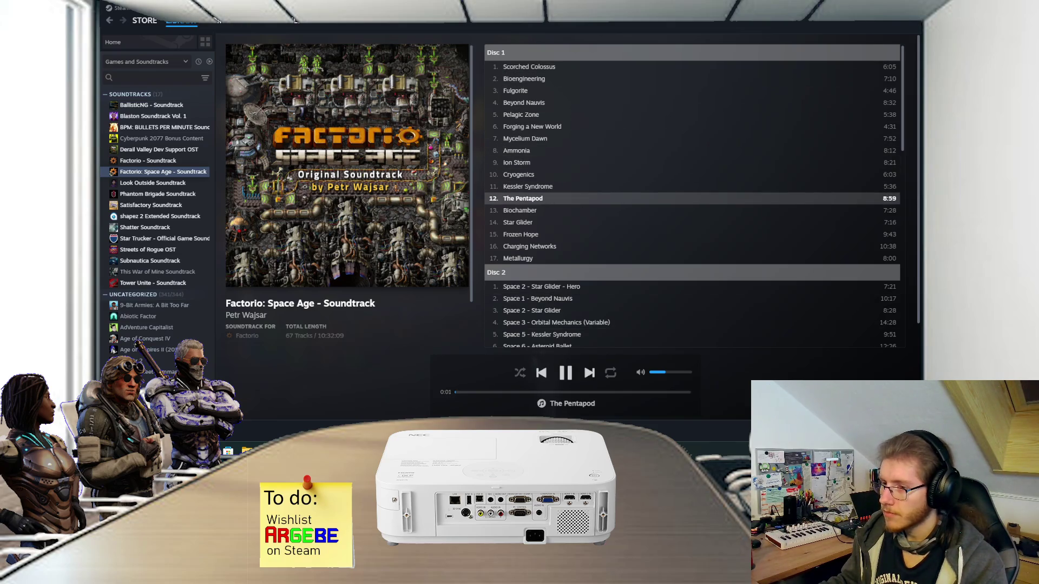
pyautogui.hotkey('alt', 'Tab')
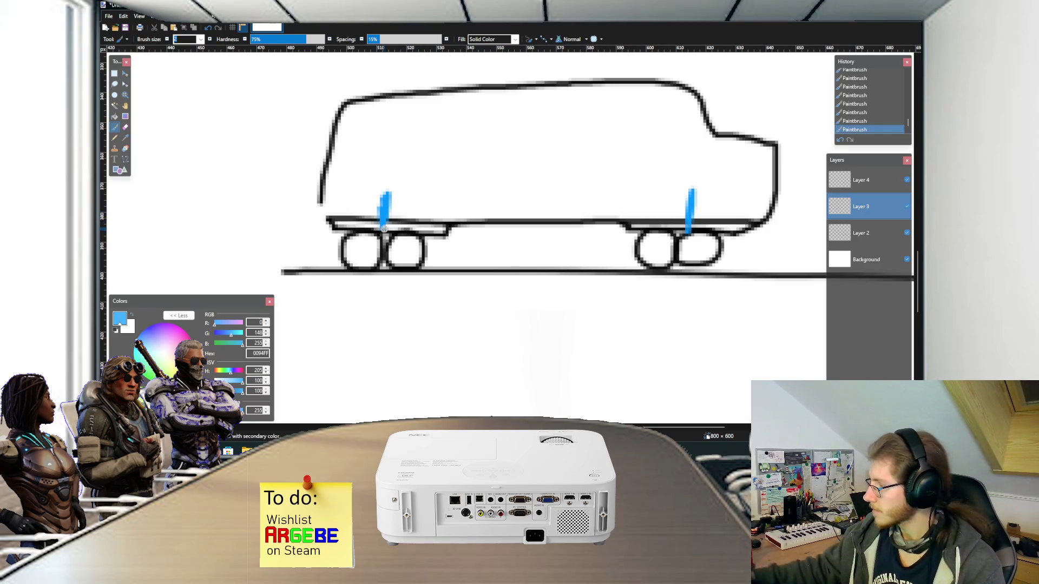
# Step: Draw a narrow blue bracket around the right wheel pair
pyautogui.scroll(-1, 445, 208)
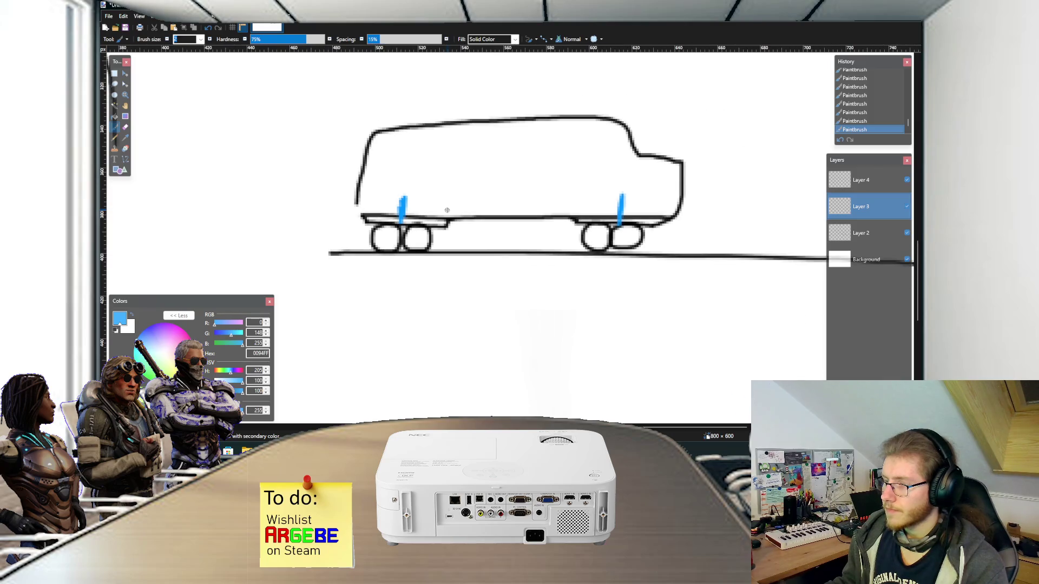
pyautogui.hscroll(3, 447, 209)
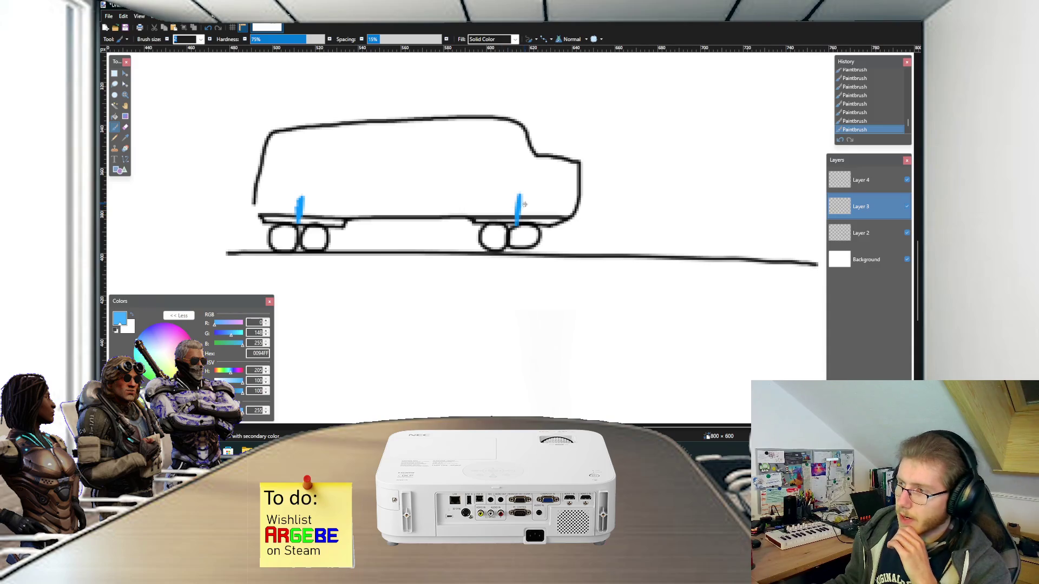
pyautogui.scroll(-2, 562, 195)
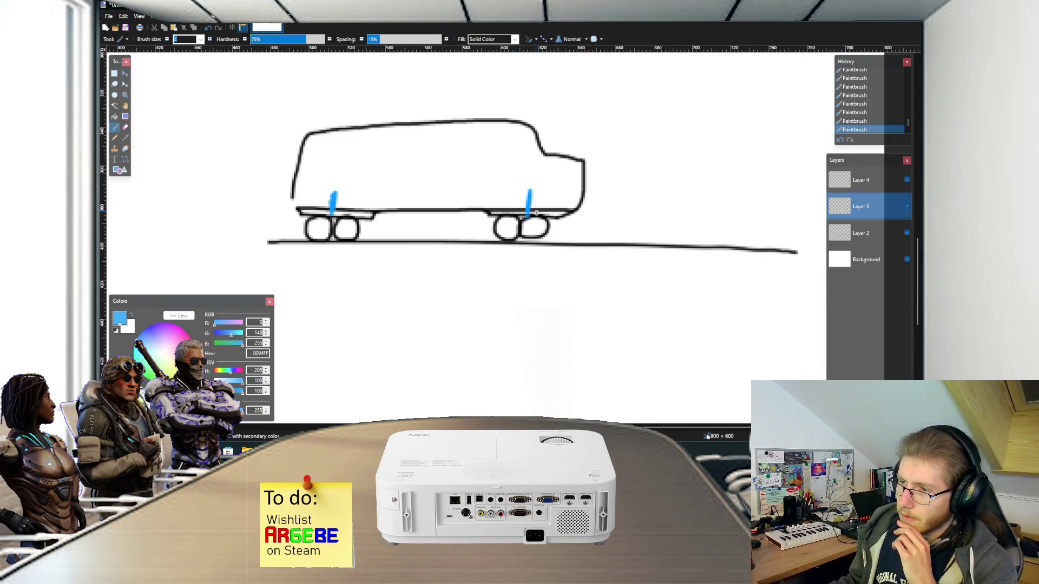
pyautogui.scroll(1, 515, 222)
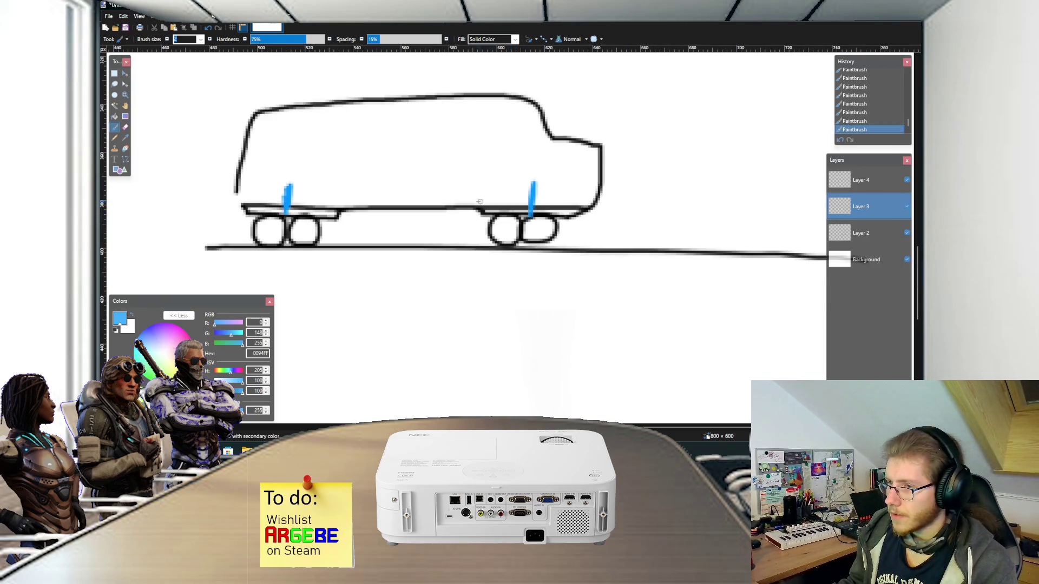
pyautogui.moveTo(475, 193)
pyautogui.mouseDown()
pyautogui.moveTo(481, 249)
pyautogui.moveTo(577, 250)
pyautogui.moveTo(577, 193)
pyautogui.mouseUp()
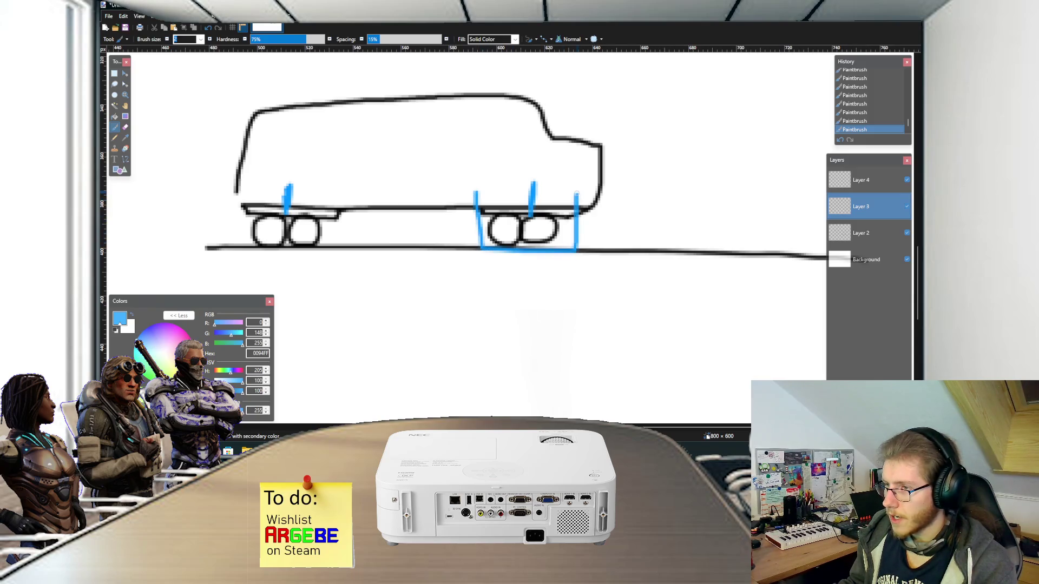
pyautogui.hotkey('ctrl', 'z')
pyautogui.moveTo(489, 193)
pyautogui.mouseDown()
pyautogui.moveTo(490, 256)
pyautogui.moveTo(567, 255)
pyautogui.moveTo(558, 192)
pyautogui.mouseUp()
# Step: Bracket the left wheel pair in blue and paint a thick pink FF006E bar right of the car
pyautogui.moveTo(254, 196)
pyautogui.mouseDown()
pyautogui.moveTo(253, 254)
pyautogui.moveTo(324, 227)
pyautogui.moveTo(323, 204)
pyautogui.mouseUp()
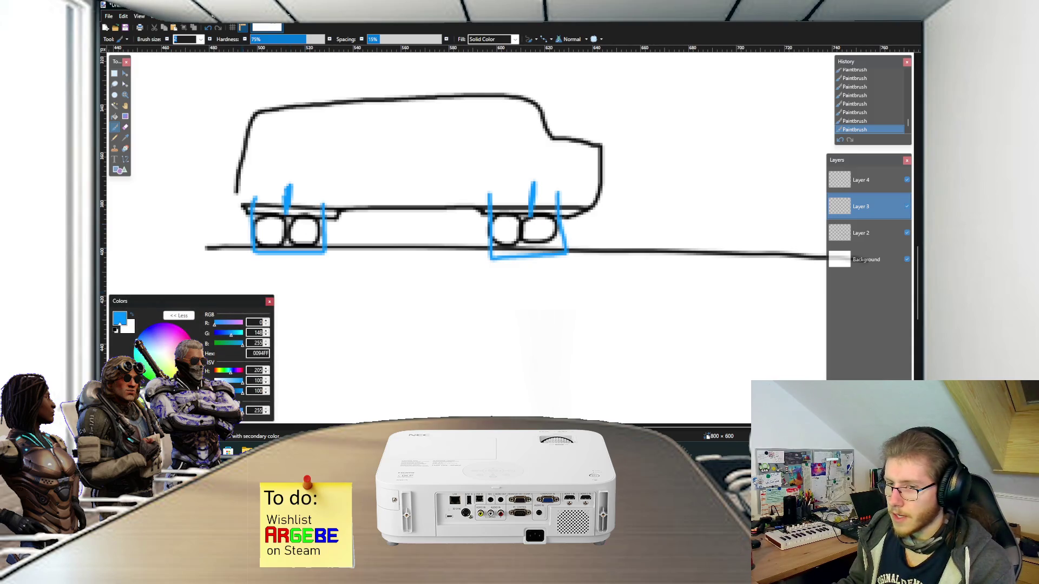
pyautogui.click(181, 331)
pyautogui.moveTo(625, 167)
pyautogui.mouseDown()
pyautogui.moveTo(623, 251)
pyautogui.moveTo(623, 158)
pyautogui.moveTo(607, 247)
pyautogui.mouseUp()
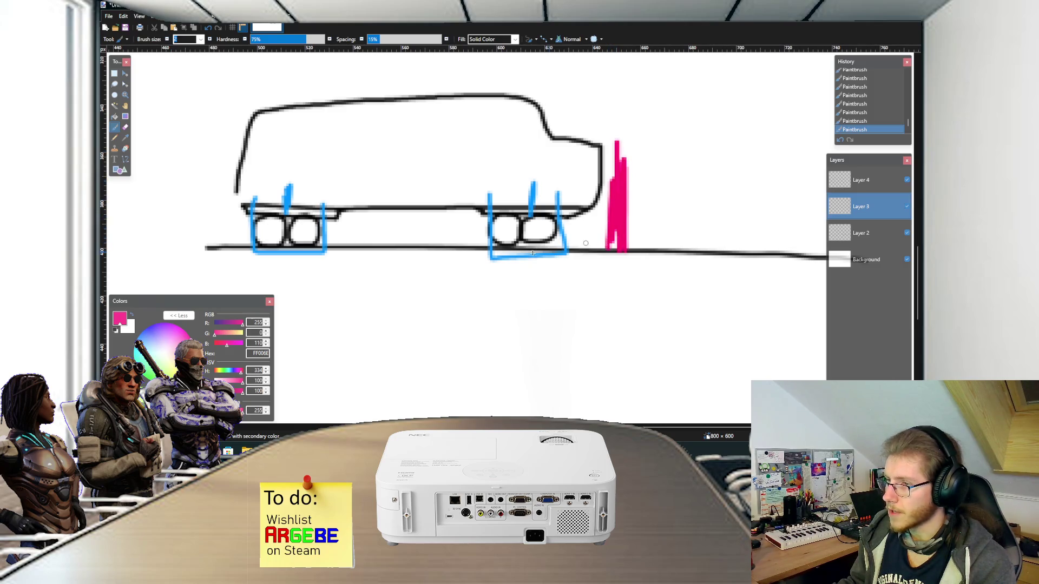
# Step: In black, paint a ground line curving down-right from the rail past the pink mark
pyautogui.click(115, 330)
pyautogui.scroll(1, 605, 286)
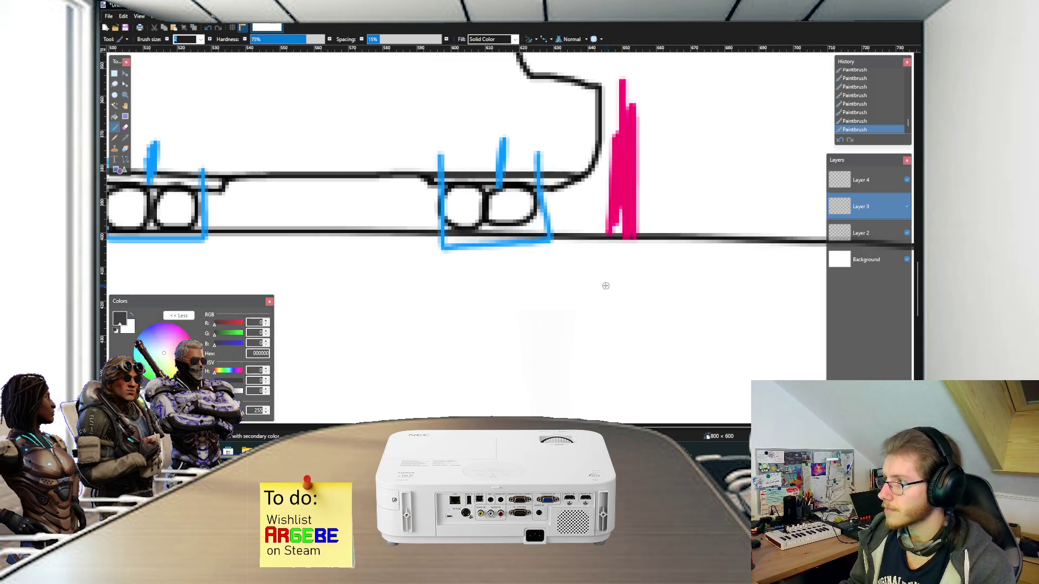
pyautogui.hscroll(2, 557, 273)
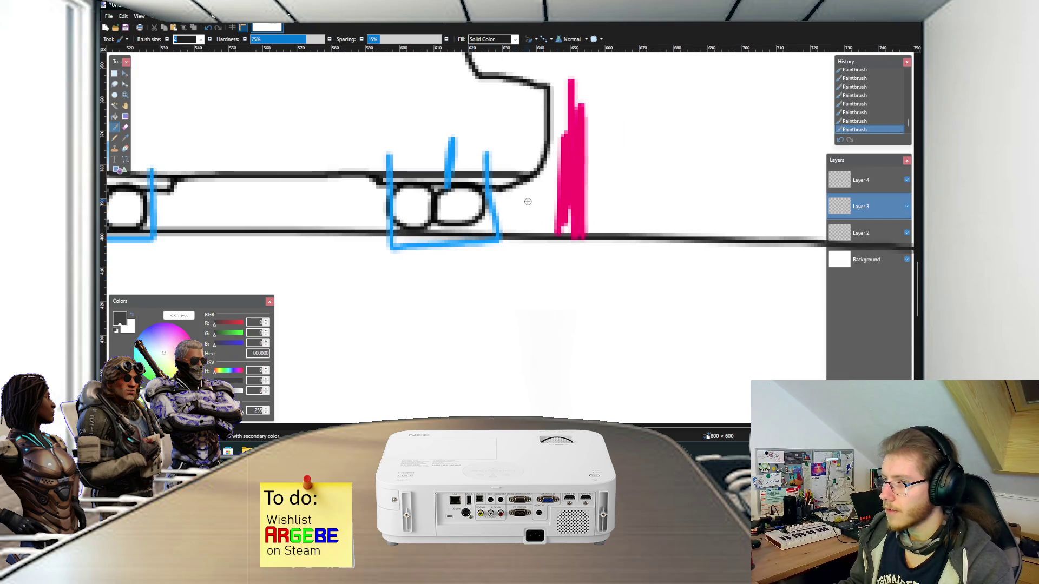
pyautogui.moveTo(524, 238)
pyautogui.mouseDown()
pyautogui.moveTo(617, 240)
pyautogui.moveTo(785, 380)
pyautogui.mouseUp()
pyautogui.scroll(-2, 687, 335)
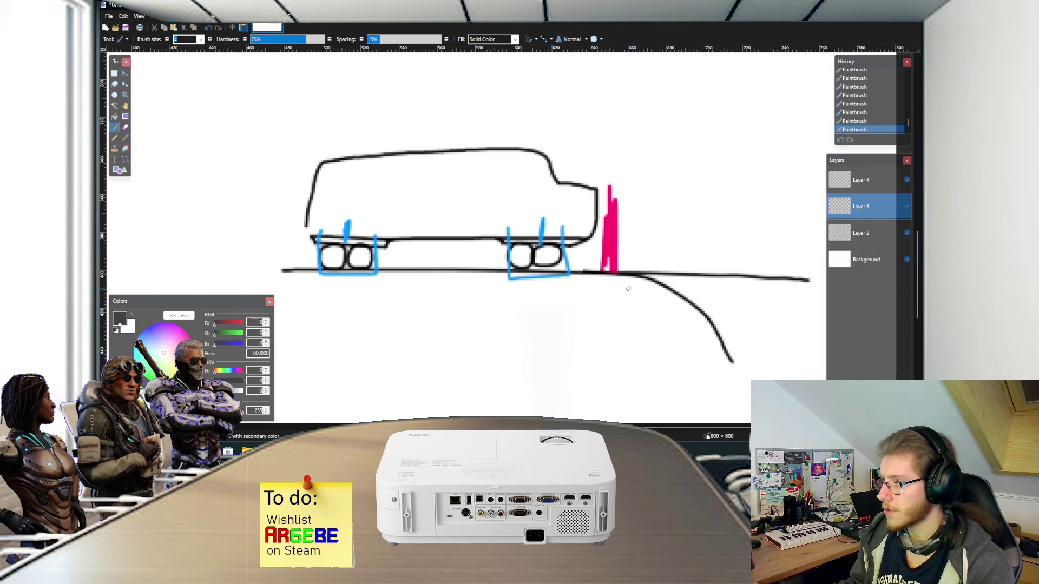
pyautogui.hotkey('ctrl', 'z')
pyautogui.moveTo(602, 270)
pyautogui.mouseDown()
pyautogui.moveTo(722, 328)
pyautogui.moveTo(742, 361)
pyautogui.mouseUp()
pyautogui.scroll(1, 563, 293)
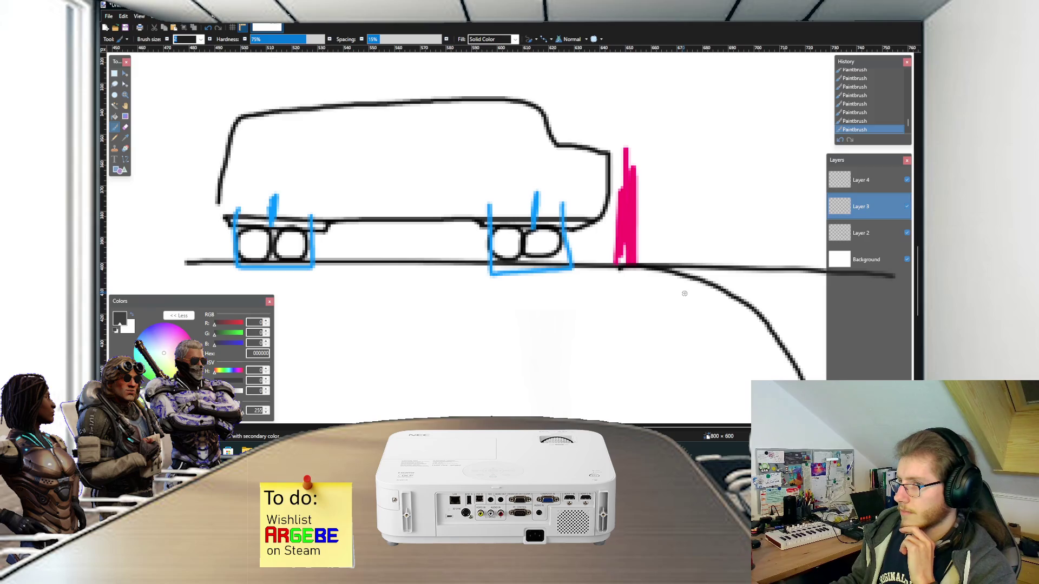
pyautogui.scroll(1, 346, 162)
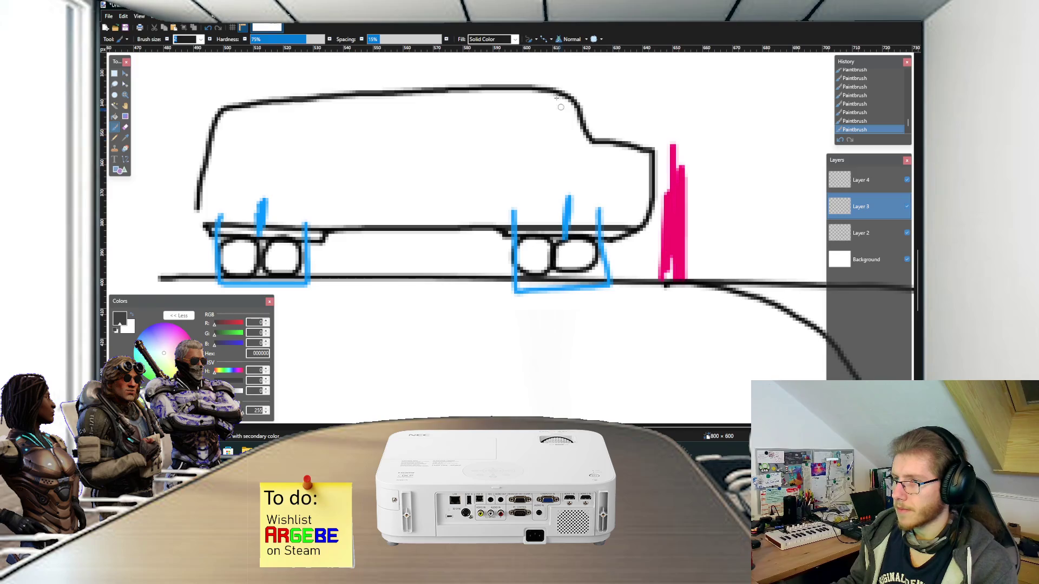
pyautogui.hscroll(-3, 361, 223)
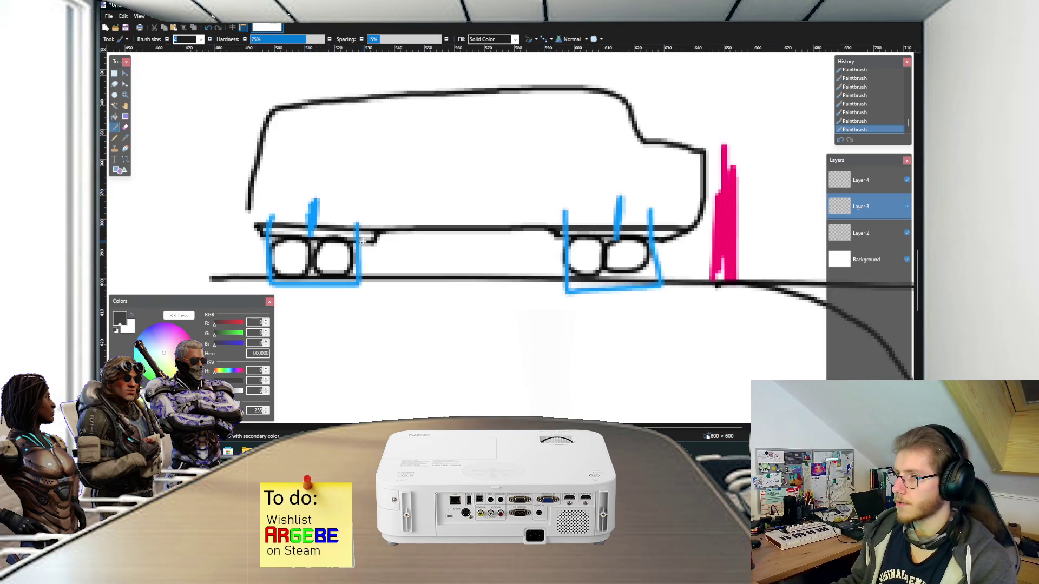
pyautogui.scroll(-1, 396, 230)
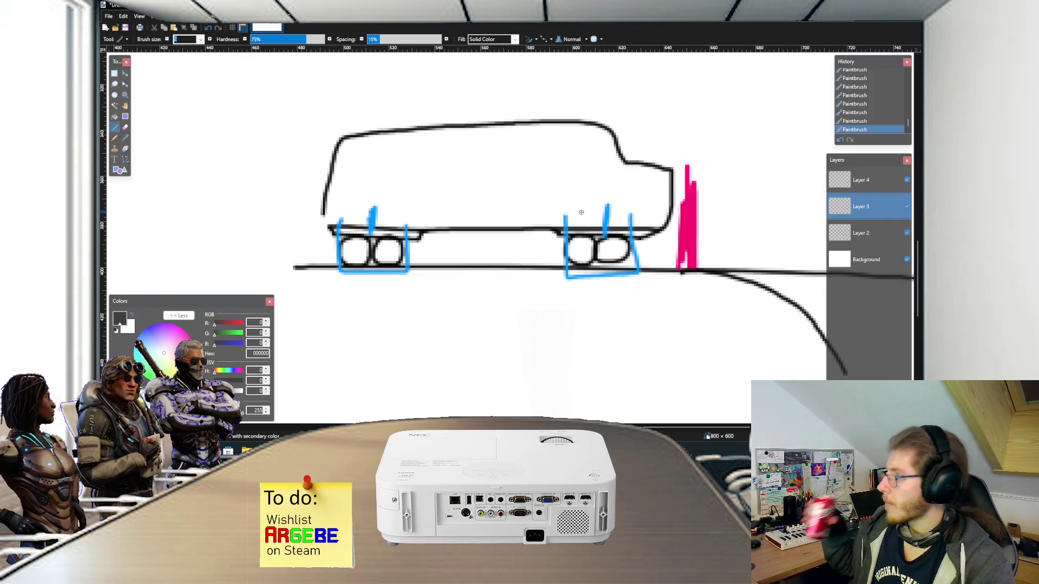
pyautogui.scroll(1, 581, 212)
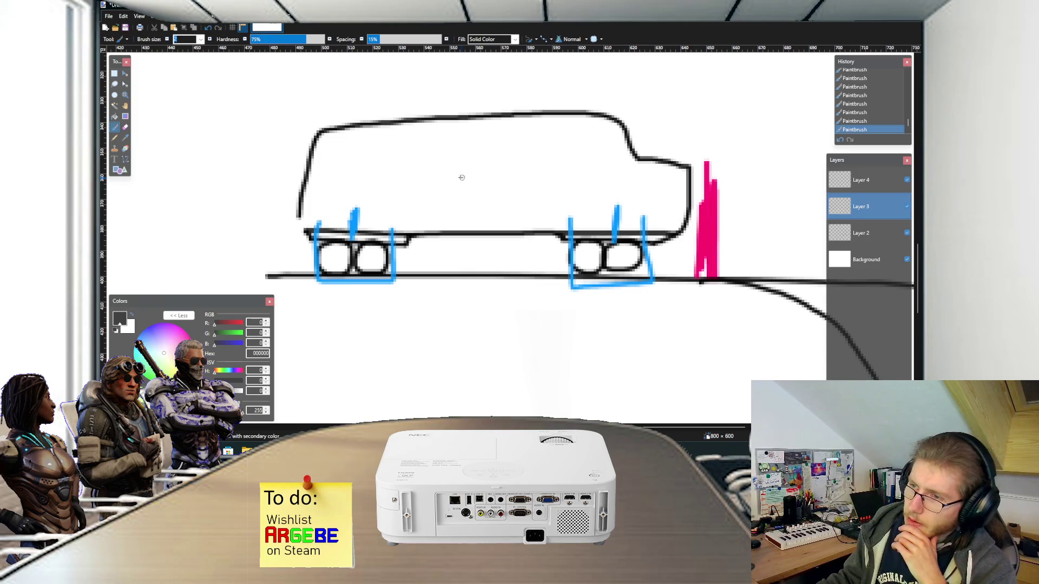
pyautogui.scroll(1, 395, 177)
# Step: On Layer 4, paint a tall cyan 00FFFF U-shaped outline enclosing the whole car sketch
pyautogui.click(187, 367)
pyautogui.moveTo(295, 173)
pyautogui.mouseDown()
pyautogui.moveTo(295, 355)
pyautogui.moveTo(698, 349)
pyautogui.mouseUp()
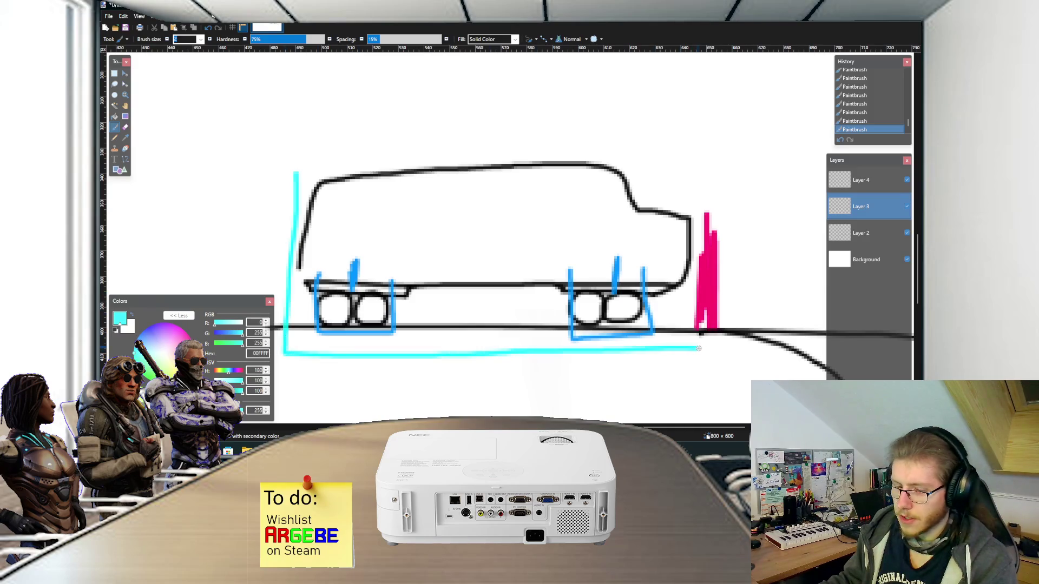
pyautogui.hotkey('ctrl', 'z')
pyautogui.click(861, 181)
pyautogui.moveTo(300, 162)
pyautogui.mouseDown()
pyautogui.moveTo(299, 327)
pyautogui.moveTo(398, 348)
pyautogui.moveTo(676, 345)
pyautogui.moveTo(690, 225)
pyautogui.moveTo(669, 130)
pyautogui.mouseUp()
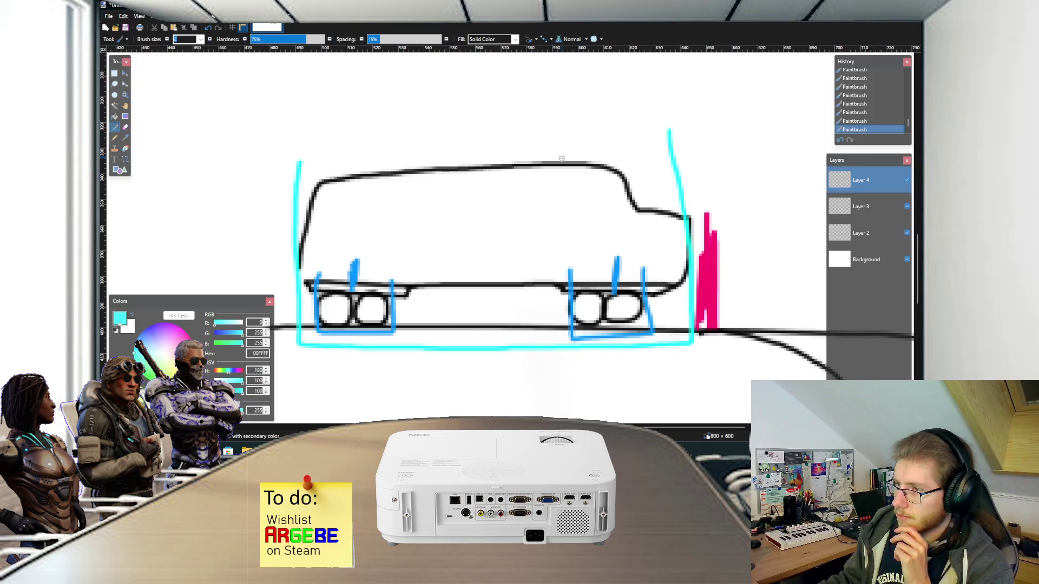
pyautogui.scroll(-1, 562, 159)
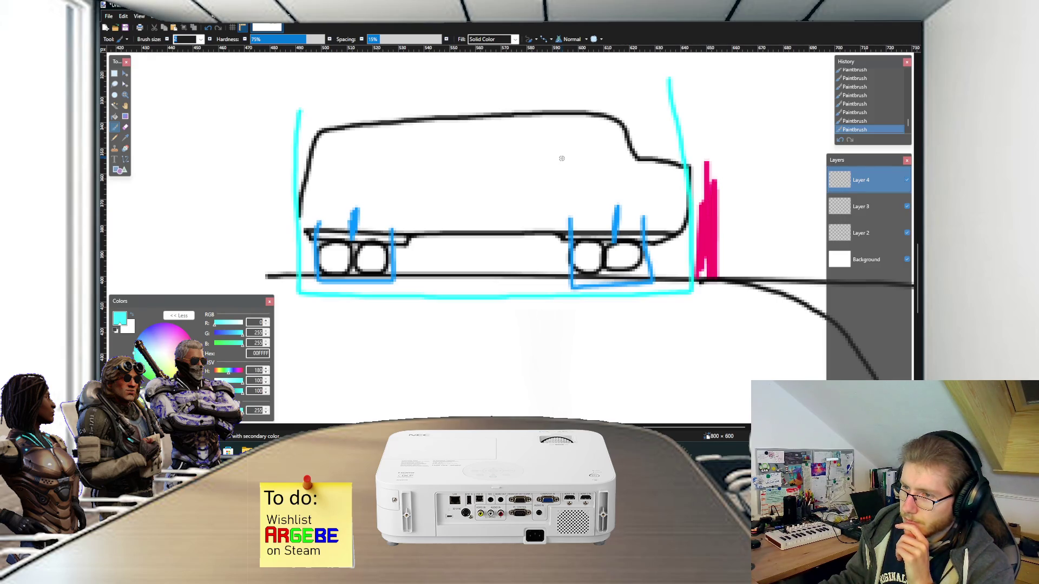
pyautogui.scroll(2, 545, 183)
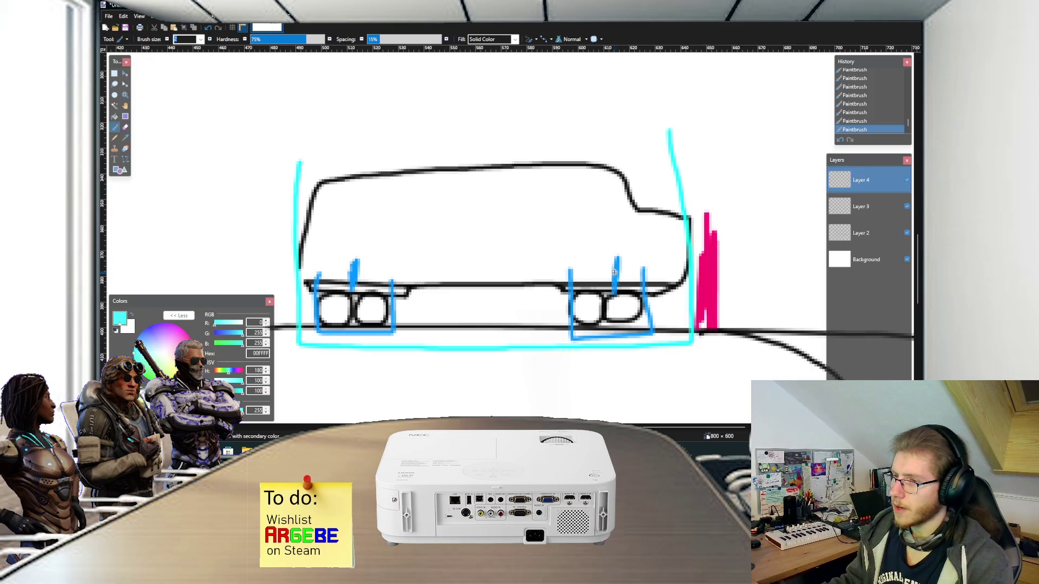
pyautogui.scroll(-5, 613, 275)
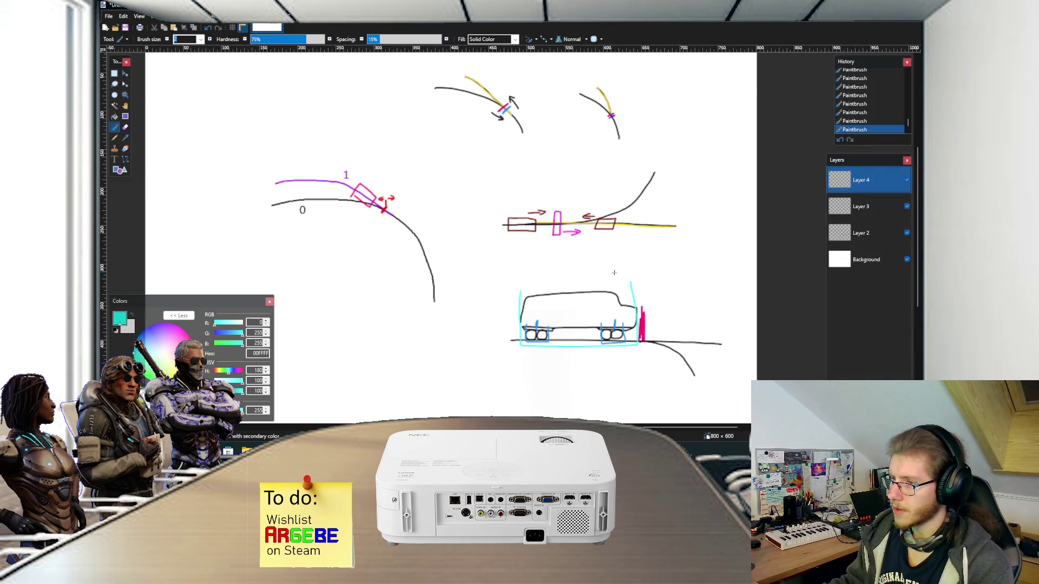
pyautogui.scroll(1, 614, 273)
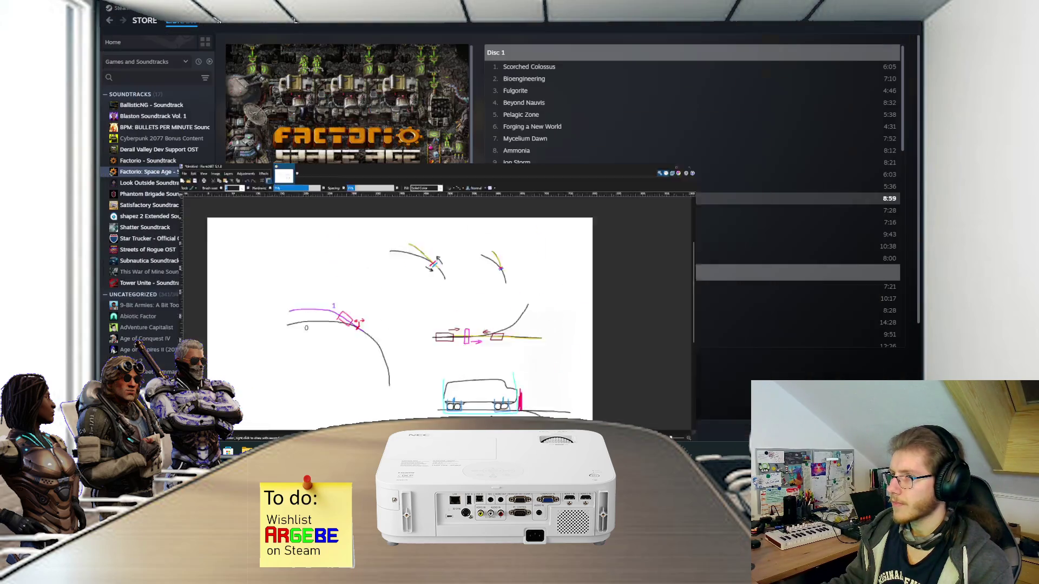
# Step: Back in Unity, frame the switch and spline knots, then clear the SwitchPrefab selection
pyautogui.hotkey('alt', 'Tab')
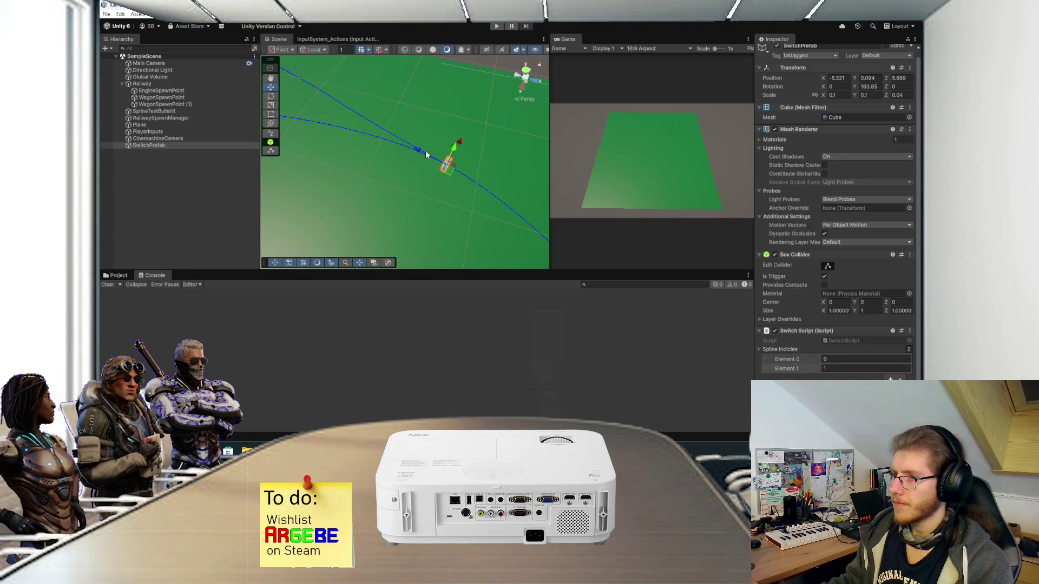
pyautogui.scroll(-1, 422, 157)
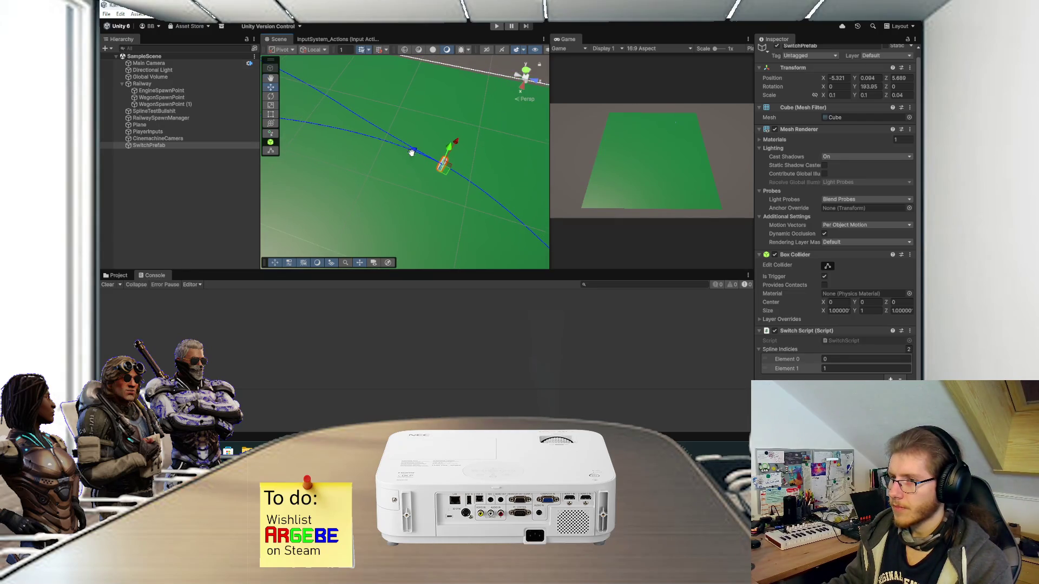
pyautogui.moveTo(411, 153); pyautogui.dragTo(425, 103)
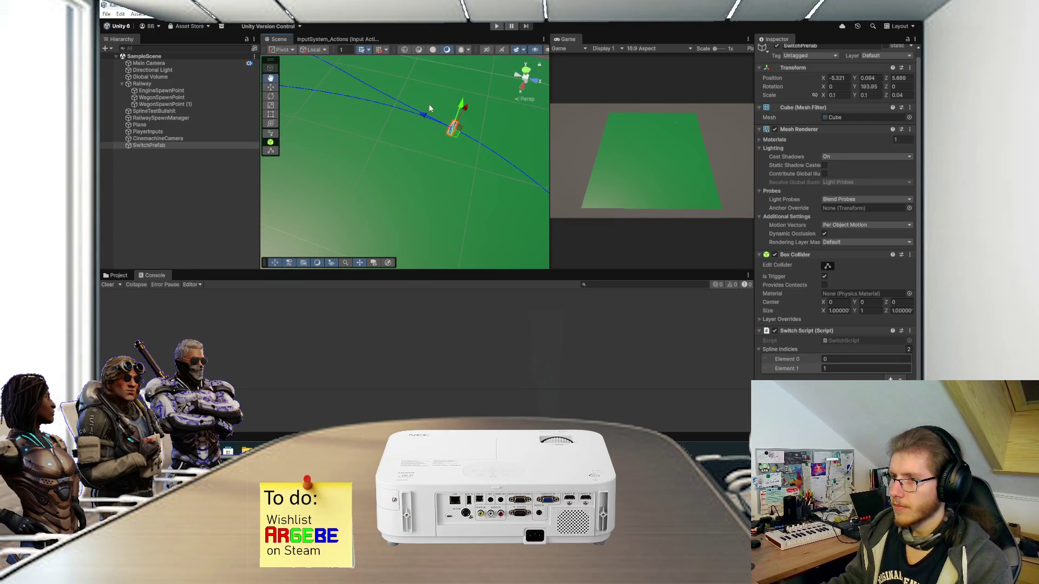
pyautogui.scroll(-3, 433, 190)
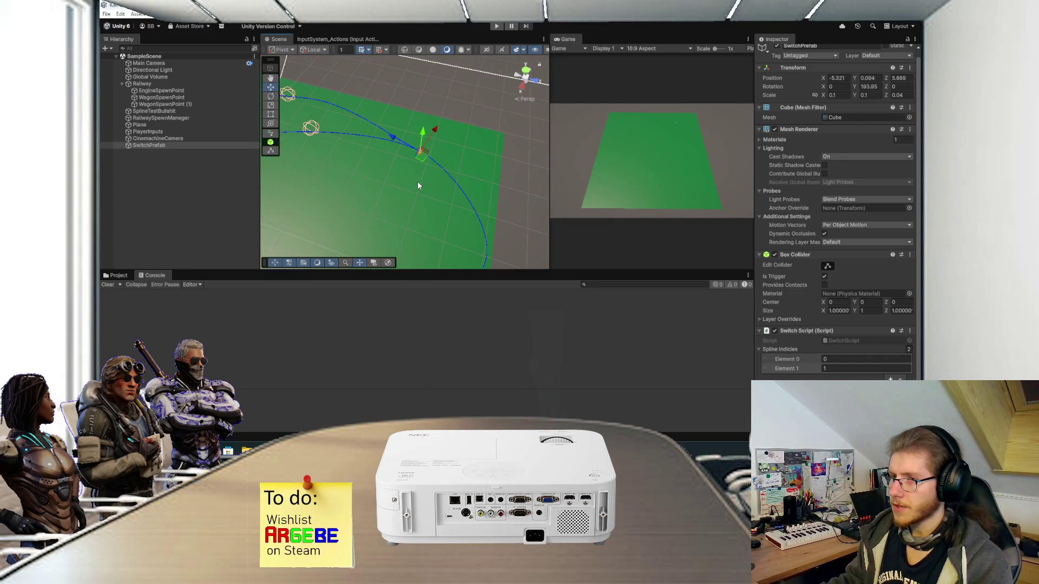
pyautogui.moveTo(418, 186)
pyautogui.mouseDown()
pyautogui.moveTo(452, 151)
pyautogui.moveTo(455, 163)
pyautogui.mouseUp()
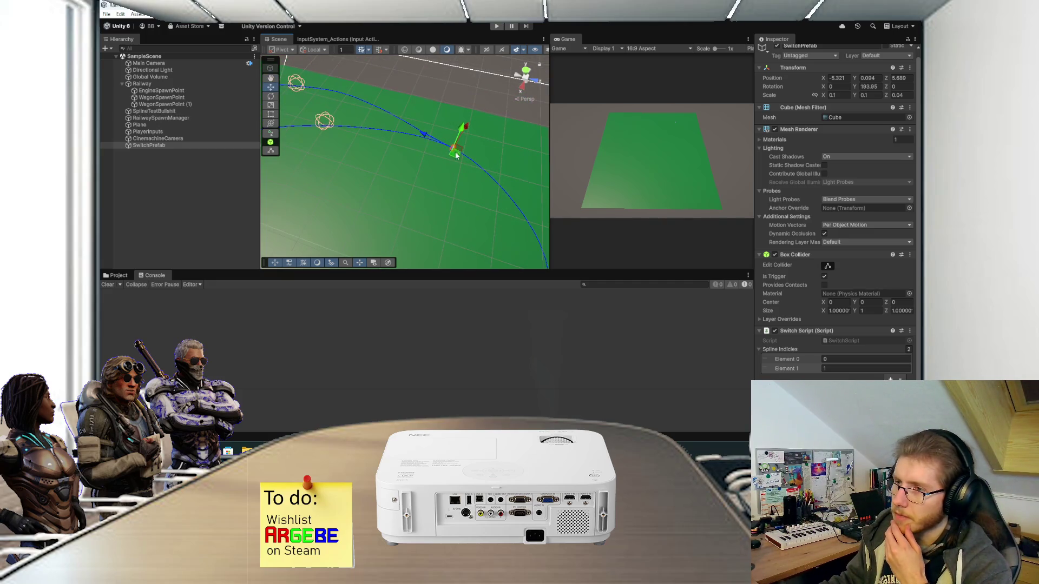
pyautogui.moveTo(425, 148)
pyautogui.mouseDown()
pyautogui.moveTo(431, 184)
pyautogui.moveTo(443, 187)
pyautogui.moveTo(399, 187)
pyautogui.moveTo(472, 134)
pyautogui.moveTo(456, 169)
pyautogui.mouseUp()
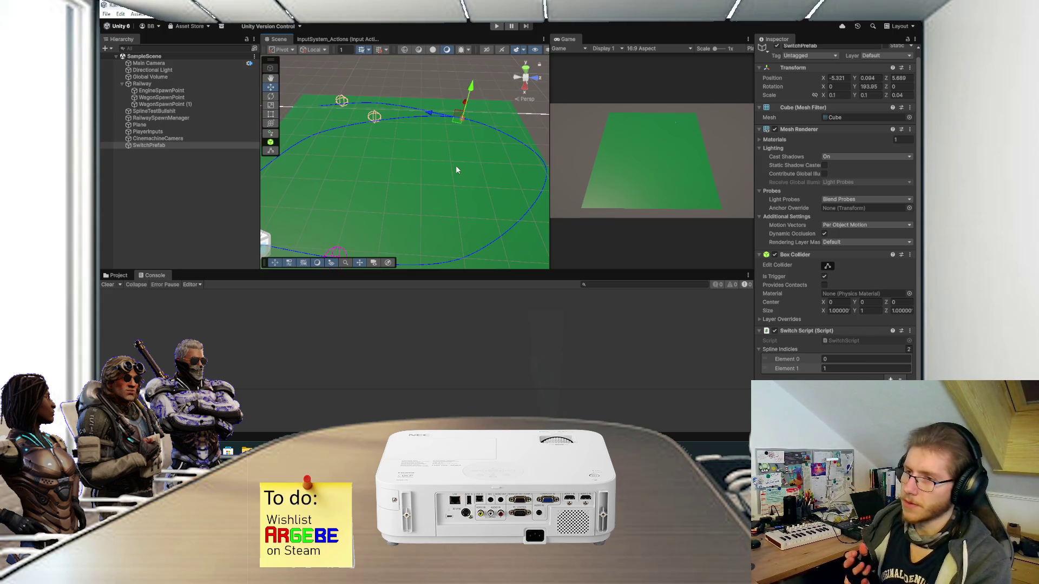
pyautogui.click(206, 185)
# Step: Pan toward the track junction and show the Railway scripts folder instead of the console
pyautogui.scroll(-3, 365, 139)
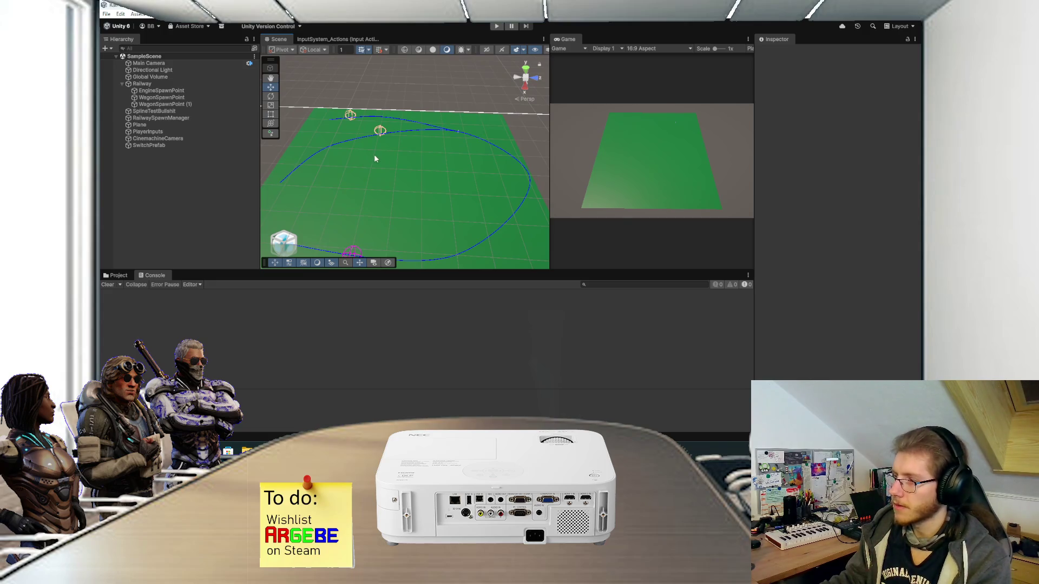
pyautogui.moveTo(317, 193)
pyautogui.mouseDown()
pyautogui.moveTo(459, 141)
pyautogui.moveTo(441, 191)
pyautogui.mouseUp()
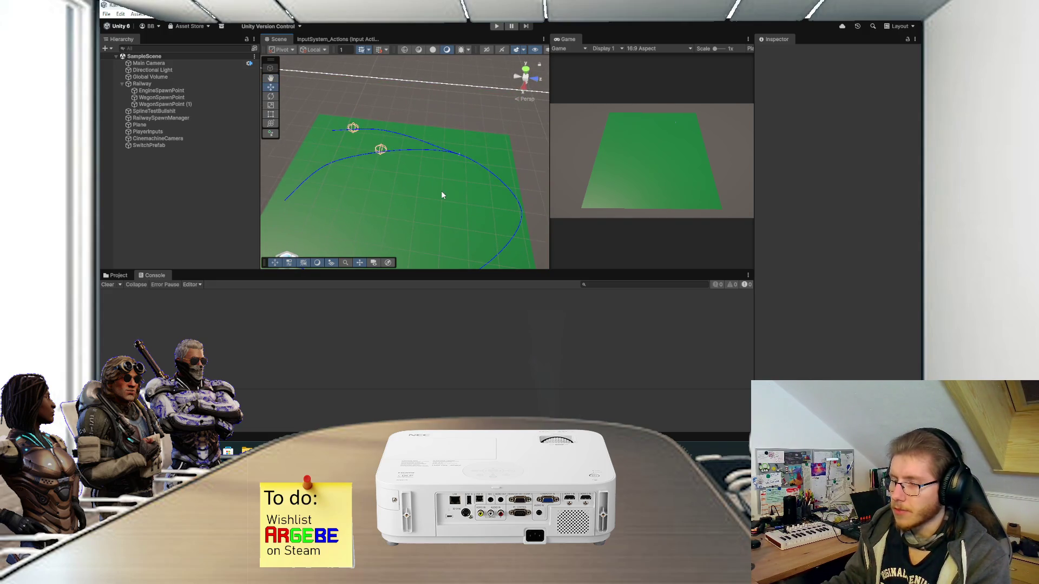
pyautogui.scroll(1, 441, 190)
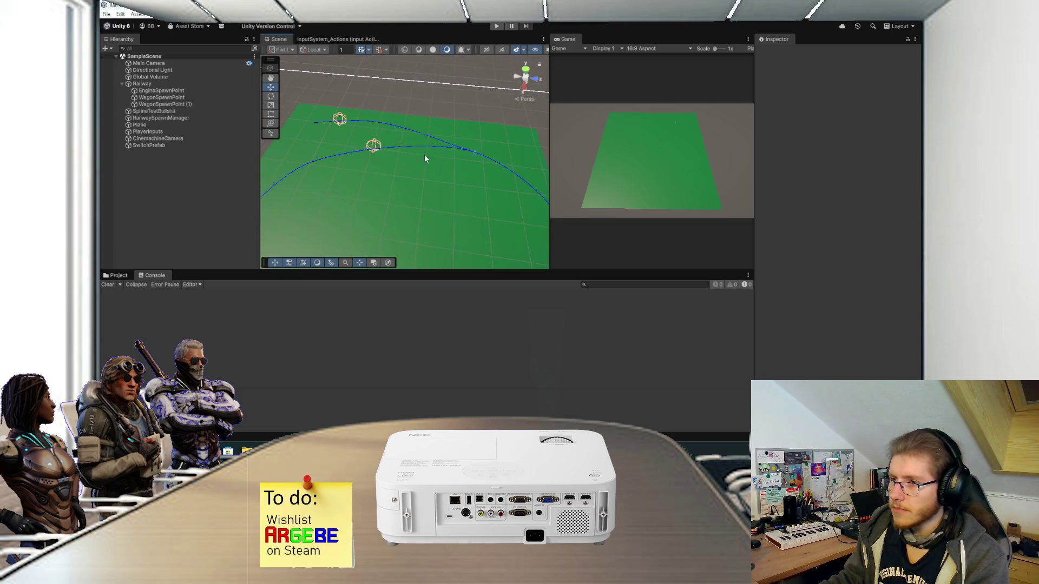
pyautogui.moveTo(466, 144)
pyautogui.mouseDown()
pyautogui.moveTo(357, 193)
pyautogui.moveTo(379, 184)
pyautogui.mouseUp()
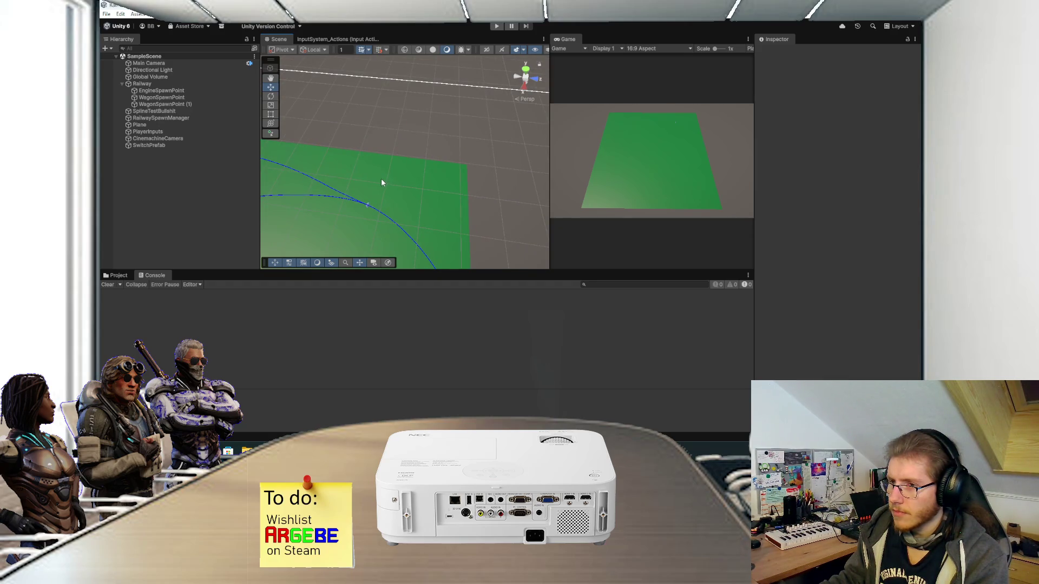
pyautogui.click(121, 275)
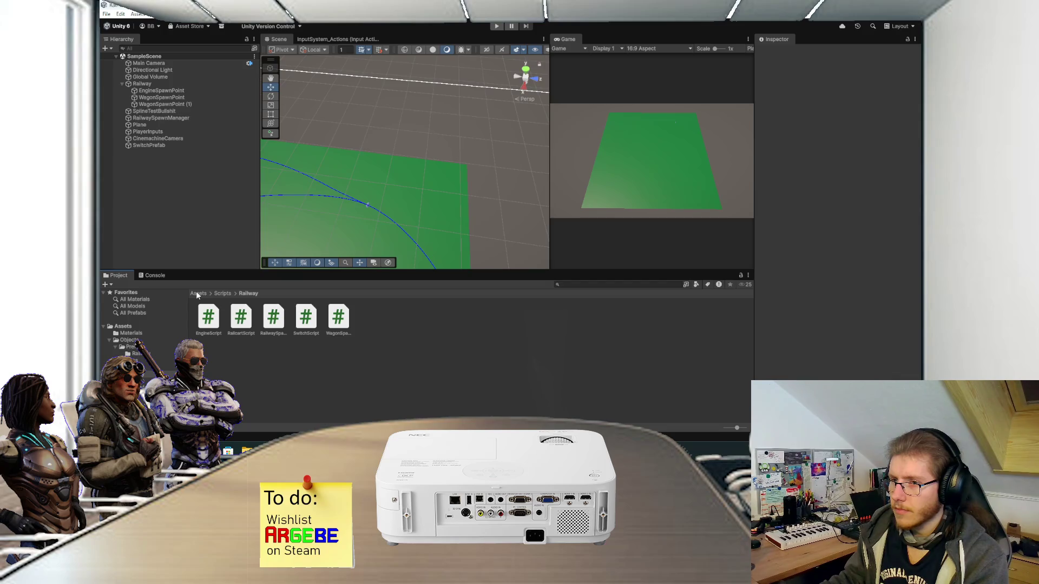
# Step: Centre the junction in the Scene view and maximise the Game view
pyautogui.moveTo(286, 242)
pyautogui.mouseDown()
pyautogui.moveTo(380, 224)
pyautogui.moveTo(425, 119)
pyautogui.mouseUp()
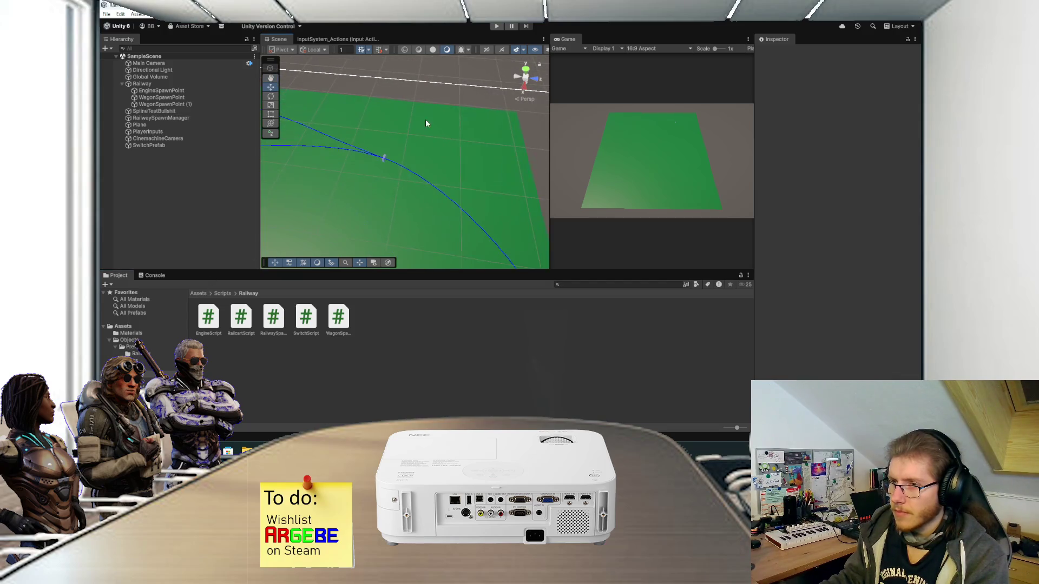
pyautogui.moveTo(384, 167); pyautogui.dragTo(400, 212)
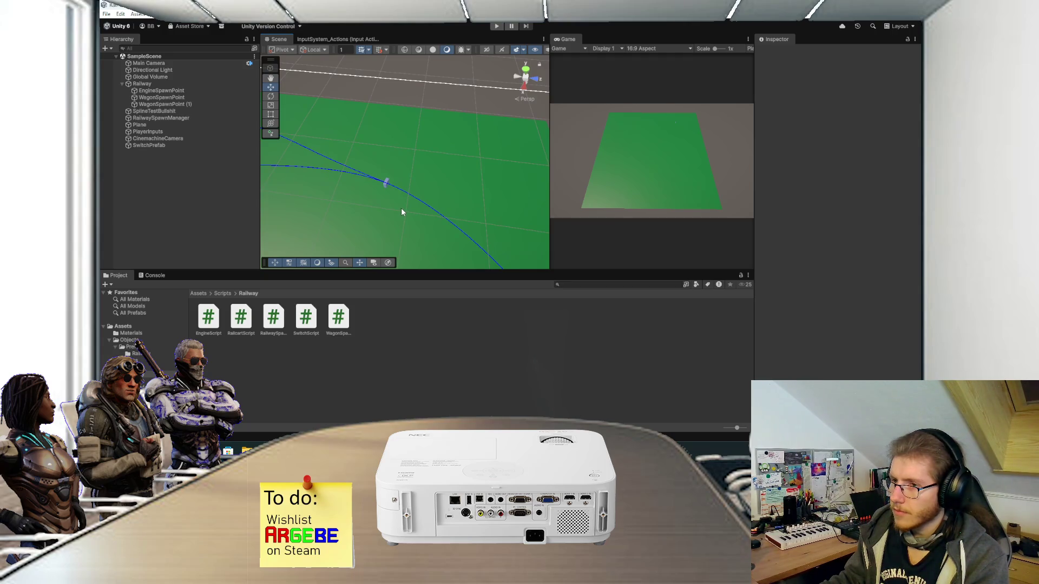
pyautogui.moveTo(401, 208); pyautogui.dragTo(384, 199)
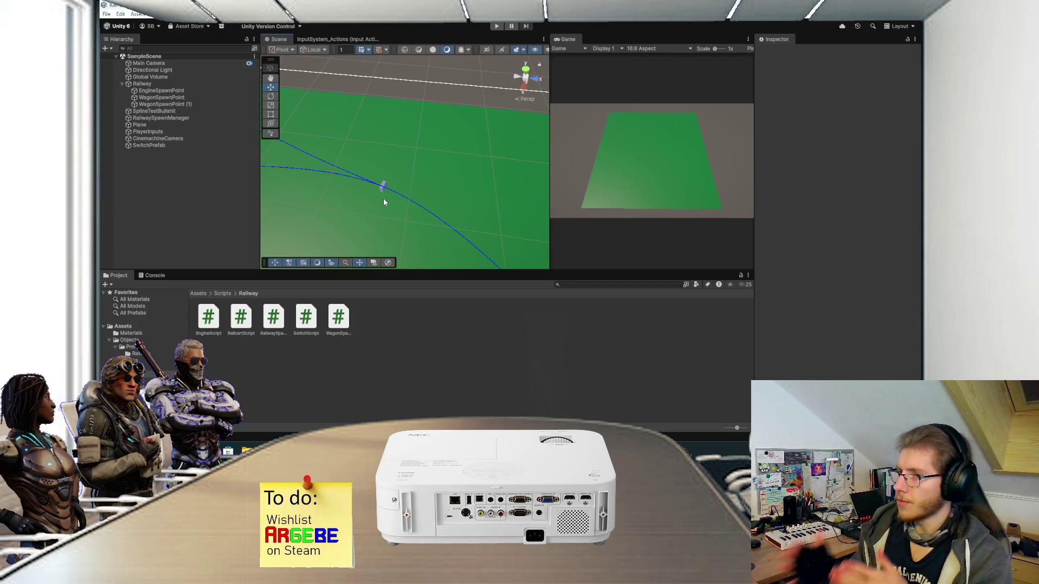
pyautogui.doubleClick(567, 39)
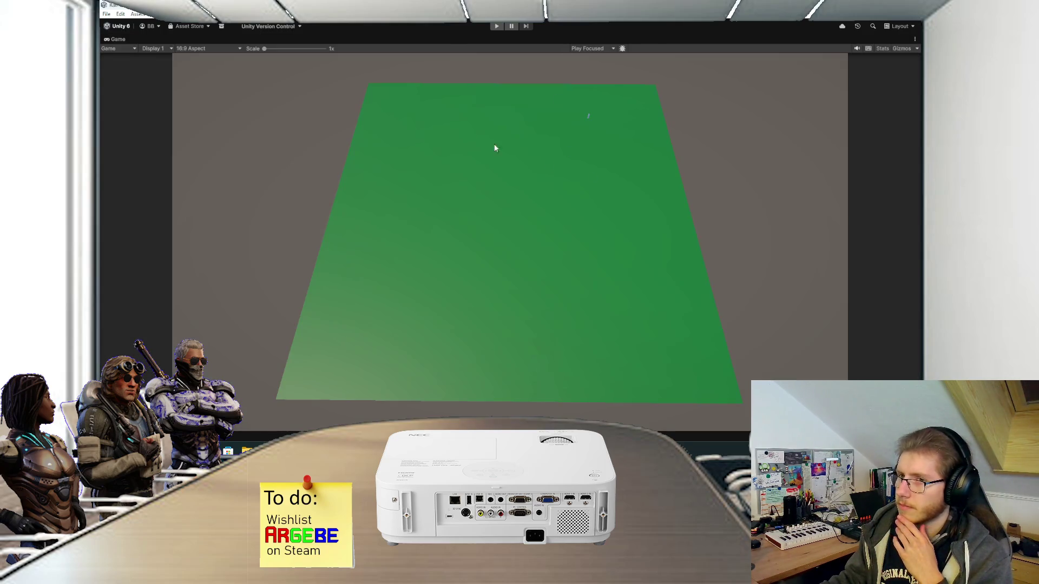
# Step: Enter Play mode, accelerate the engine and two wagons with W, then restore the editor layout
pyautogui.click(492, 26)
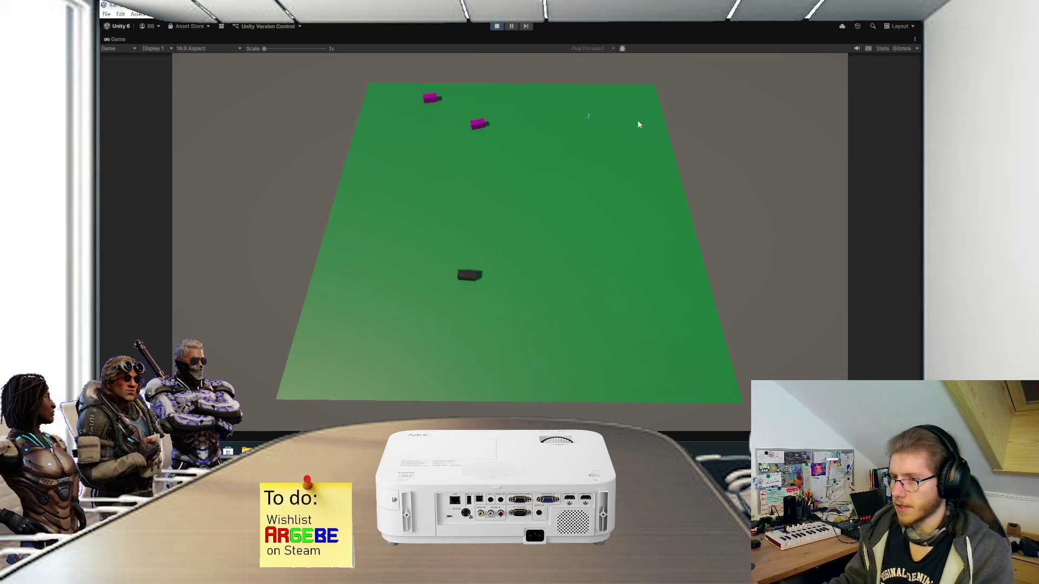
pyautogui.press('w')
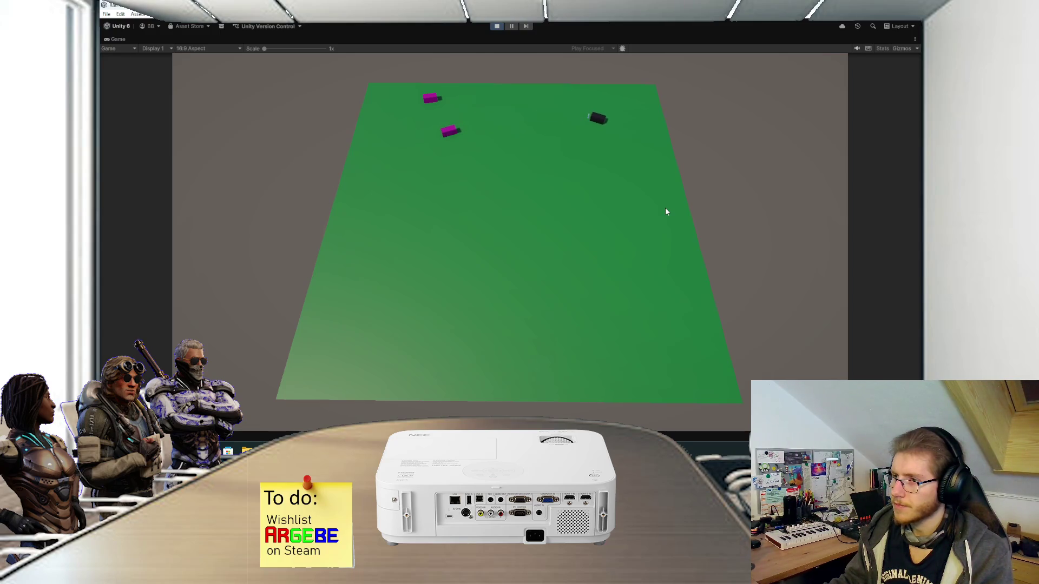
pyautogui.doubleClick(117, 39)
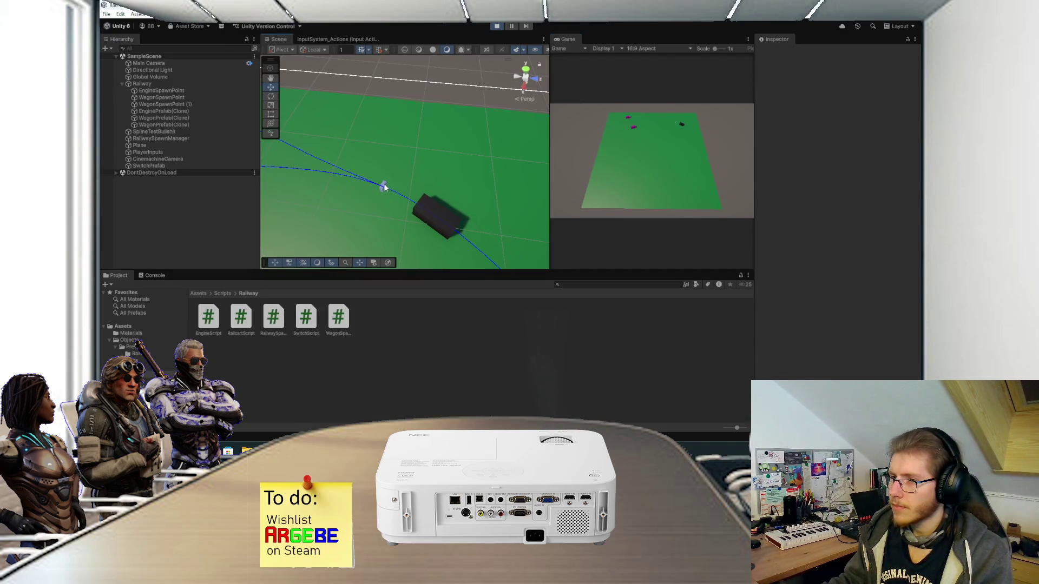
# Step: Exit Play mode to reset the train, re-centre the switch in the Scene view, and reselect SwitchPrefab
pyautogui.click(384, 187)
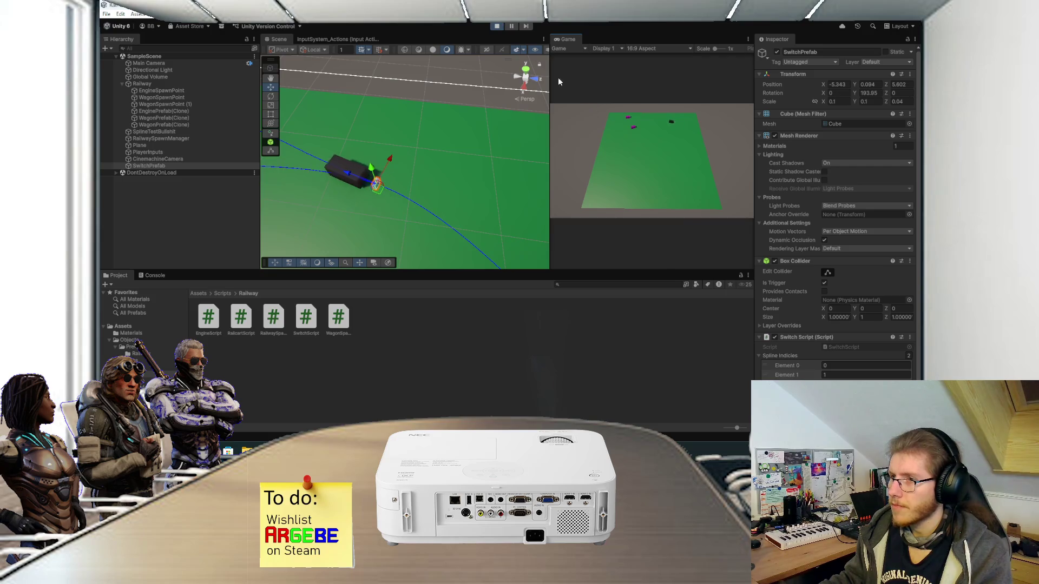
pyautogui.click(495, 26)
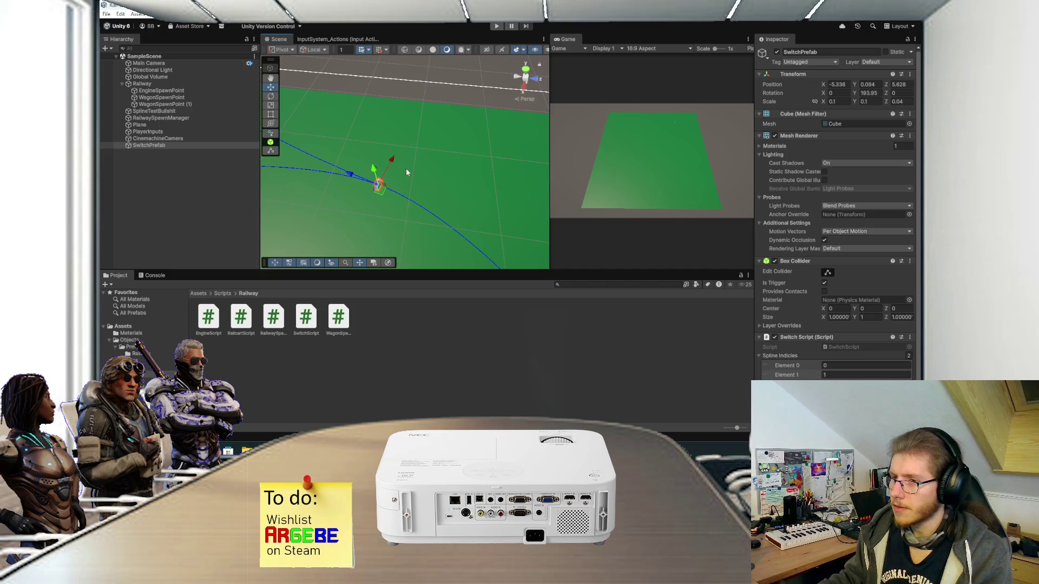
pyautogui.moveTo(442, 168)
pyautogui.mouseDown()
pyautogui.moveTo(485, 111)
pyautogui.moveTo(484, 141)
pyautogui.moveTo(497, 135)
pyautogui.moveTo(471, 129)
pyautogui.moveTo(516, 125)
pyautogui.mouseUp()
pyautogui.moveTo(449, 155); pyautogui.dragTo(474, 137)
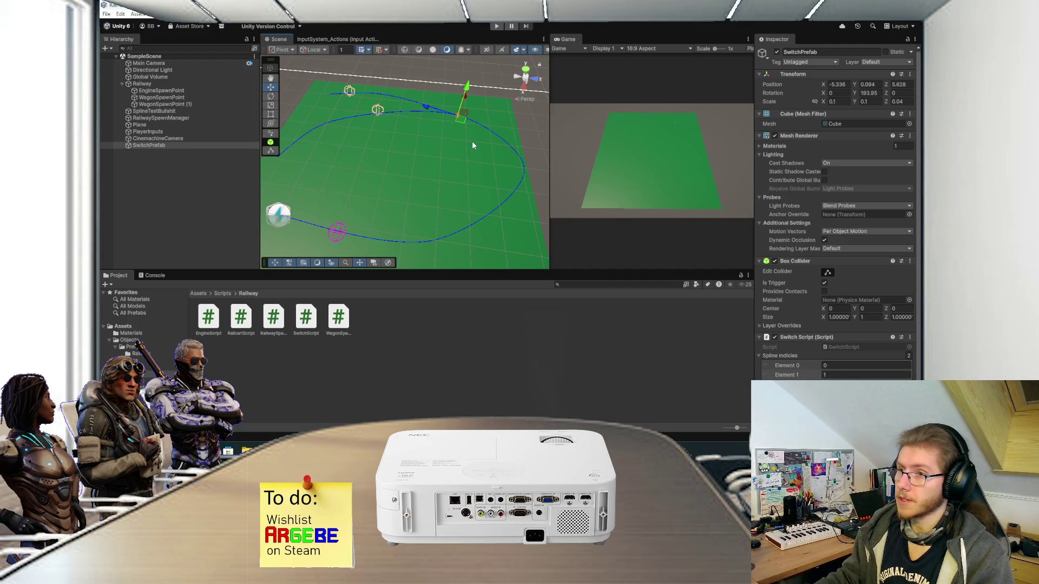
pyautogui.scroll(2, 472, 146)
pyautogui.moveTo(470, 146); pyautogui.dragTo(416, 189)
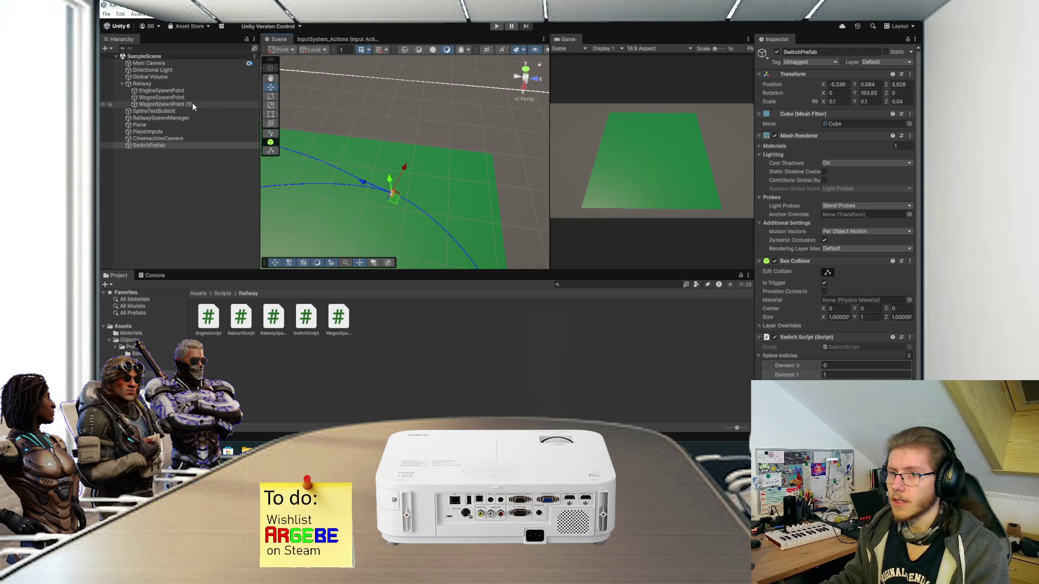
pyautogui.click(159, 147)
# Step: Browse SwitchPrefab's UI creation submenu, then dismiss it and switch to the Paint.NET sketch
pyautogui.rightClick(160, 147)
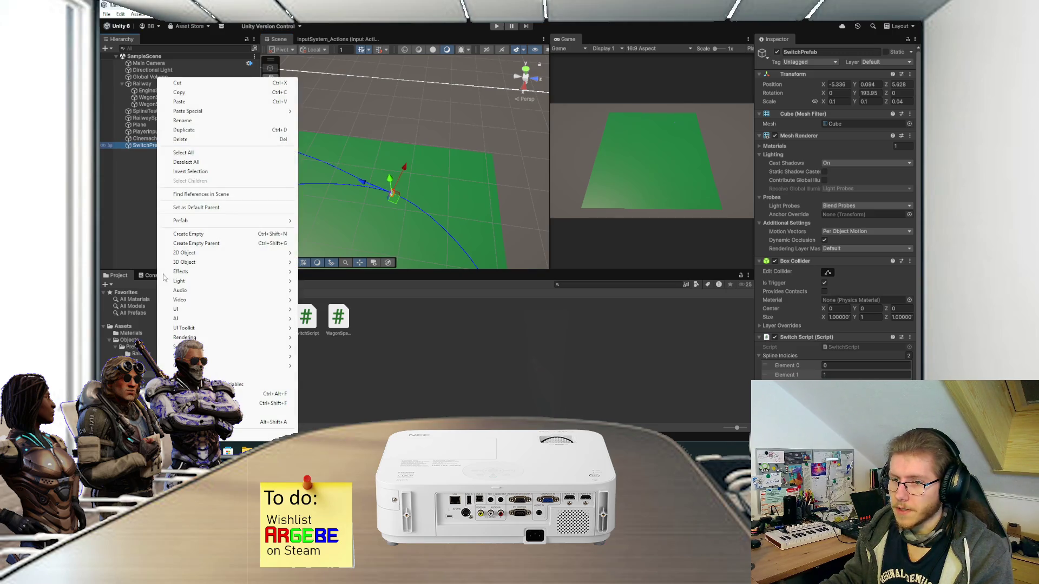
pyautogui.moveTo(293, 313)
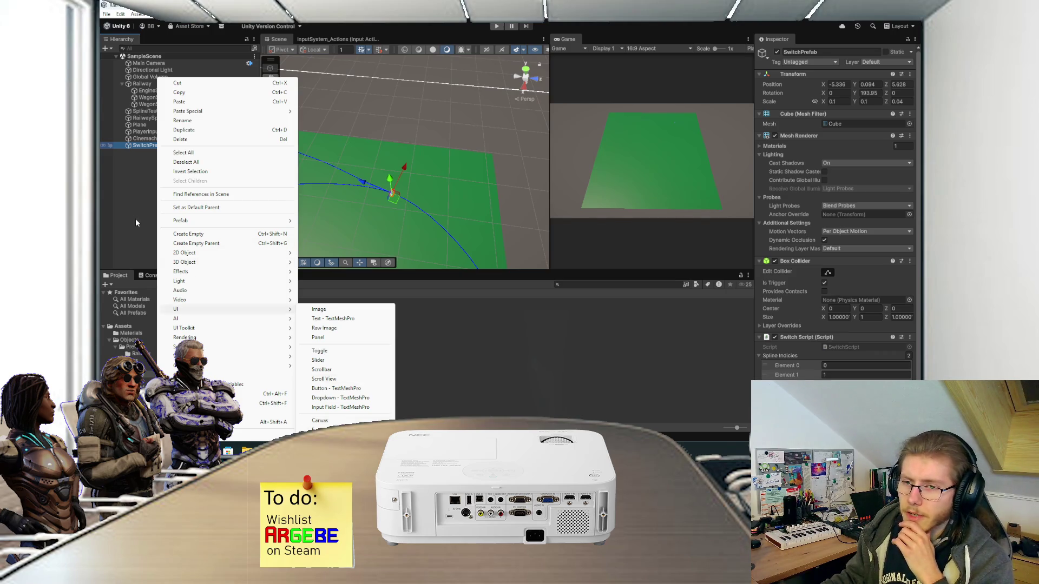
pyautogui.press('Escape')
pyautogui.hotkey('alt', 'Tab')
# Step: On Layer 2, draw a curved black track line with a second line branching off it
pyautogui.scroll(-4, 490, 314)
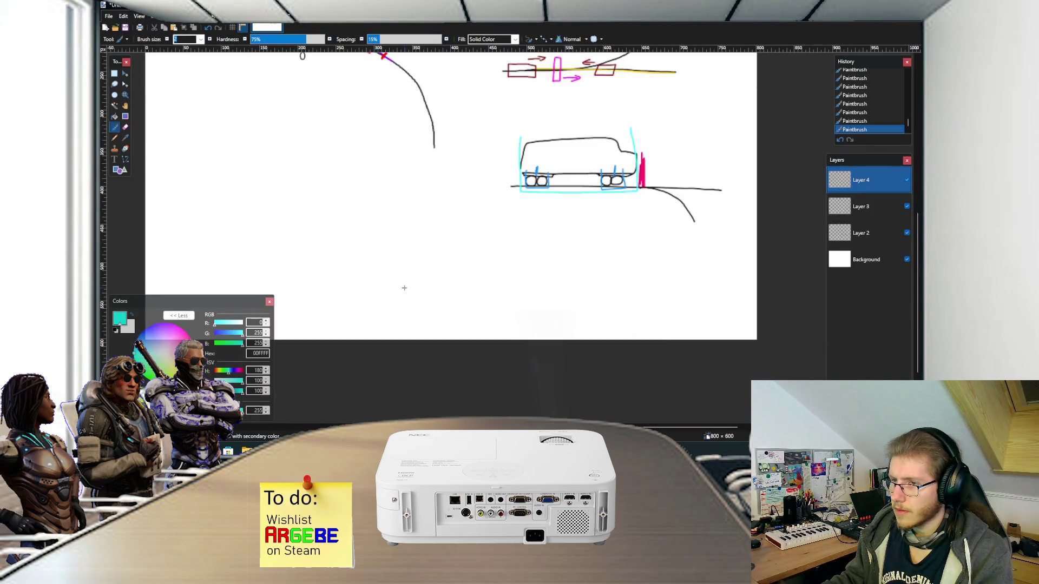
pyautogui.keyDown('ctrl'); pyautogui.scroll(2, 563, 346); pyautogui.keyUp('ctrl')
pyautogui.press('d')
pyautogui.click(860, 233)
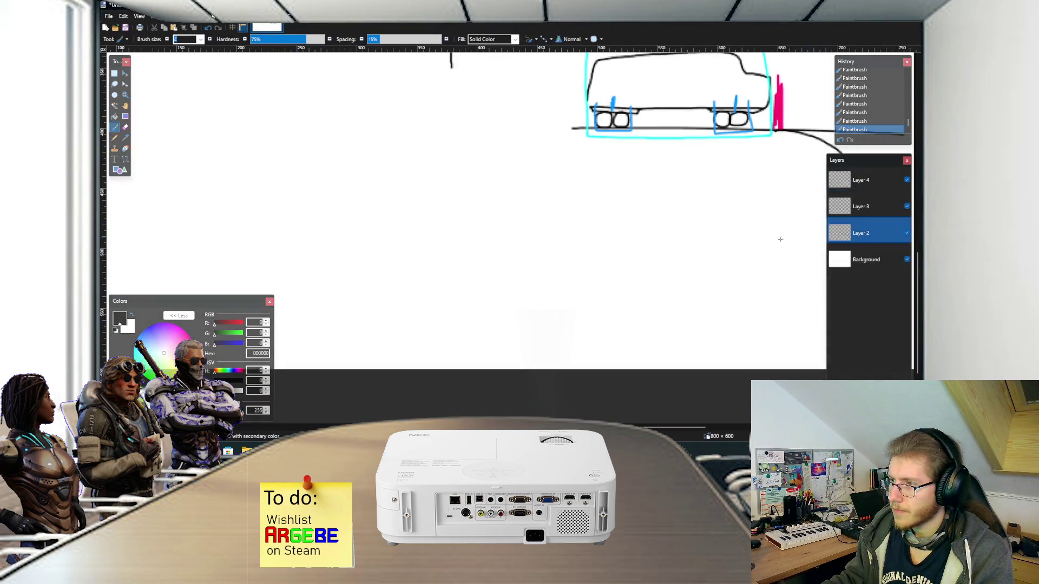
pyautogui.keyDown('ctrl'); pyautogui.scroll(1, 424, 255); pyautogui.keyUp('ctrl')
pyautogui.moveTo(436, 291); pyautogui.dragTo(326, 155)
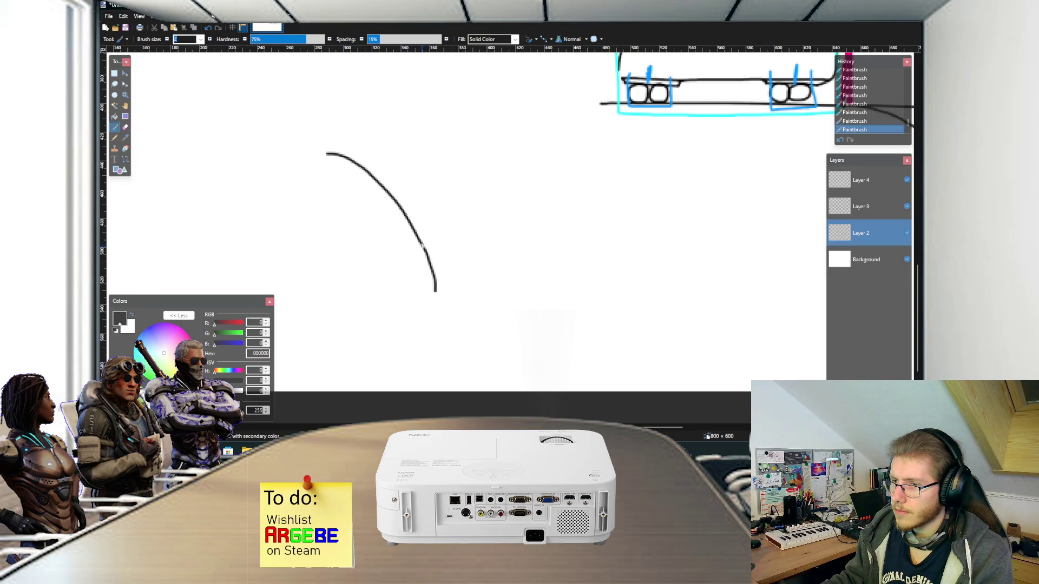
pyautogui.moveTo(385, 125); pyautogui.dragTo(421, 248)
pyautogui.keyDown('ctrl'); pyautogui.scroll(1, 417, 249); pyautogui.keyUp('ctrl')
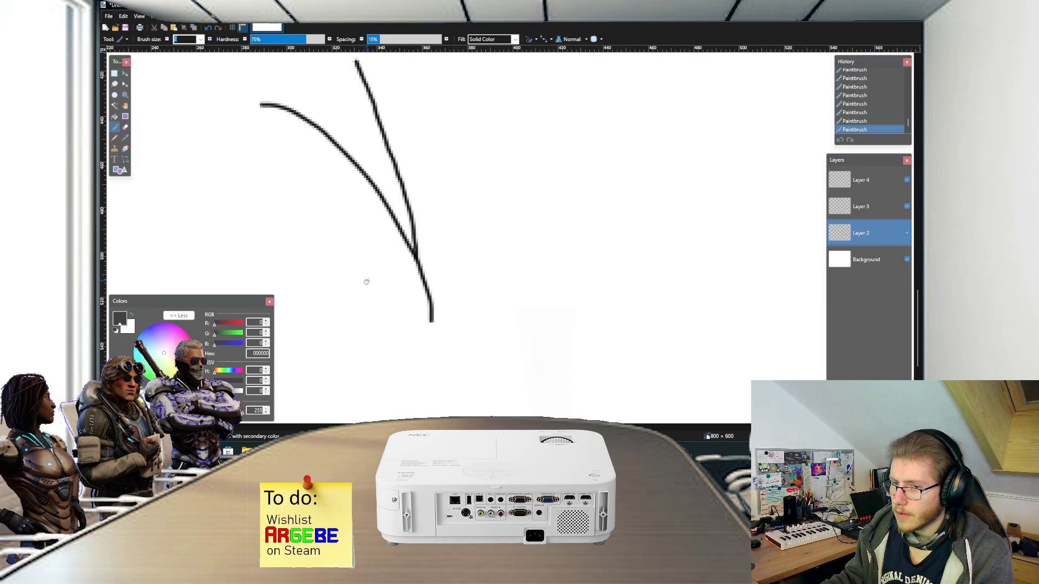
# Step: Add a pink switch box at the fork and a black arrow stroke beside it
pyautogui.click(181, 329)
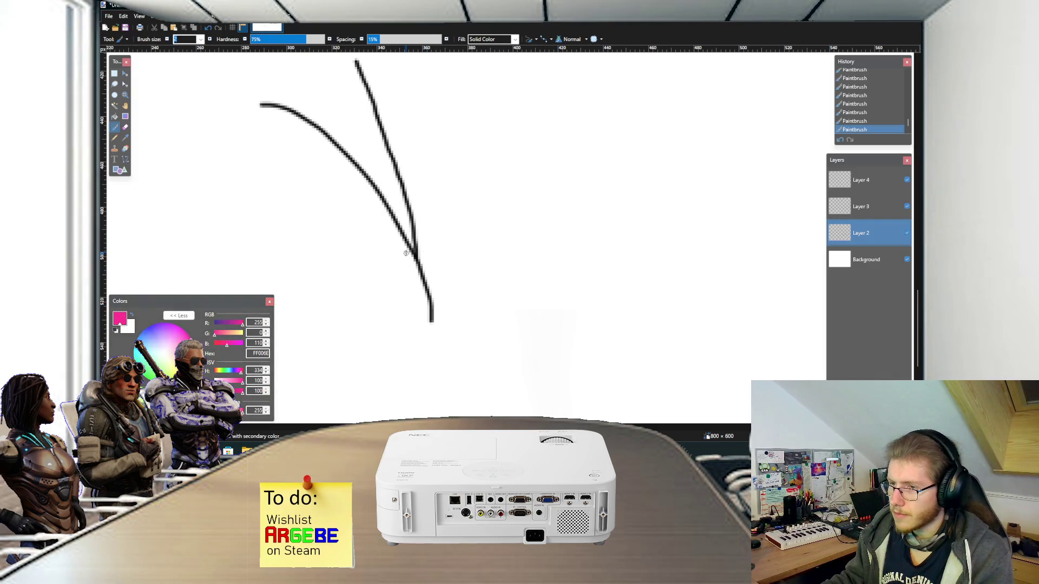
pyautogui.moveTo(407, 262)
pyautogui.mouseDown()
pyautogui.moveTo(406, 277)
pyautogui.moveTo(393, 259)
pyautogui.mouseUp()
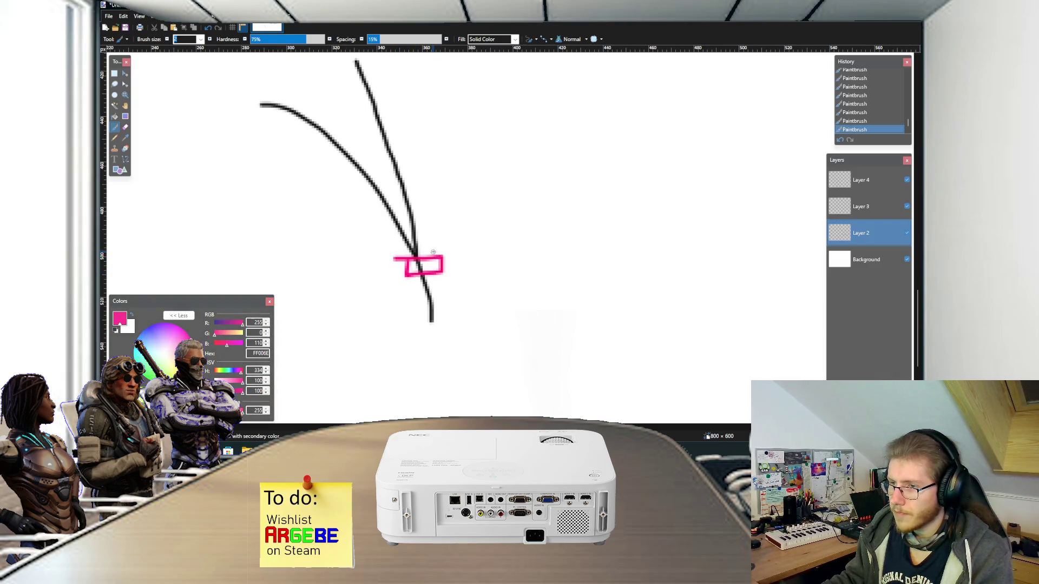
pyautogui.click(115, 329)
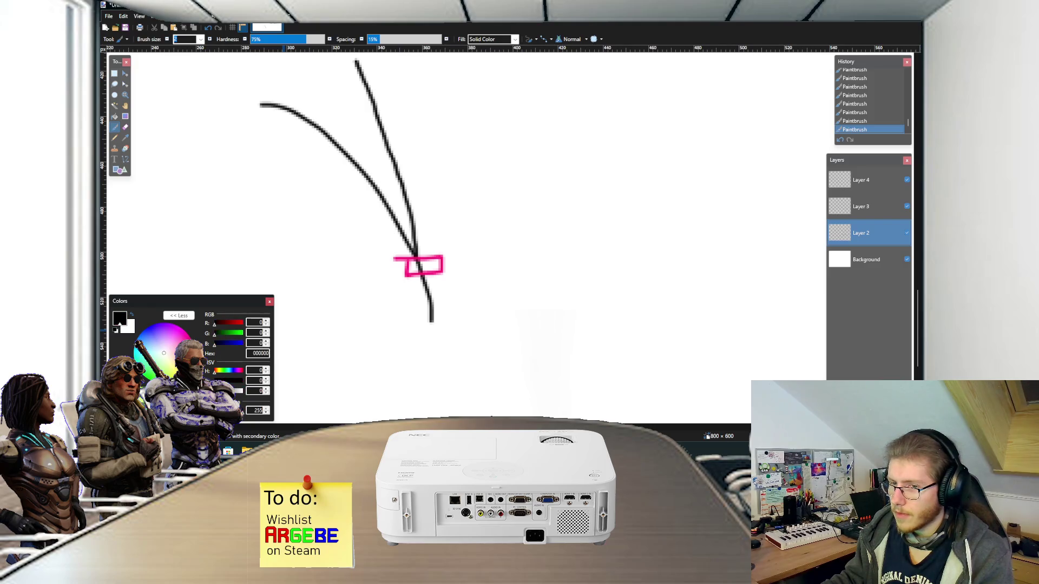
pyautogui.keyDown('ctrl'); pyautogui.scroll(1, 422, 234); pyautogui.keyUp('ctrl')
pyautogui.keyDown('ctrl'); pyautogui.scroll(1, 460, 238); pyautogui.keyUp('ctrl')
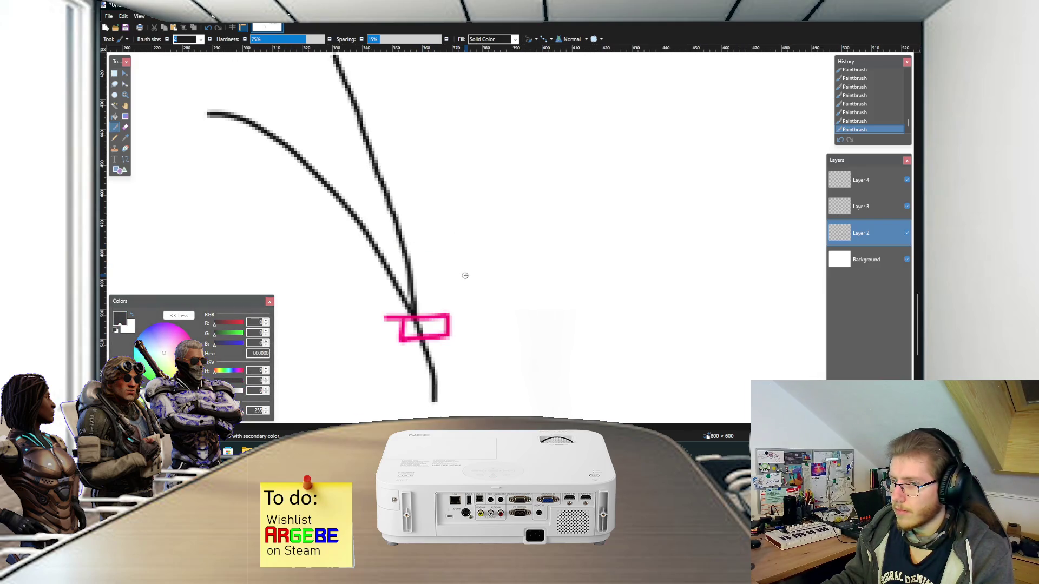
pyautogui.moveTo(454, 293); pyautogui.dragTo(446, 254)
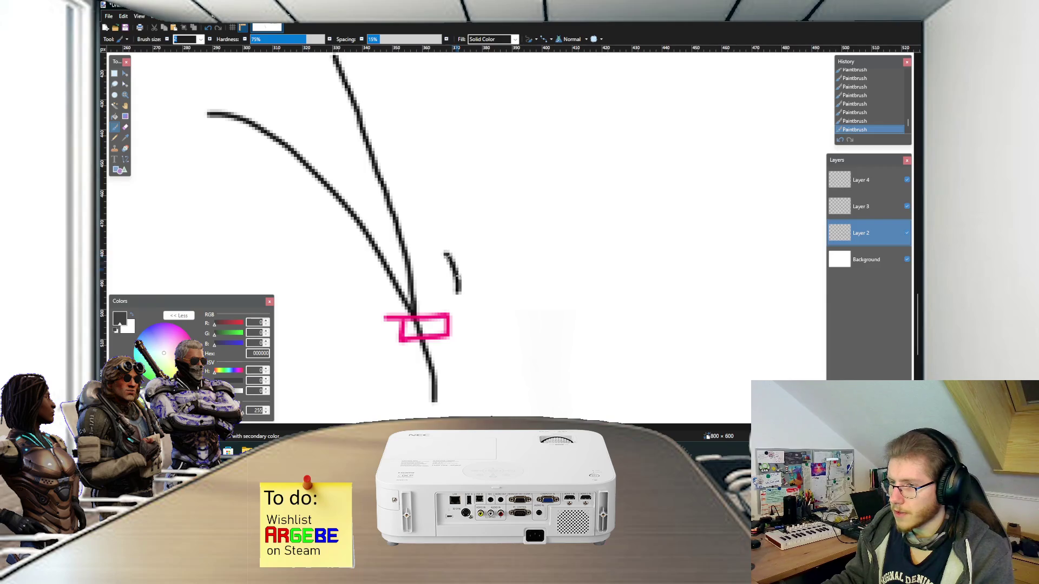
pyautogui.moveTo(458, 293)
pyautogui.mouseDown()
pyautogui.moveTo(483, 252)
pyautogui.moveTo(444, 248)
pyautogui.moveTo(443, 217)
pyautogui.moveTo(498, 218)
pyautogui.moveTo(492, 250)
pyautogui.moveTo(435, 252)
pyautogui.moveTo(432, 229)
pyautogui.moveTo(502, 226)
pyautogui.moveTo(495, 253)
pyautogui.moveTo(450, 252)
pyautogui.moveTo(456, 229)
pyautogui.moveTo(437, 223)
pyautogui.moveTo(450, 238)
pyautogui.moveTo(522, 238)
pyautogui.mouseUp()
pyautogui.hotkey('ctrl', 'z')
# Step: Trace blue marks along the left branch line, then return to Unity
pyautogui.scroll(1, 456, 243)
pyautogui.scroll(-1, 538, 244)
pyautogui.scroll(-1, 538, 245)
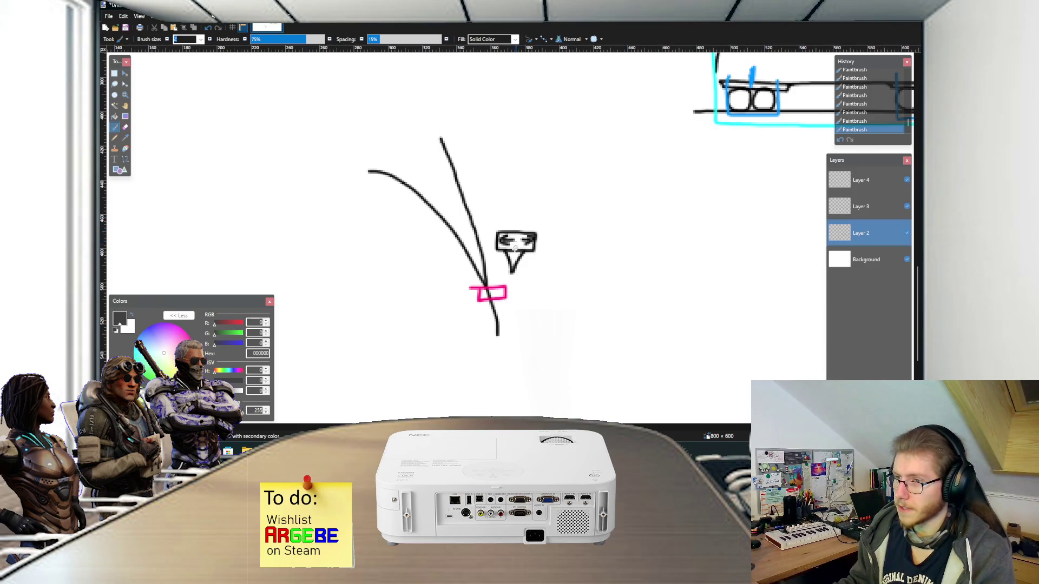
pyautogui.scroll(3, 492, 276)
pyautogui.click(137, 341)
pyautogui.moveTo(423, 250)
pyautogui.mouseDown()
pyautogui.moveTo(460, 291)
pyautogui.moveTo(469, 219)
pyautogui.mouseUp()
pyautogui.scroll(-2, 508, 285)
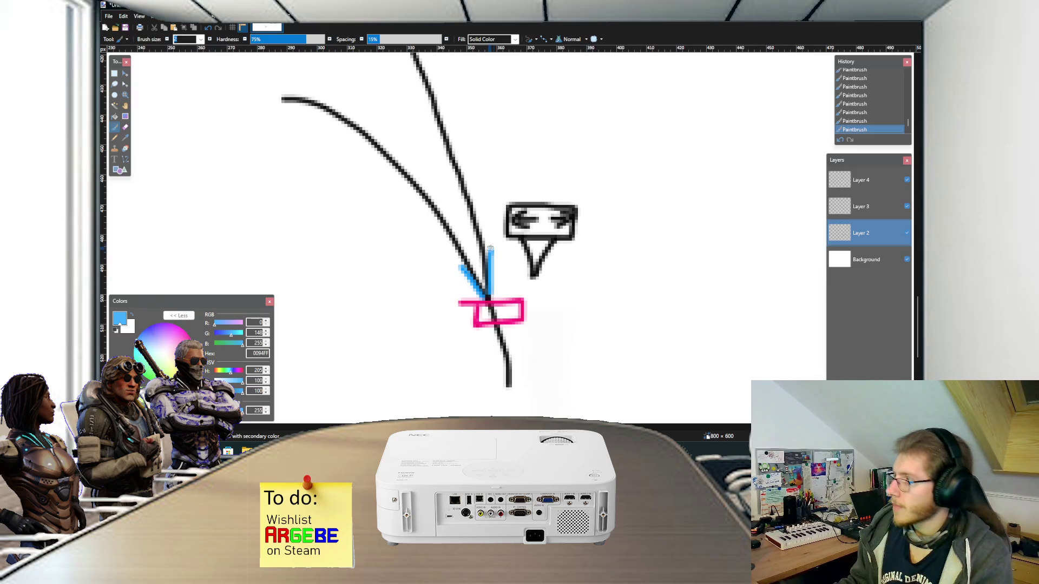
pyautogui.hotkey('alt', 'Tab')
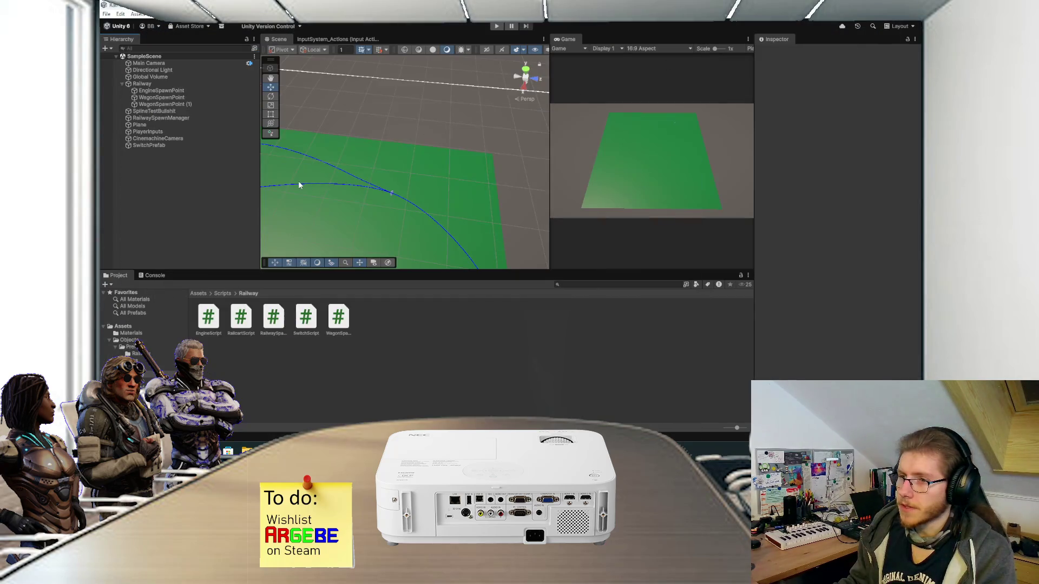
# Step: Create a UI Canvas under SwitchPrefab named SwitchCanvas with Render Mode set to World Space
pyautogui.click(161, 145)
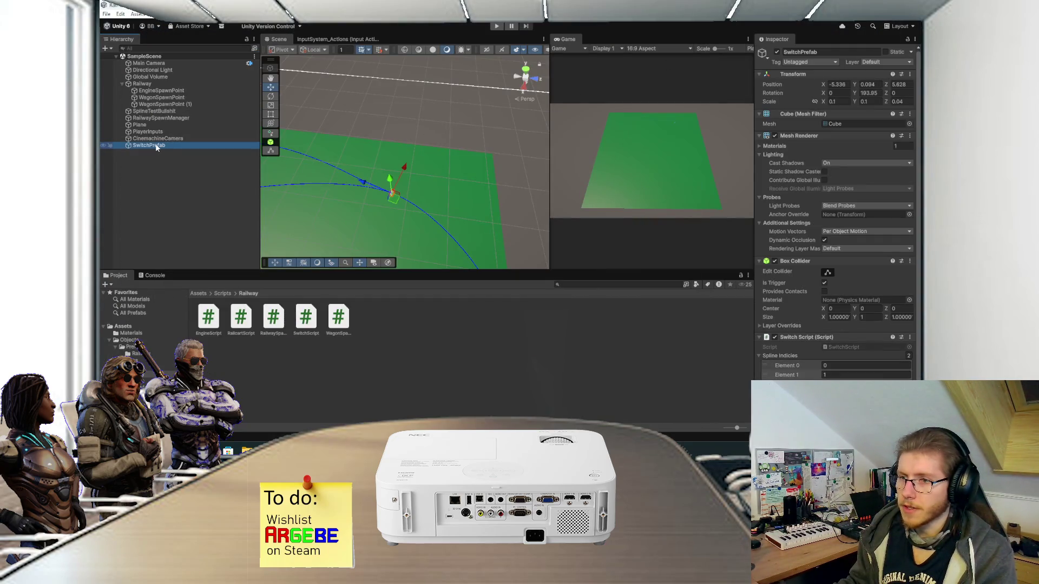
pyautogui.rightClick(156, 146)
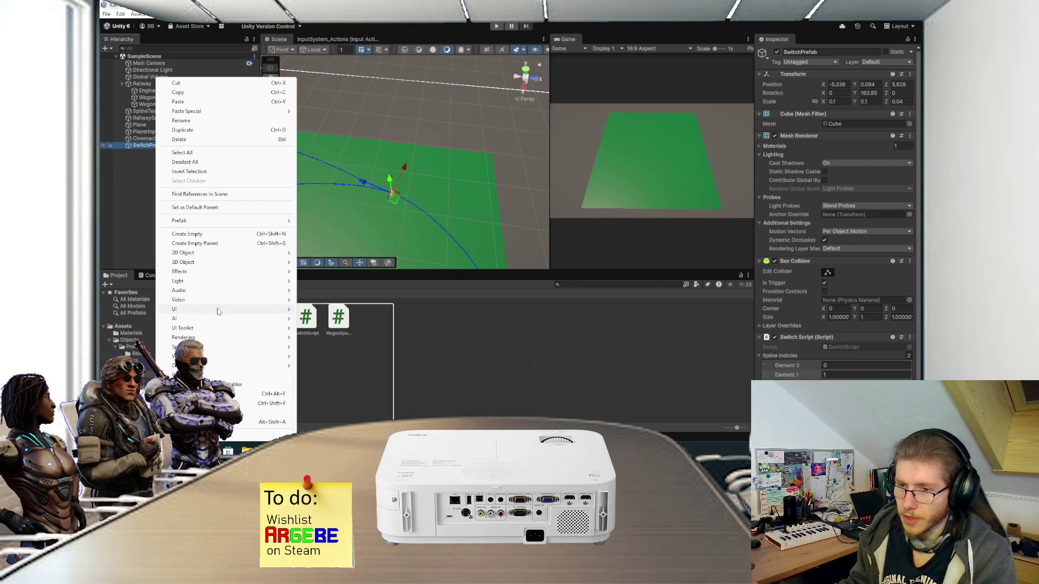
pyautogui.moveTo(218, 311)
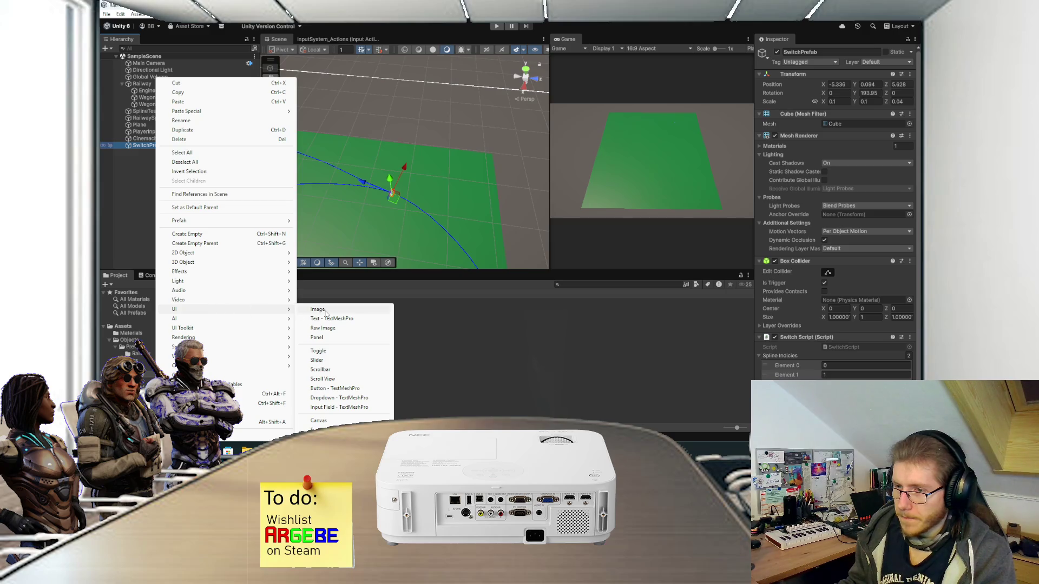
pyautogui.click(335, 422)
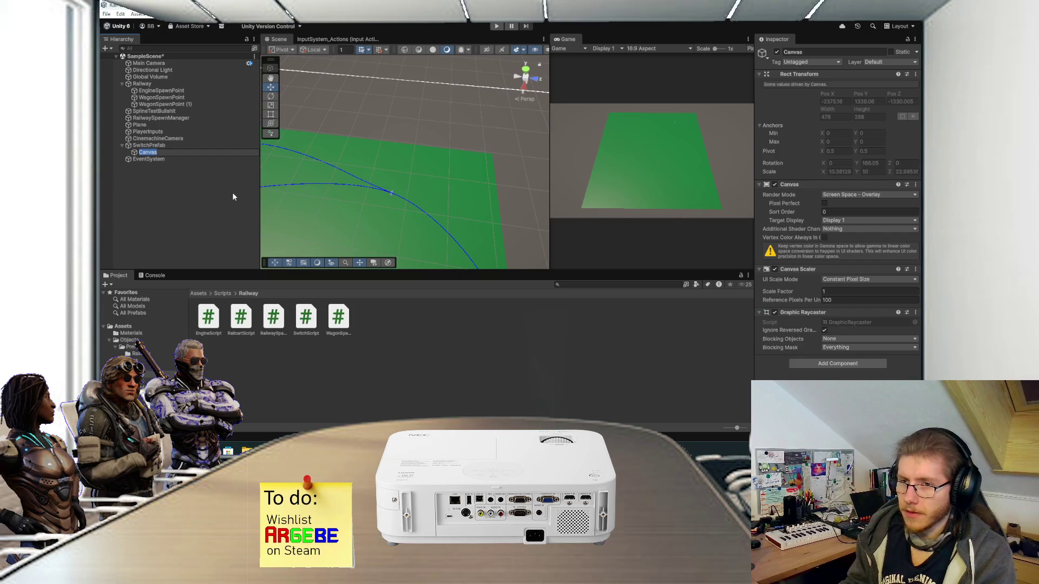
pyautogui.write('Switch')
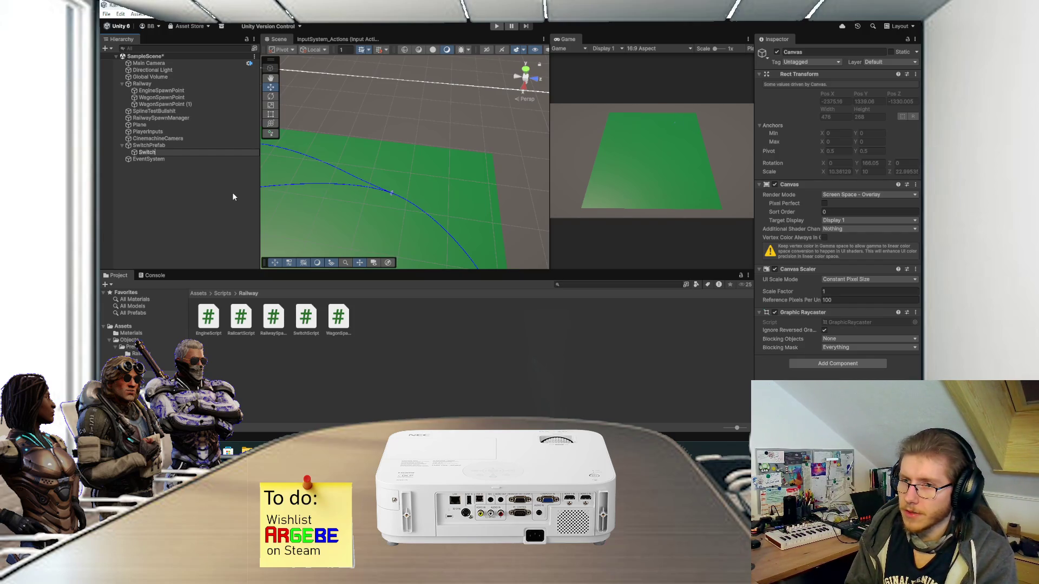
pyautogui.write('Canvas')
pyautogui.press('Return')
pyautogui.click(843, 195)
pyautogui.click(855, 219)
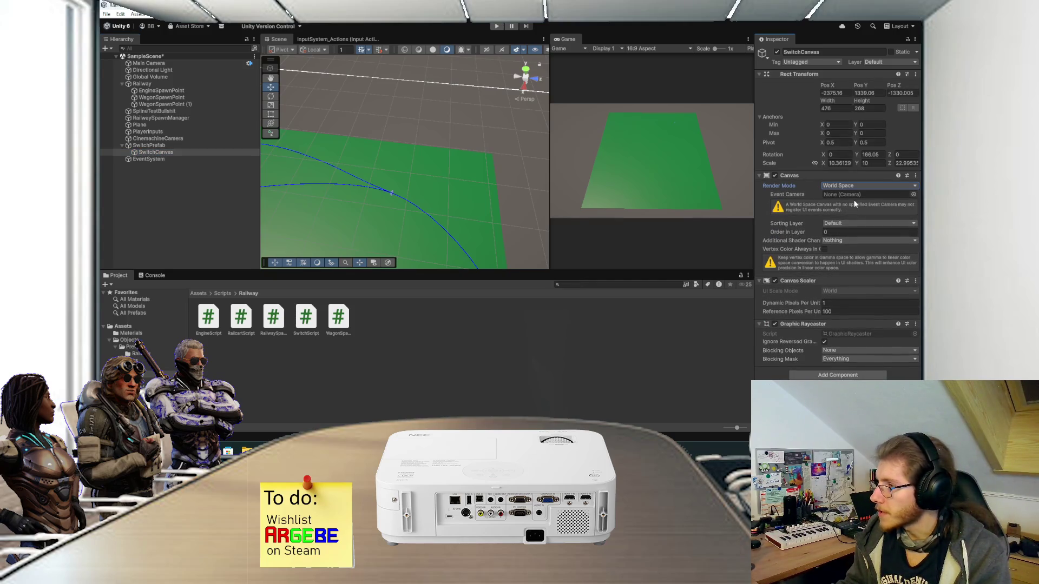
# Step: Set SwitchCanvas Order in Layer to 10, reset its Rect Transform, and set scale 0.1
pyautogui.click(834, 231)
pyautogui.write('10')
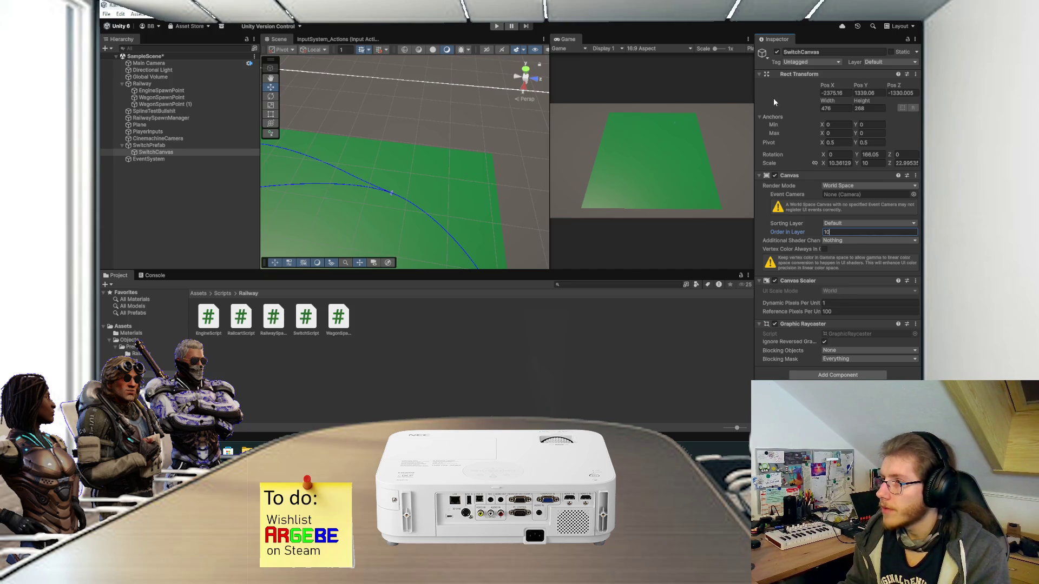
pyautogui.rightClick(823, 82)
pyautogui.click(824, 85)
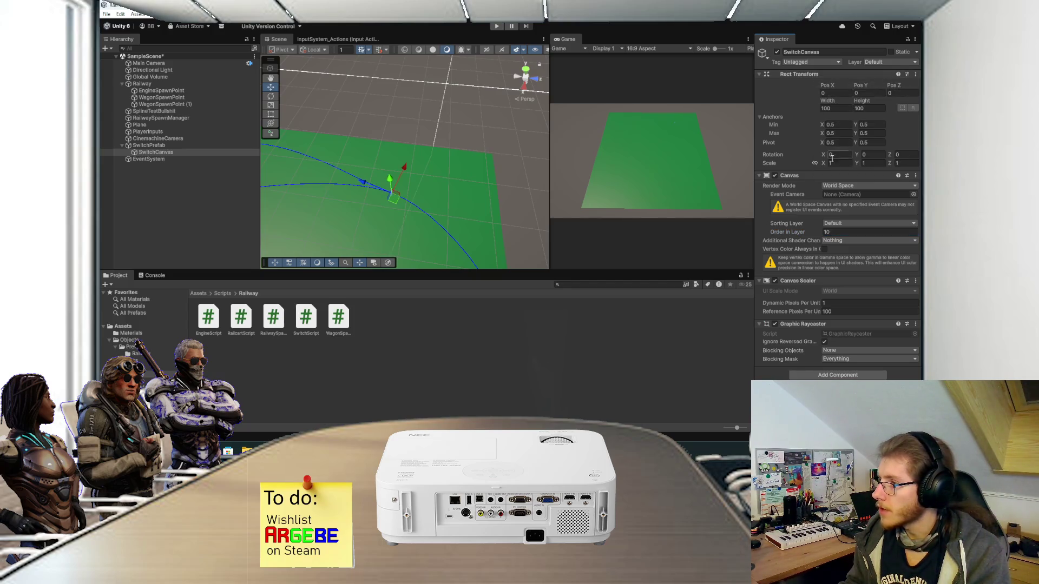
pyautogui.moveTo(822, 163); pyautogui.dragTo(810, 162)
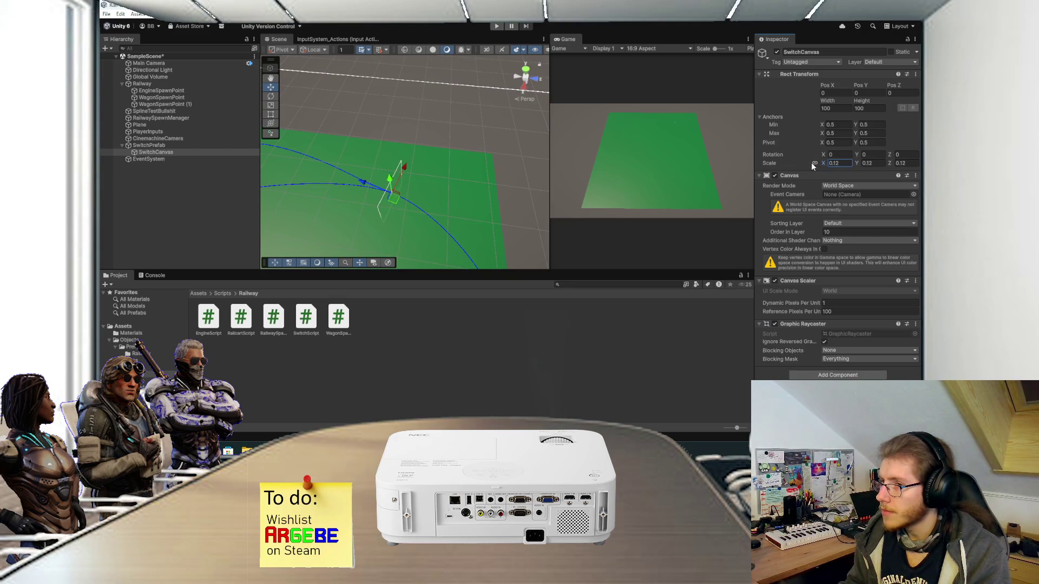
pyautogui.write('0.1')
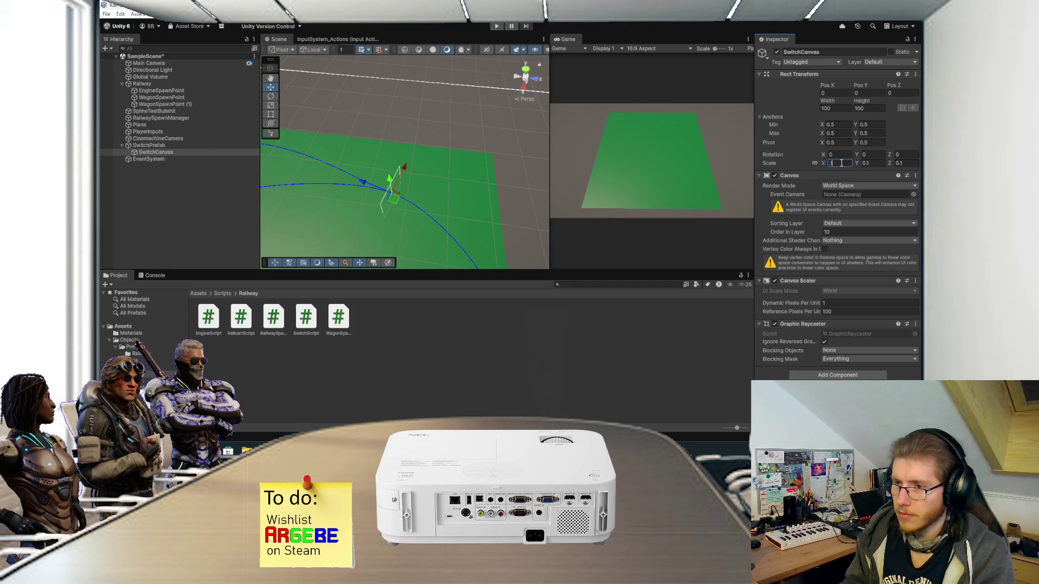
# Step: Save the scene and begin turning the canvas around its Y axis
pyautogui.moveTo(407, 183)
pyautogui.mouseDown()
pyautogui.moveTo(412, 148)
pyautogui.moveTo(387, 143)
pyautogui.moveTo(389, 104)
pyautogui.mouseUp()
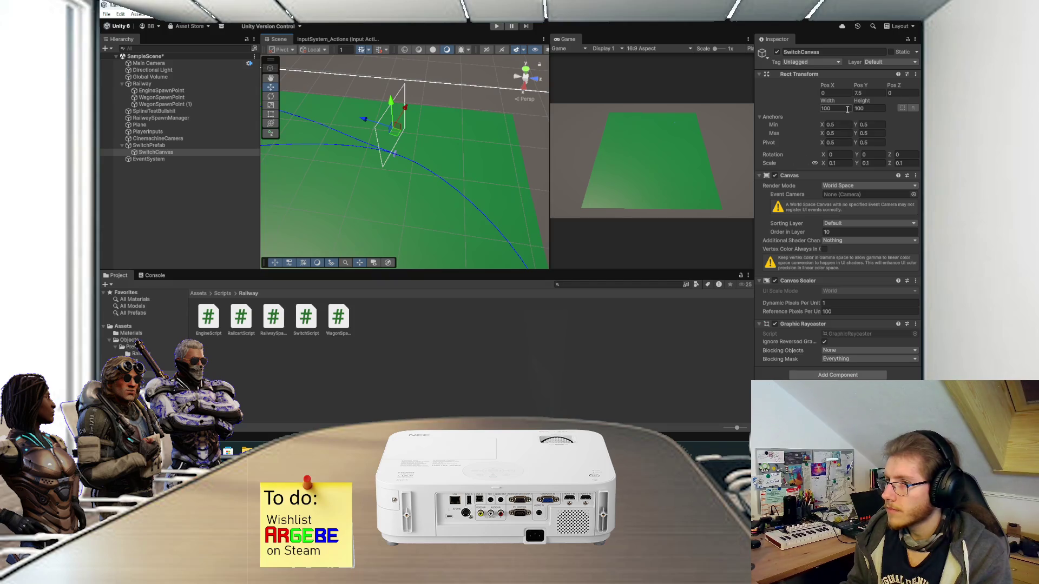
pyautogui.hotkey('ctrl', 's')
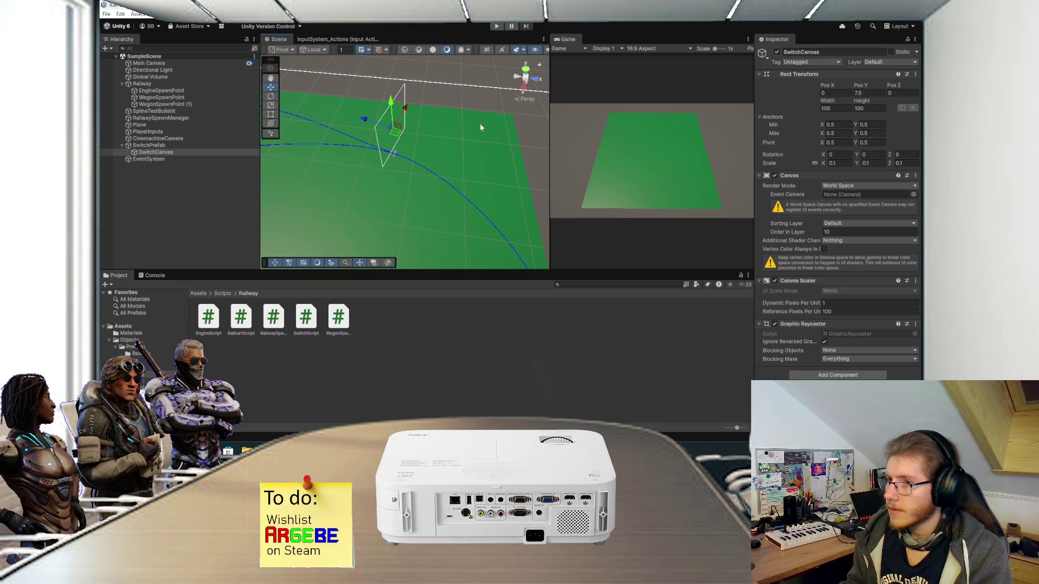
pyautogui.scroll(-1, 443, 126)
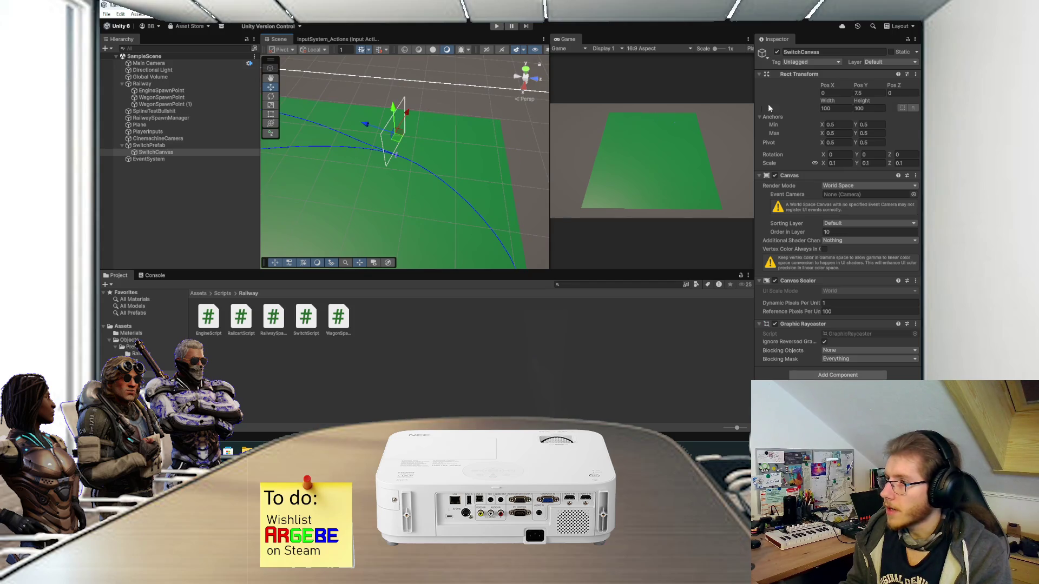
pyautogui.moveTo(857, 154)
pyautogui.mouseDown()
pyautogui.moveTo(117, 145)
pyautogui.moveTo(349, 179)
pyautogui.moveTo(294, 180)
pyautogui.mouseUp()
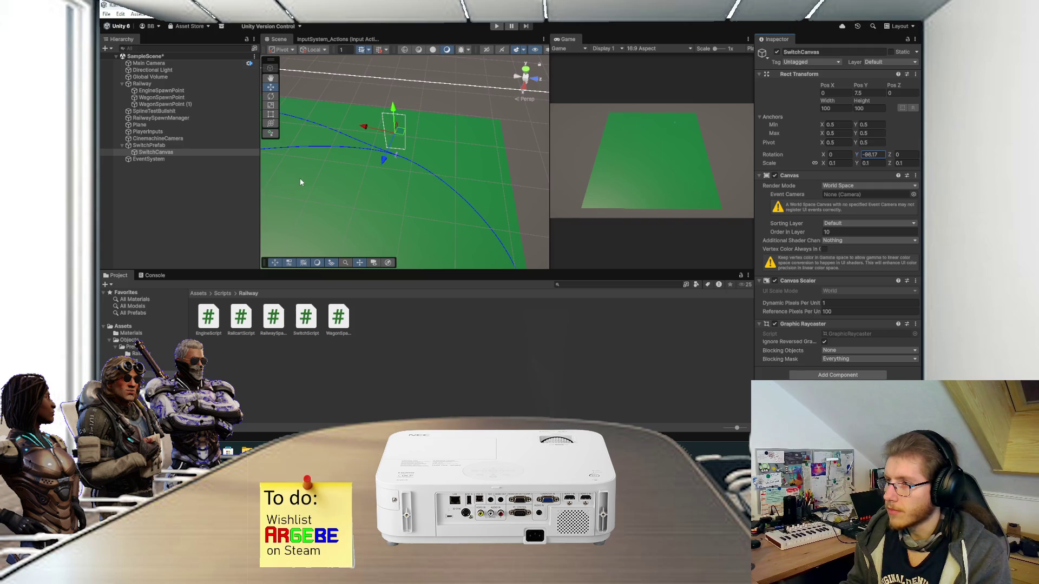
pyautogui.write('0')
pyautogui.moveTo(347, 163)
pyautogui.keyDown('alt'); pyautogui.mouseDown()
pyautogui.moveTo(371, 145)
pyautogui.moveTo(297, 144)
pyautogui.moveTo(488, 139)
pyautogui.moveTo(410, 149)
pyautogui.moveTo(476, 136)
pyautogui.mouseUp(); pyautogui.keyUp('alt')
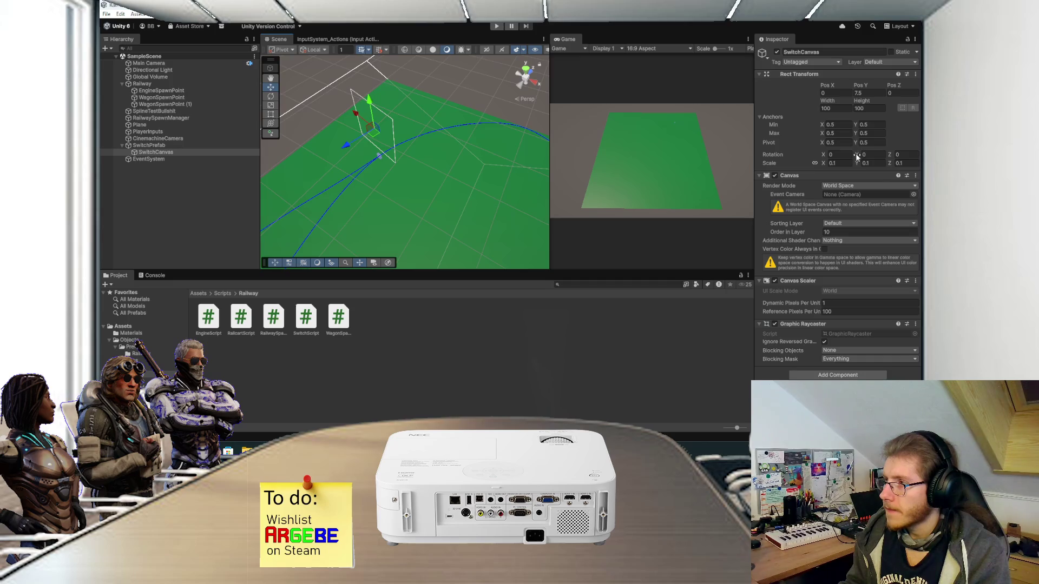
pyautogui.moveTo(856, 156); pyautogui.dragTo(206, 151)
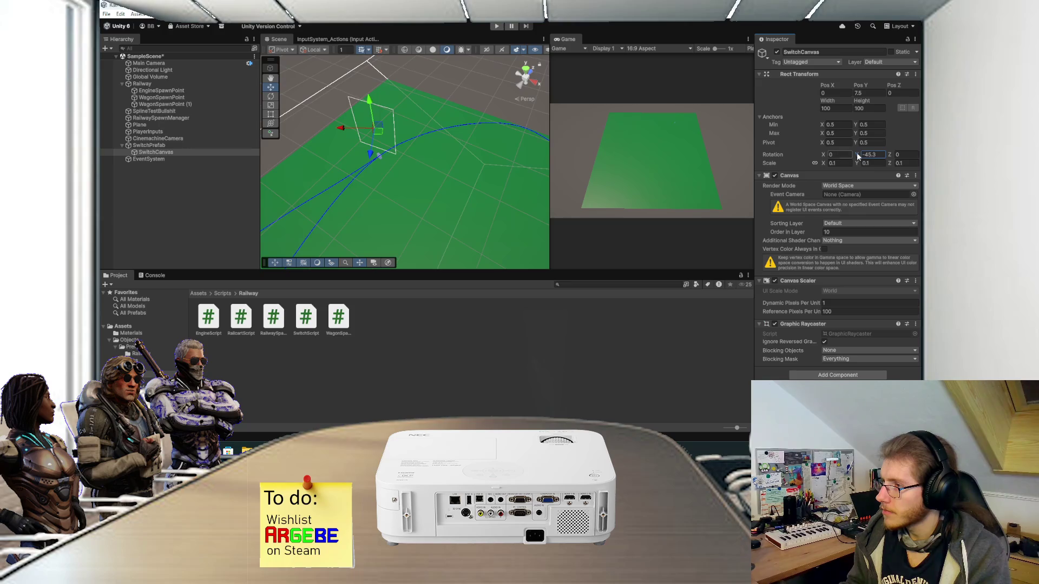
pyautogui.click(879, 154)
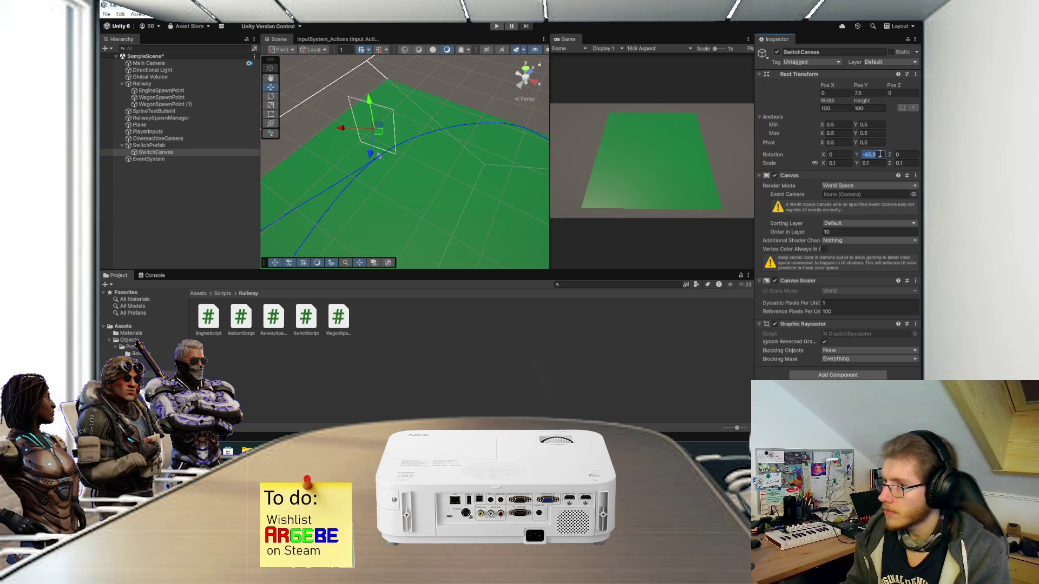
pyautogui.press('BackSpace')
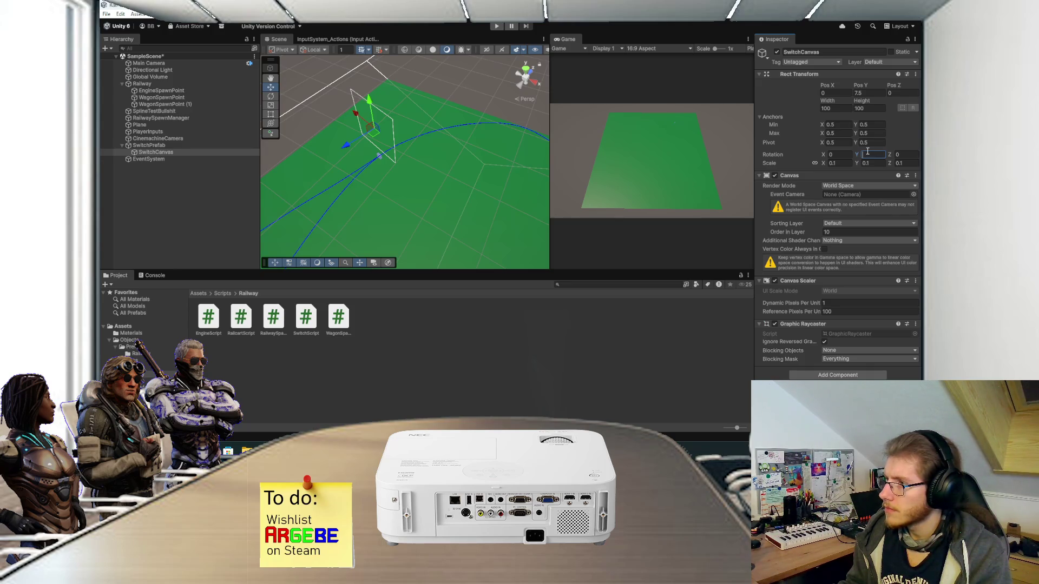
pyautogui.write('-')
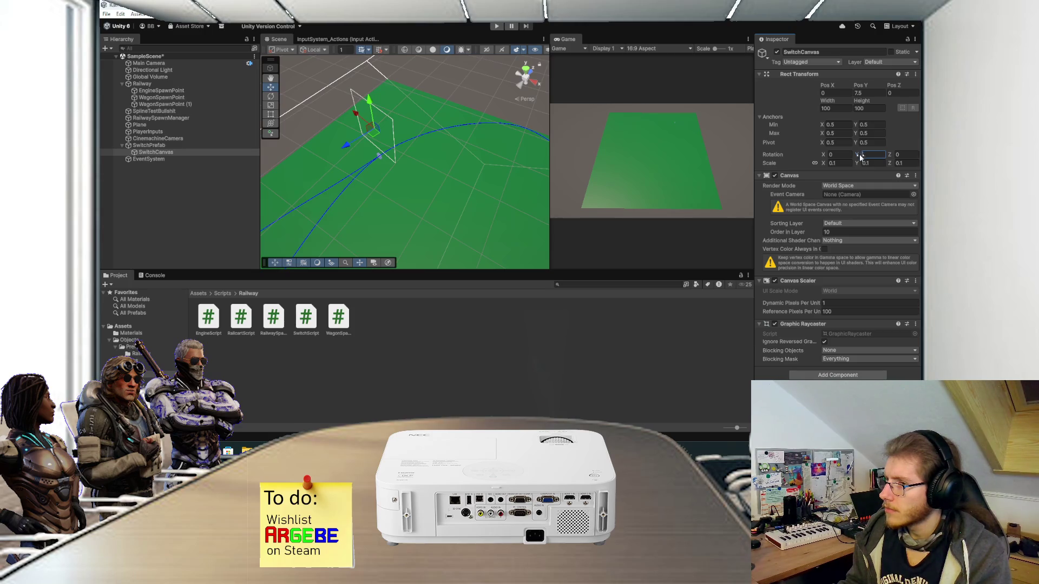
pyautogui.write('52.74-97.24')
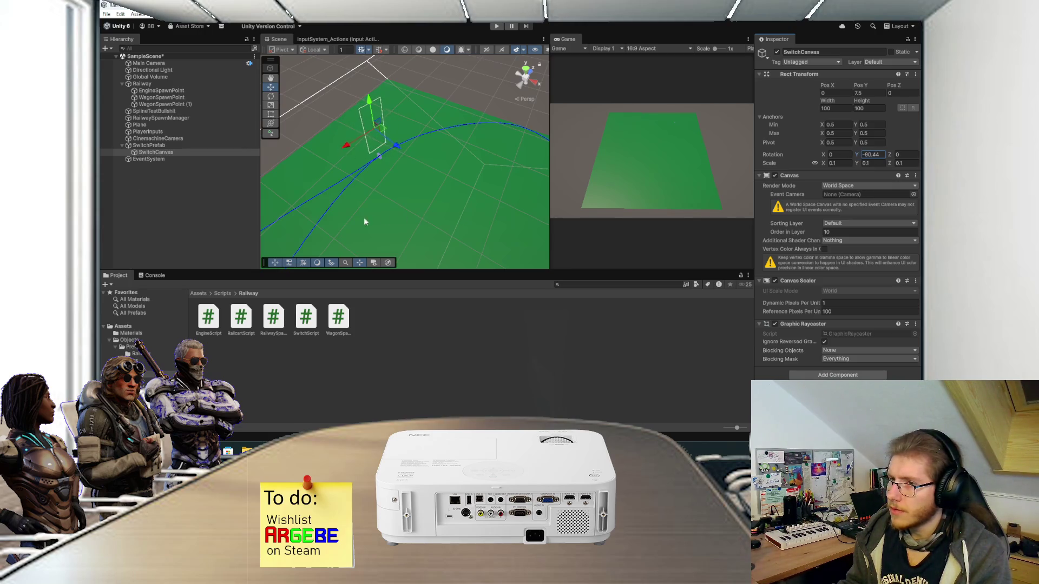
pyautogui.write('-68.47-17.15')
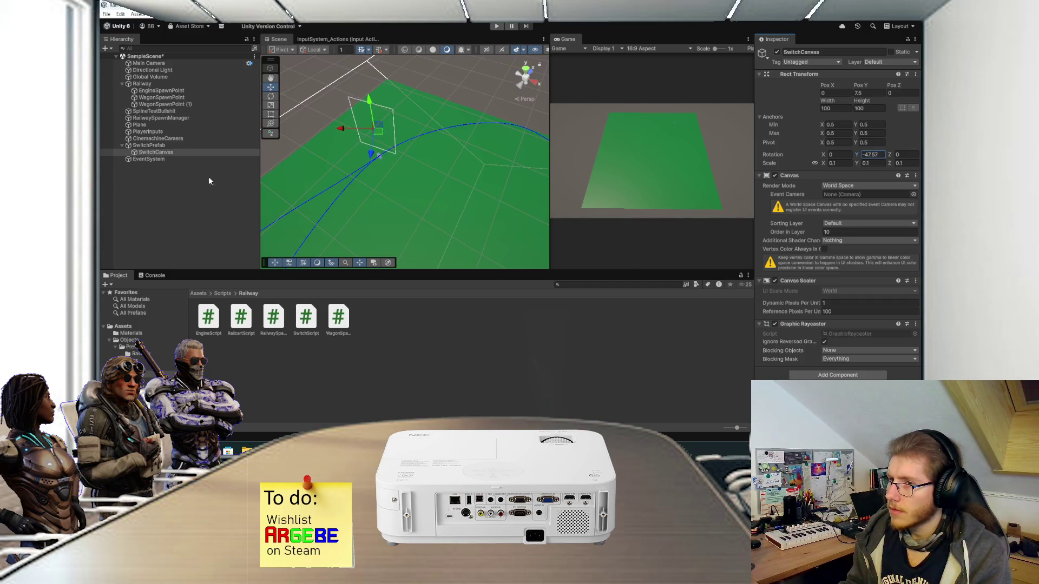
pyautogui.moveTo(614, 159); pyautogui.dragTo(741, 169)
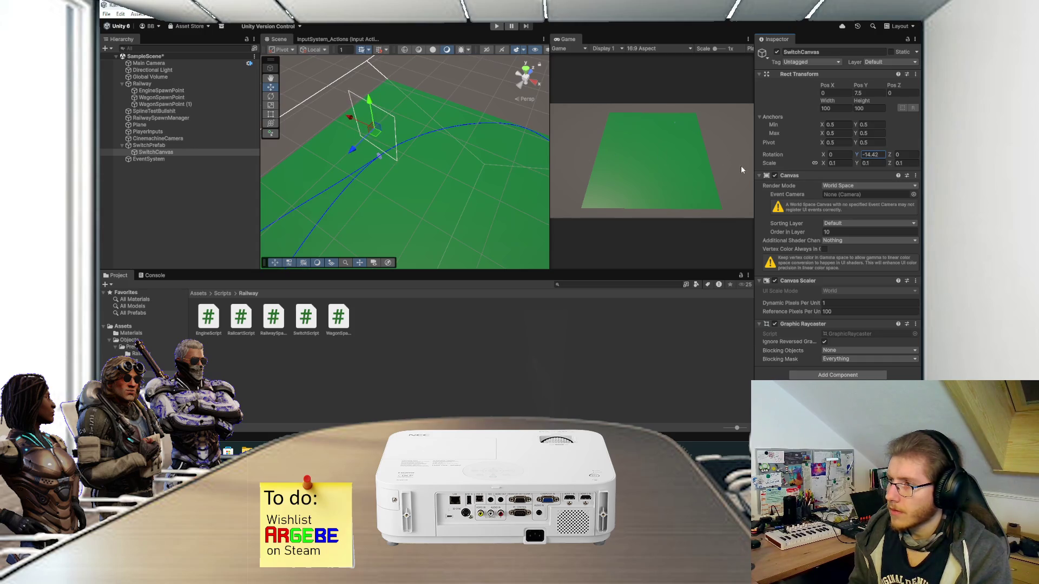
pyautogui.write('0')
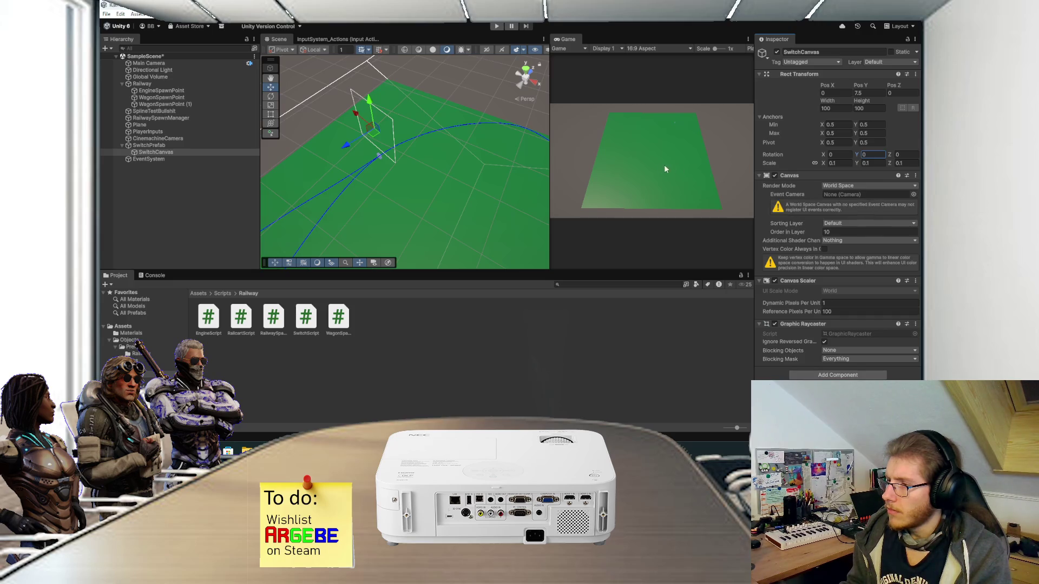
pyautogui.scroll(-5, 515, 157)
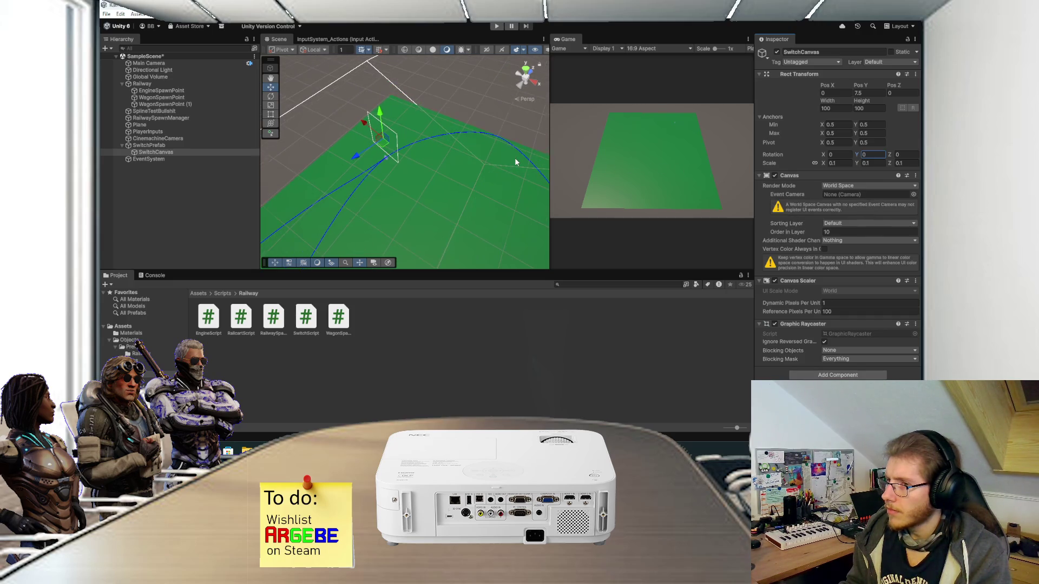
# Step: Turn SwitchPrefab about its Y axis and add an empty child object under it
pyautogui.click(139, 146)
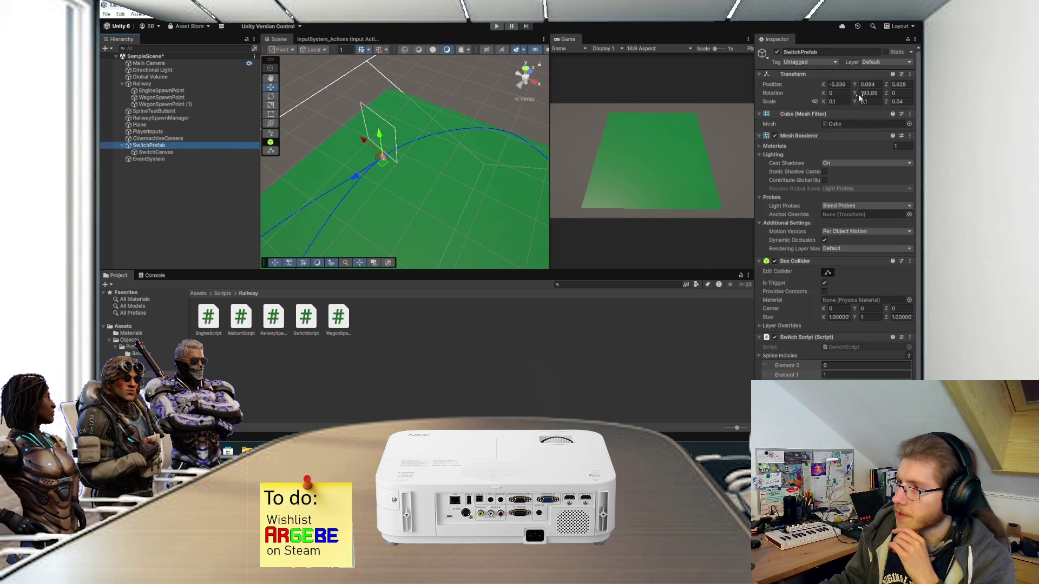
pyautogui.moveTo(861, 95); pyautogui.dragTo(914, 96)
pyautogui.click(166, 153)
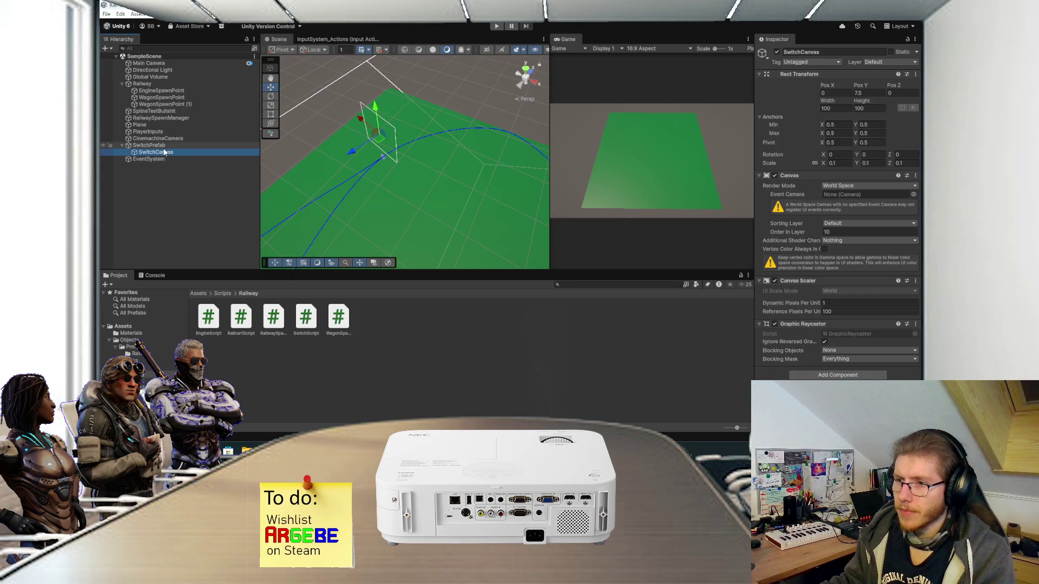
pyautogui.rightClick(159, 145)
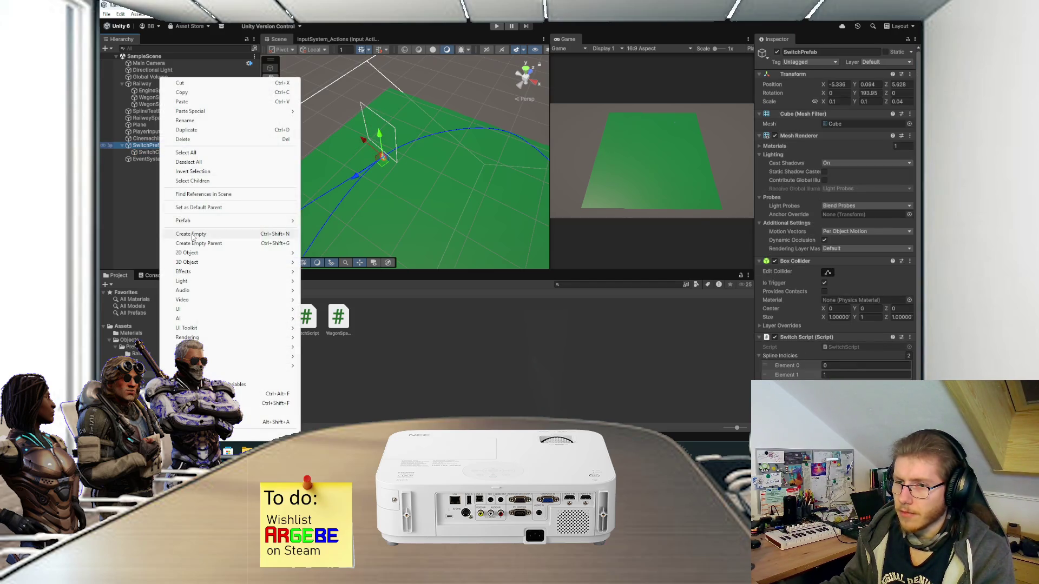
pyautogui.click(192, 234)
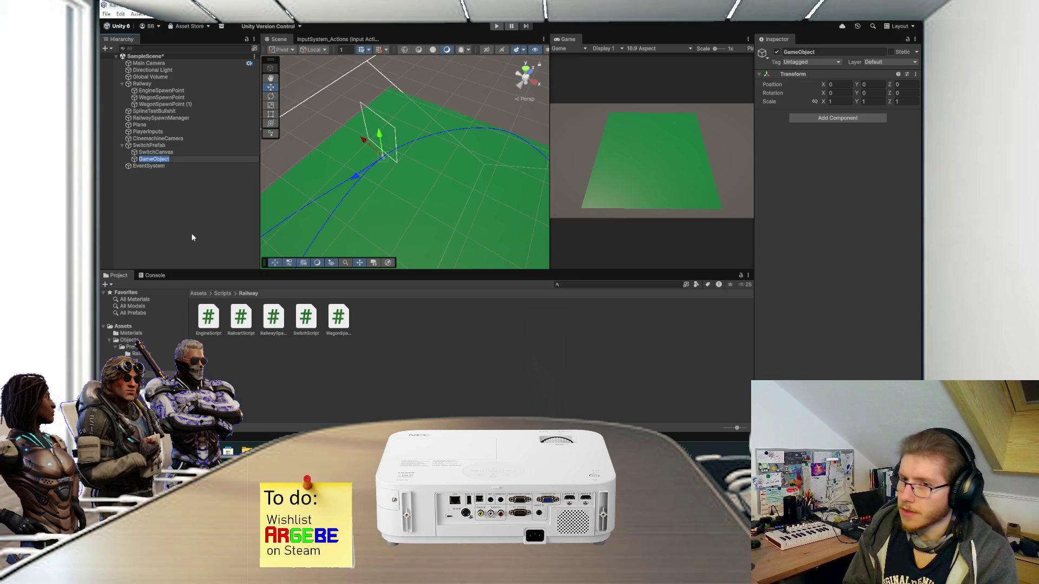
# Step: Name the empty object CanvasHolder and move SwitchCanvas inside it
pyautogui.write('S')
pyautogui.press('BackSpace')
pyautogui.write('CanvasCh')
pyautogui.press('BackSpace')
pyautogui.press('BackSpace')
pyautogui.write('H')
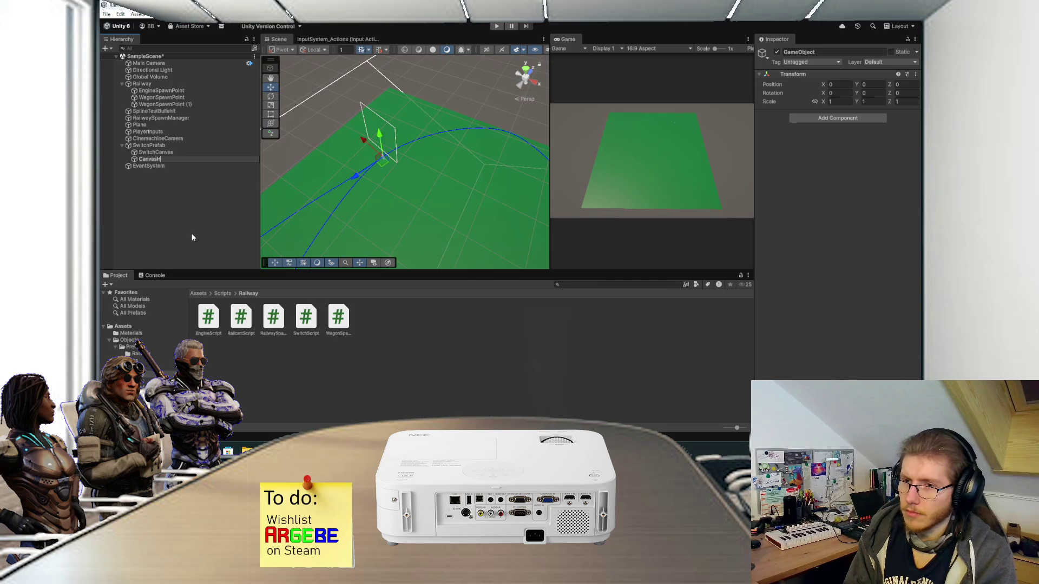
pyautogui.write('older')
pyautogui.press('Return')
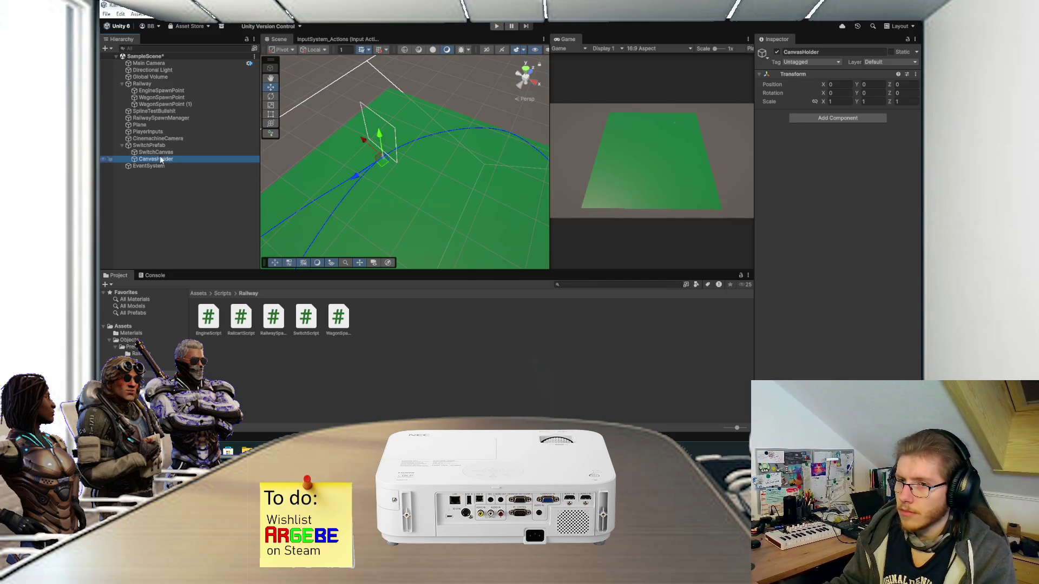
pyautogui.moveTo(156, 152); pyautogui.dragTo(161, 158)
# Step: Set CanvasHolder's Y rotation to 0 and SwitchPrefab's Z scale to 1
pyautogui.click(166, 155)
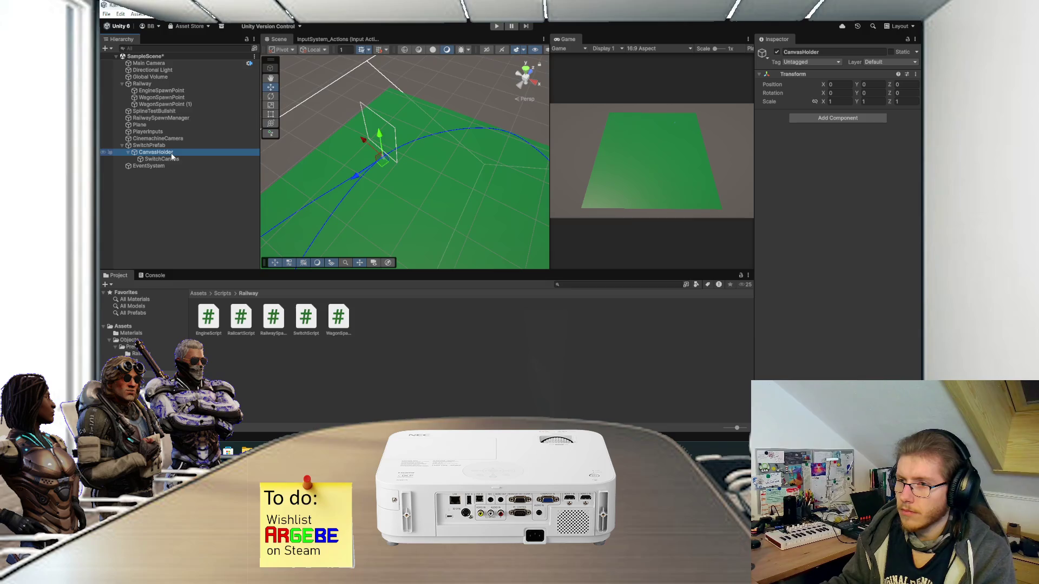
pyautogui.moveTo(856, 93); pyautogui.dragTo(765, 93)
pyautogui.write('0')
pyautogui.click(178, 145)
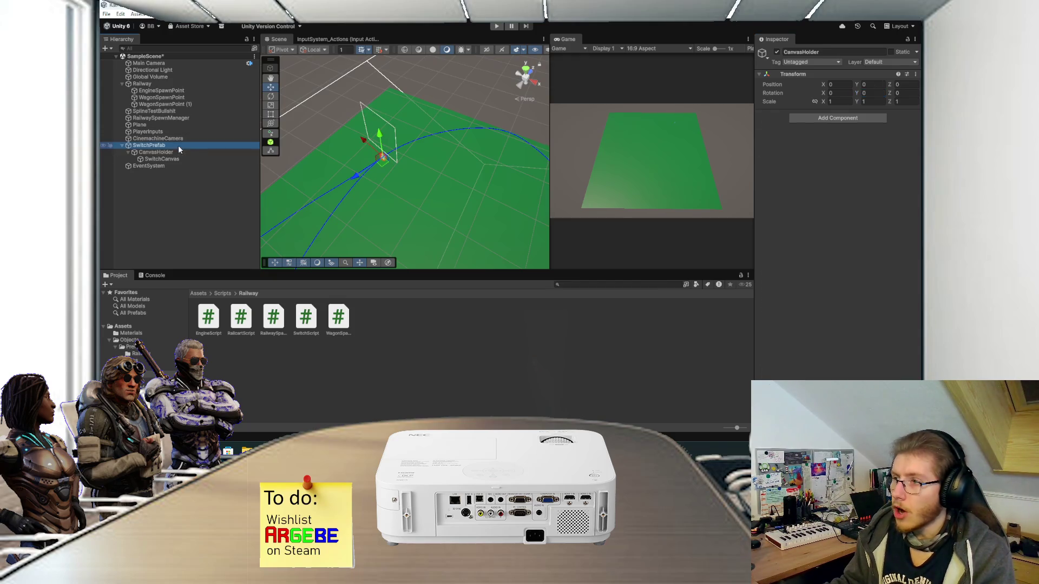
pyautogui.click(898, 102)
pyautogui.write('1')
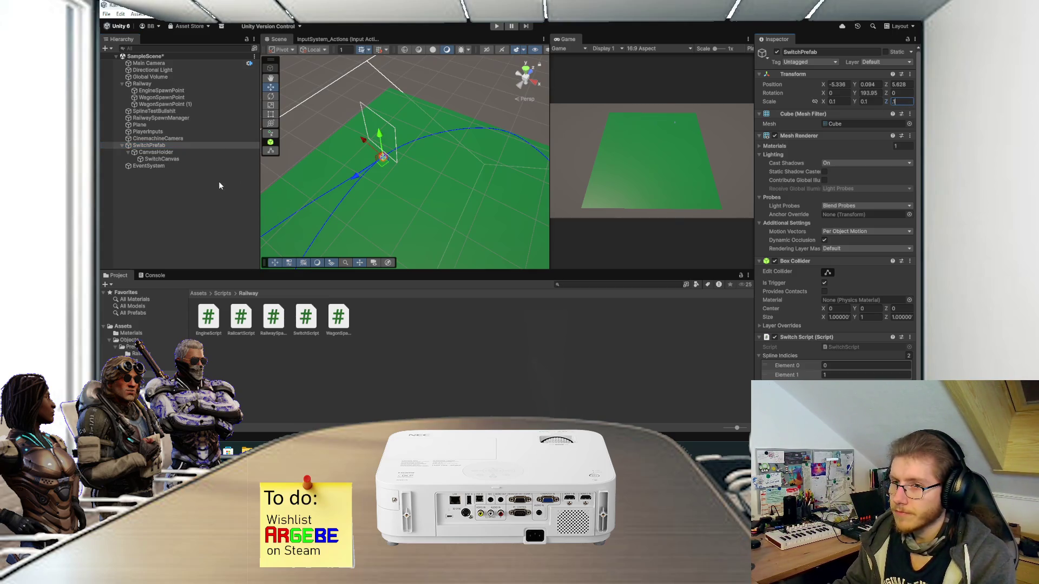
# Step: Move SwitchCanvas back directly under SwitchPrefab and delete CanvasHolder
pyautogui.click(218, 185)
pyautogui.scroll(3, 352, 171)
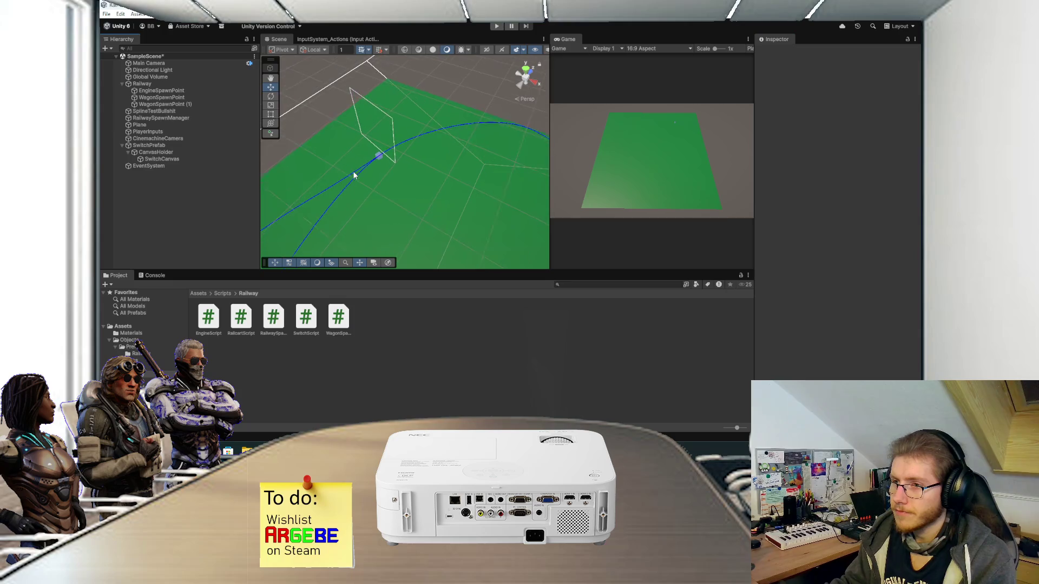
pyautogui.click(186, 152)
pyautogui.moveTo(161, 159); pyautogui.dragTo(156, 150)
pyautogui.click(155, 159)
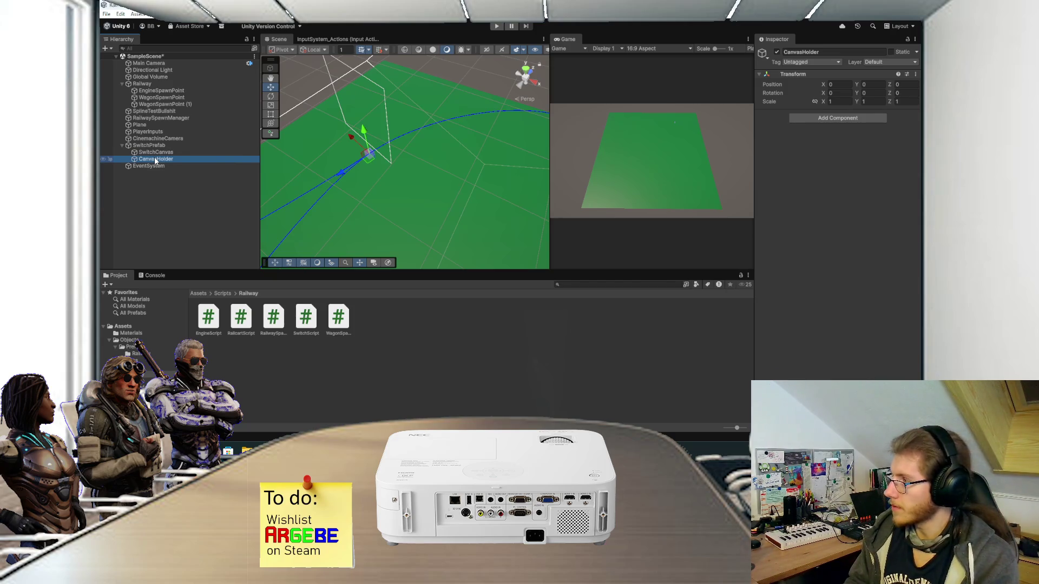
pyautogui.press('Delete')
# Step: Scrub SwitchCanvas's Y rotation and orbit the Scene view around the canvas
pyautogui.moveTo(372, 156); pyautogui.dragTo(386, 171)
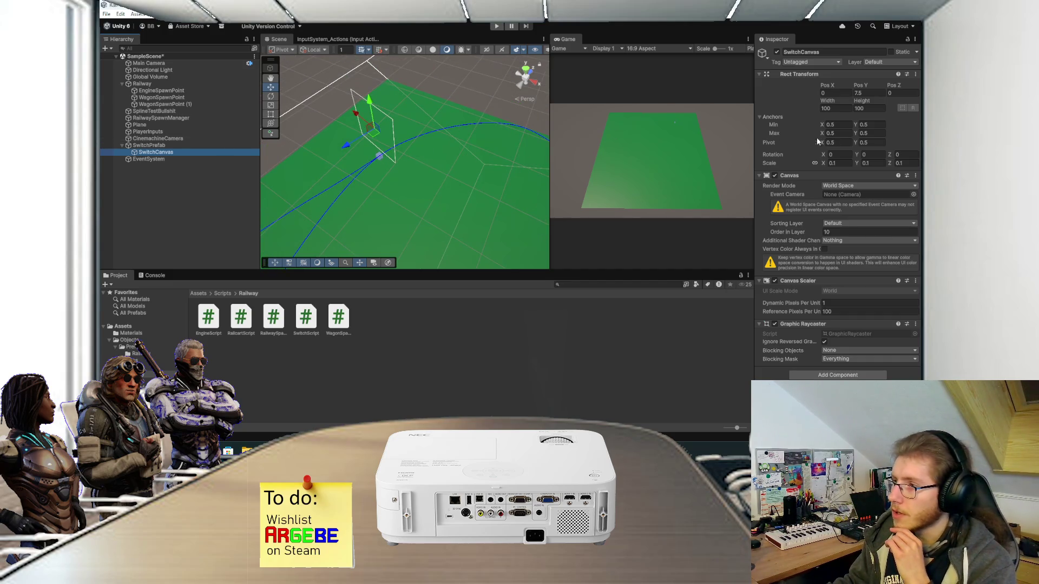
pyautogui.moveTo(856, 154)
pyautogui.mouseDown()
pyautogui.moveTo(293, 184)
pyautogui.moveTo(804, 226)
pyautogui.moveTo(261, 246)
pyautogui.mouseUp()
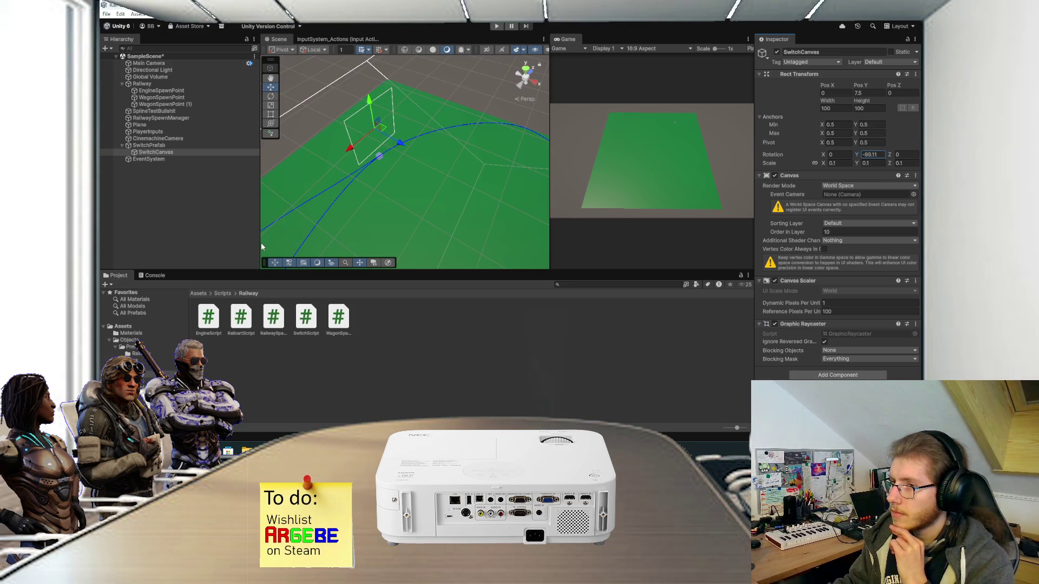
pyautogui.moveTo(371, 197)
pyautogui.mouseDown()
pyautogui.moveTo(274, 177)
pyautogui.moveTo(401, 147)
pyautogui.moveTo(318, 155)
pyautogui.moveTo(379, 142)
pyautogui.moveTo(410, 156)
pyautogui.mouseUp()
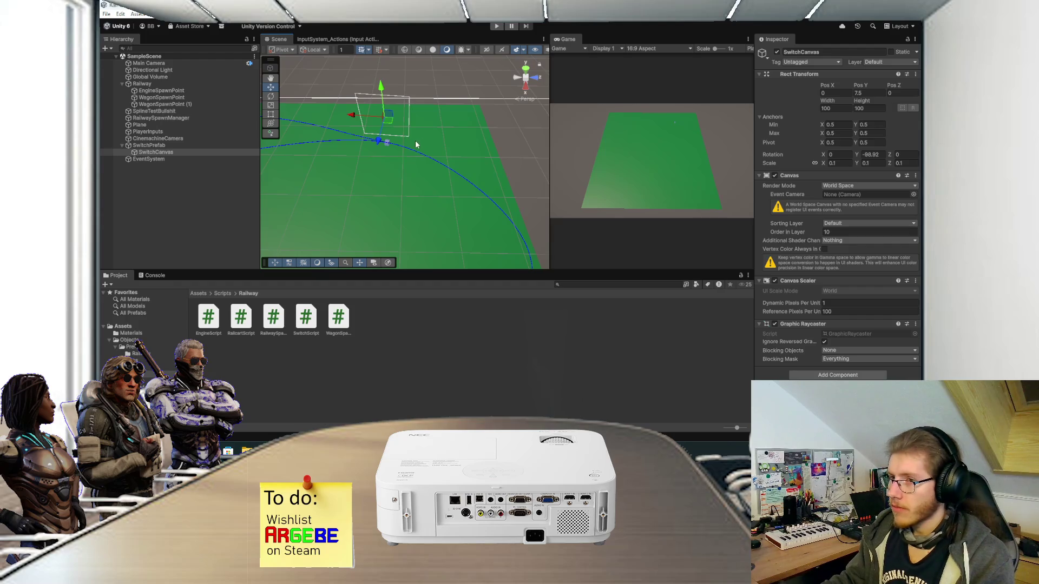
pyautogui.moveTo(420, 140); pyautogui.dragTo(452, 174)
pyautogui.scroll(1, 442, 157)
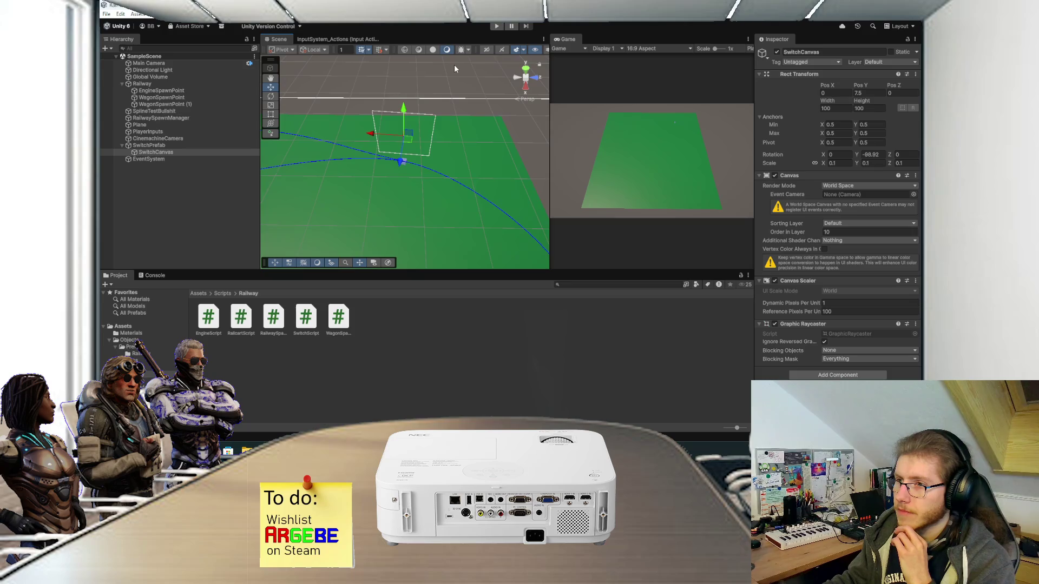
# Step: Switch the Scene view to 2D, frame SwitchCanvas, and set its Y rotation to 0
pyautogui.click(487, 49)
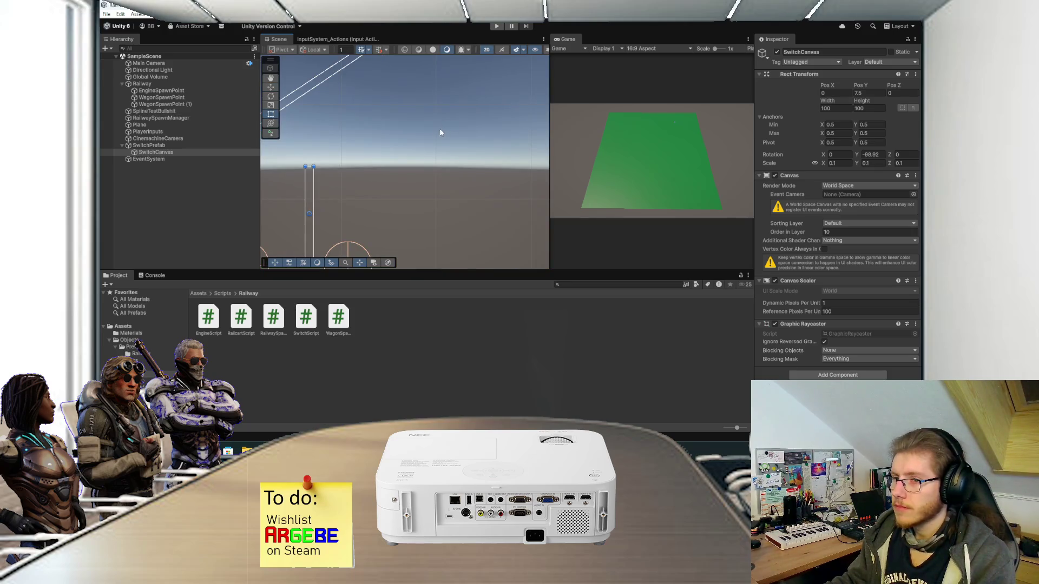
pyautogui.press('f')
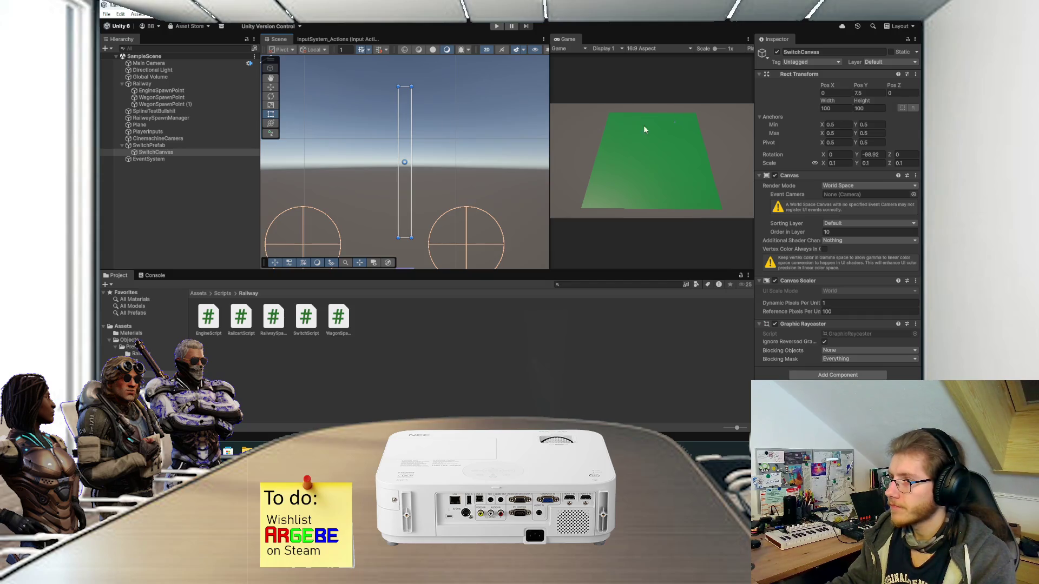
pyautogui.click(870, 155)
pyautogui.write('0')
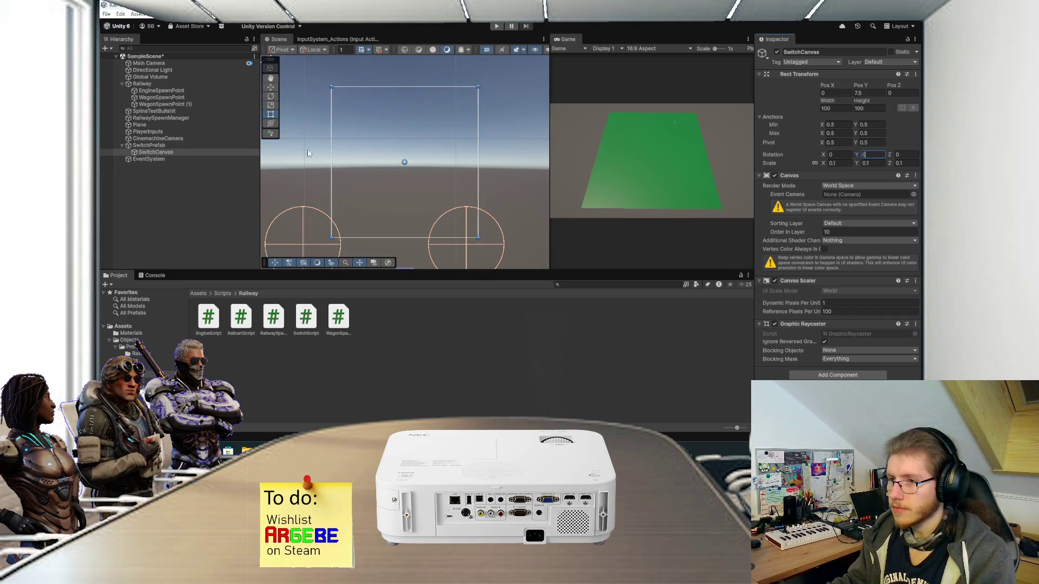
pyautogui.click(184, 154)
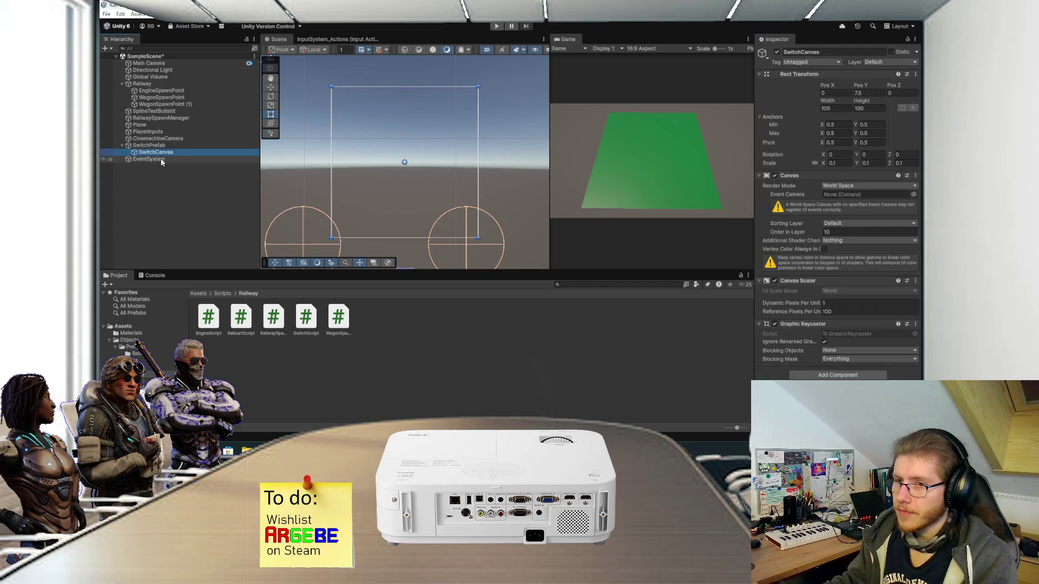
# Step: Create a new Sprites folder in Assets
pyautogui.click(198, 293)
pyautogui.rightClick(274, 367)
pyautogui.click(427, 124)
pyautogui.write('Spl')
pyautogui.press('Return')
pyautogui.press('Return')
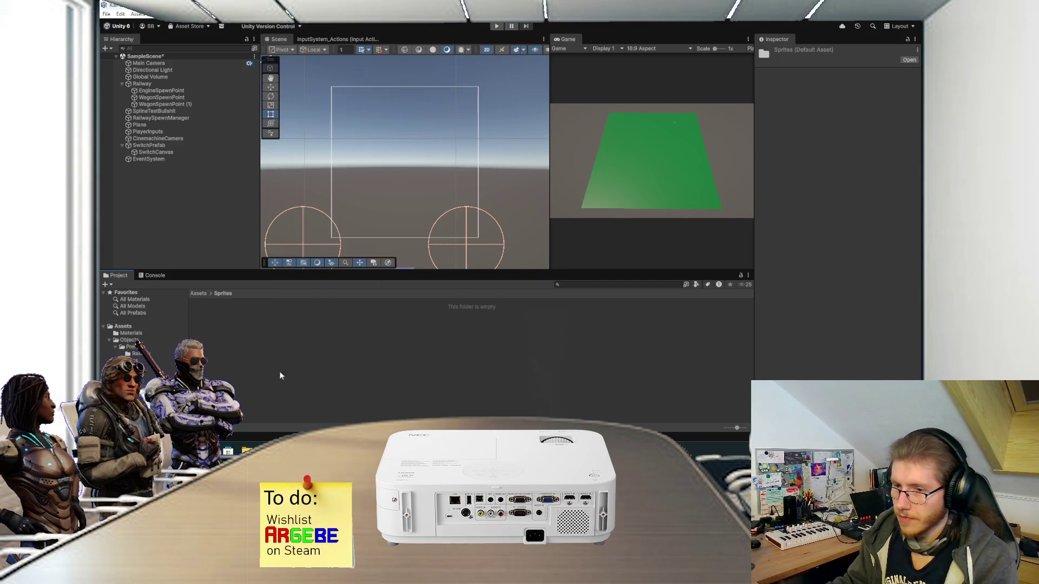
# Step: Create a UI folder inside Sprites, then open a file browser window beside Unity
pyautogui.rightClick(279, 371)
pyautogui.moveTo(361, 118)
pyautogui.click(434, 114)
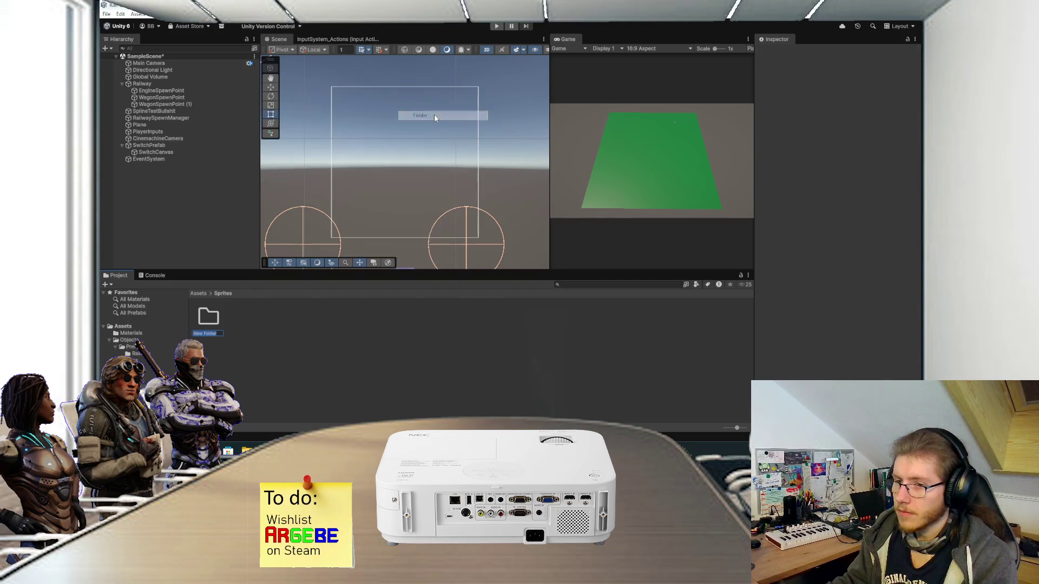
pyautogui.write('UI')
pyautogui.press('Return')
pyautogui.press('Return')
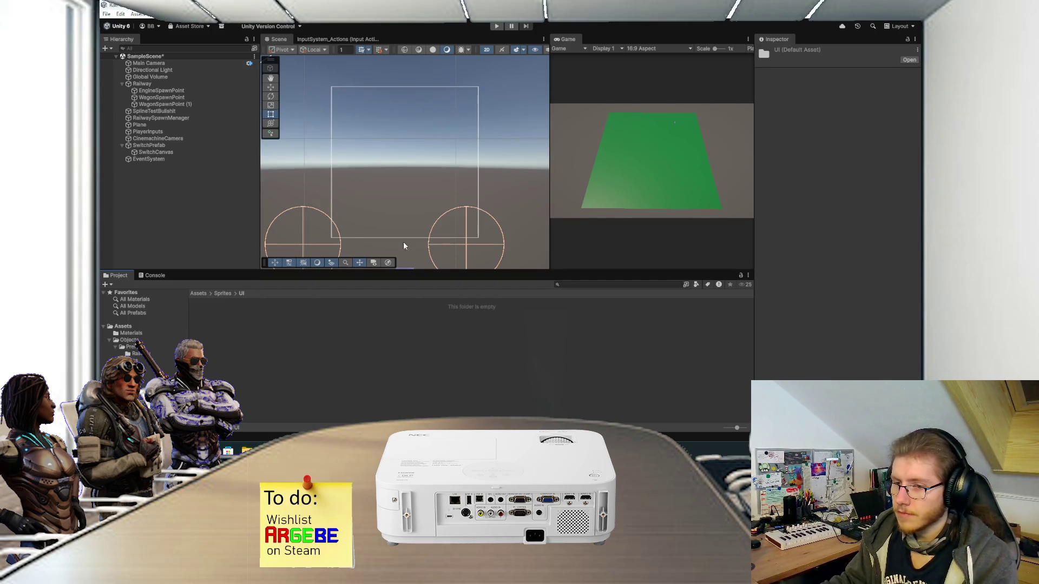
pyautogui.press('super+e')
pyautogui.moveTo(317, 97); pyautogui.dragTo(0, 96)
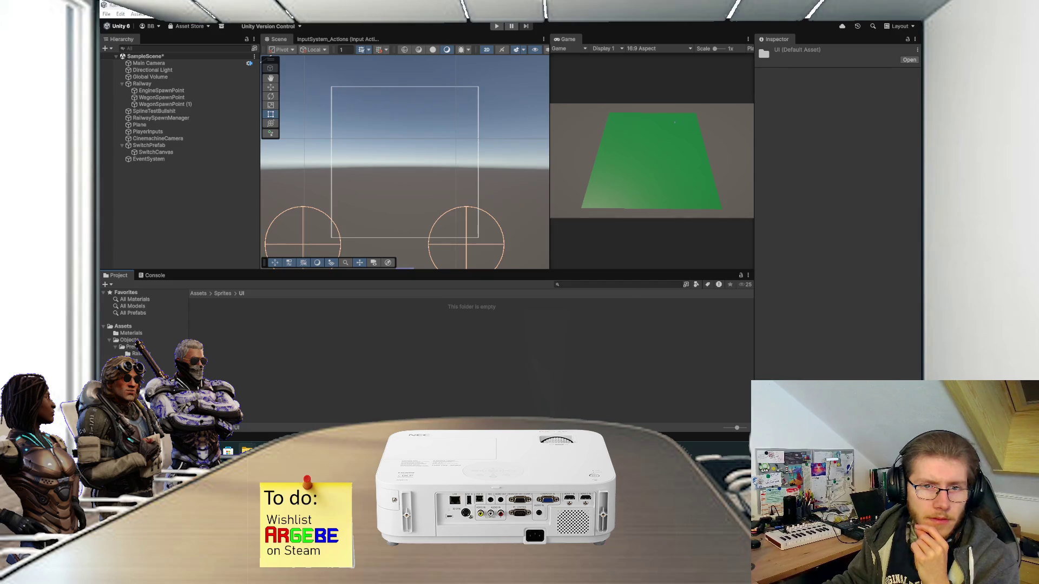
# Step: Open the 2D assets folder and browse the UI Base Pack PNG images
pyautogui.doubleClick(261, 129)
pyautogui.moveTo(268, 62); pyautogui.dragTo(344, 69)
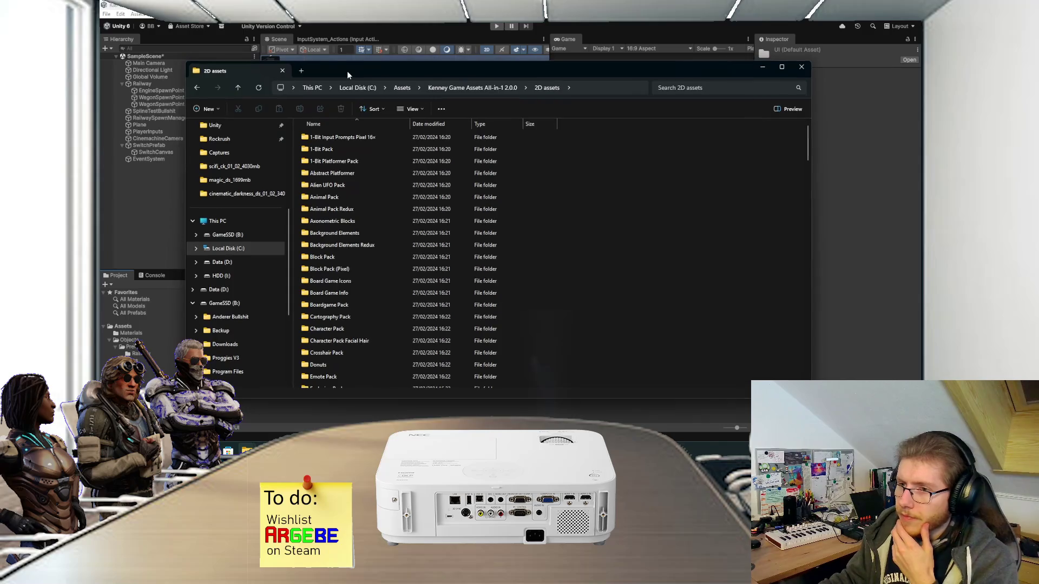
pyautogui.scroll(-1, 340, 187)
pyautogui.scroll(-15, 341, 187)
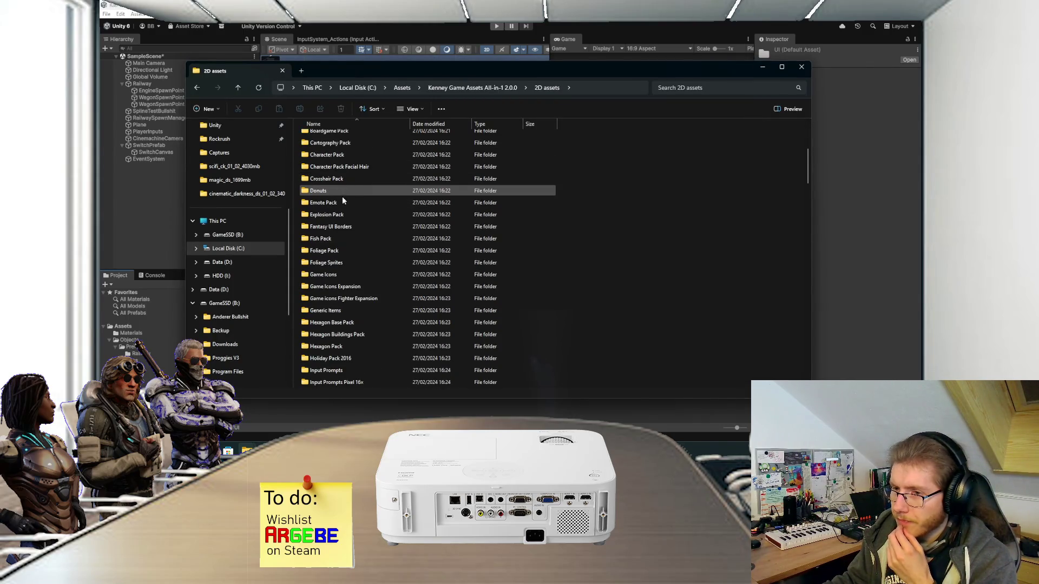
pyautogui.scroll(-20, 347, 235)
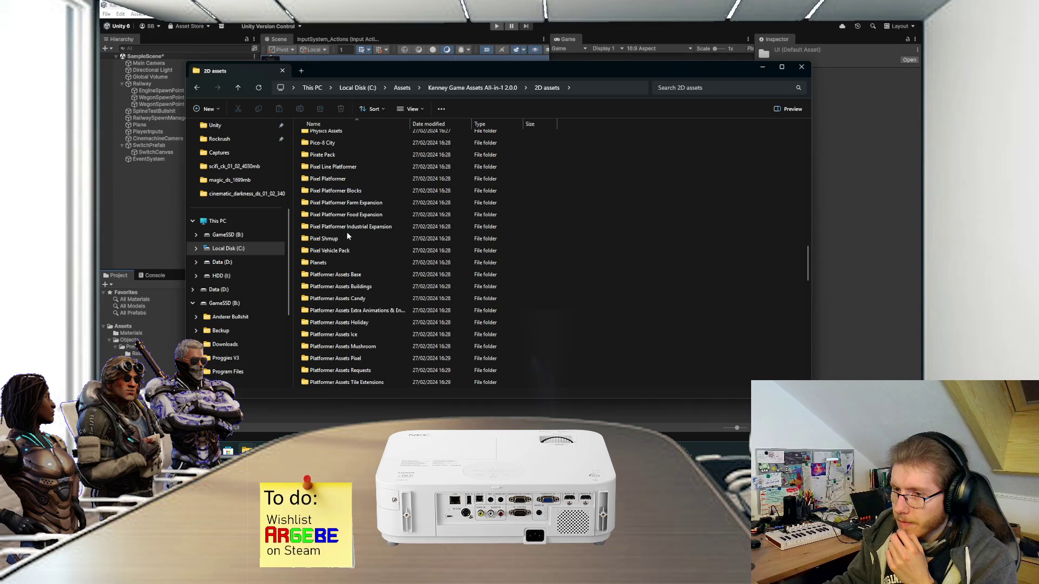
pyautogui.scroll(-8, 347, 240)
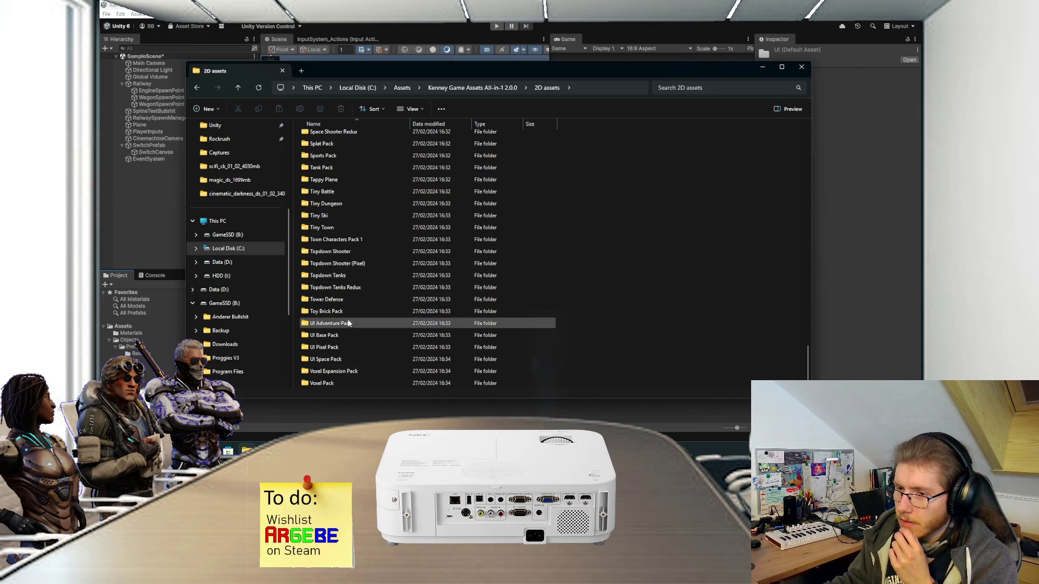
pyautogui.doubleClick(339, 334)
pyautogui.doubleClick(350, 138)
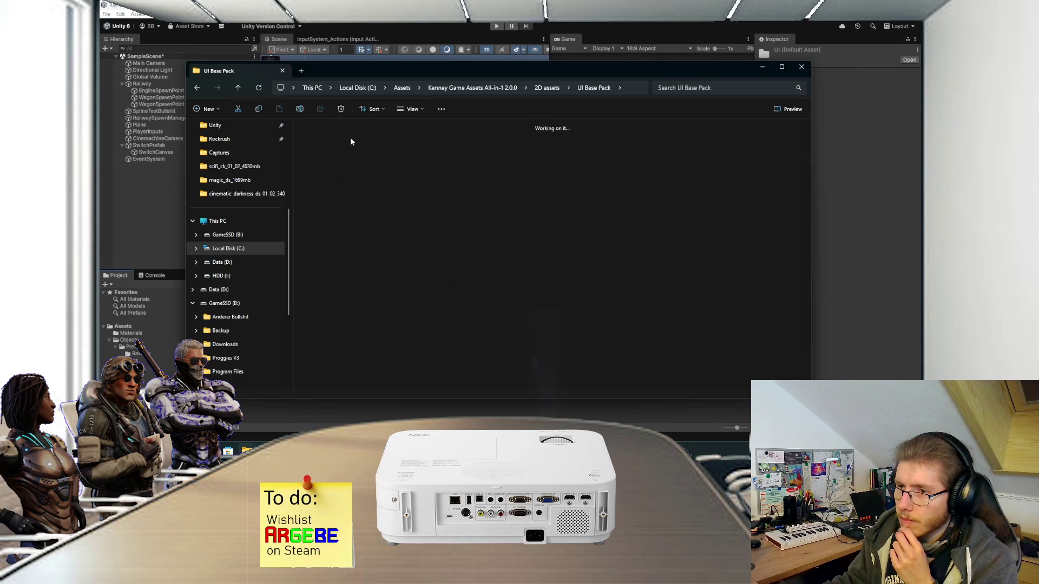
pyautogui.scroll(-10, 396, 199)
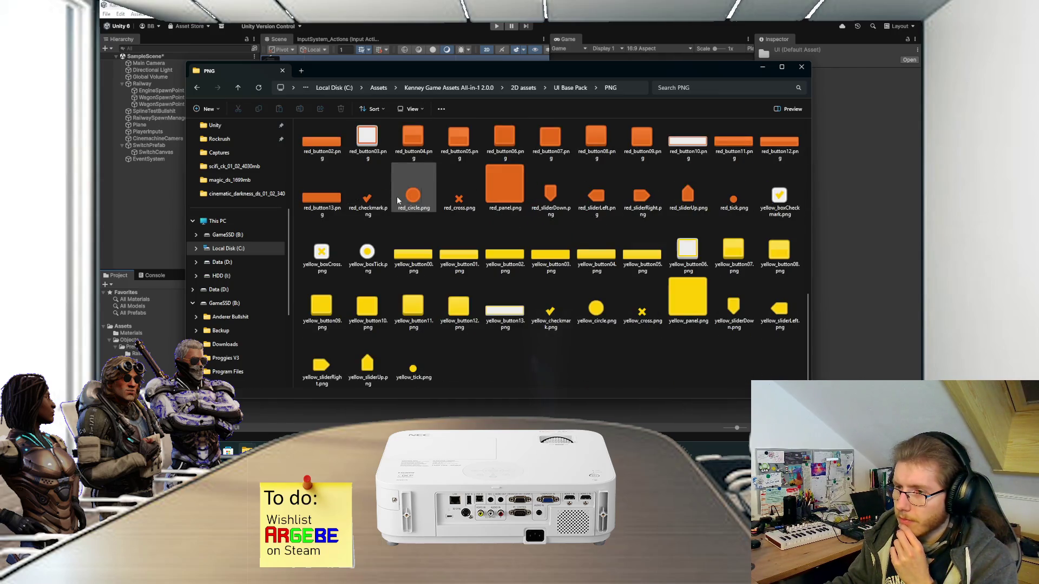
# Step: Return to the 2D assets list and open the Fantasy UI Borders folder
pyautogui.hotkey('alt', 'Left')
pyautogui.hotkey('alt', 'Left')
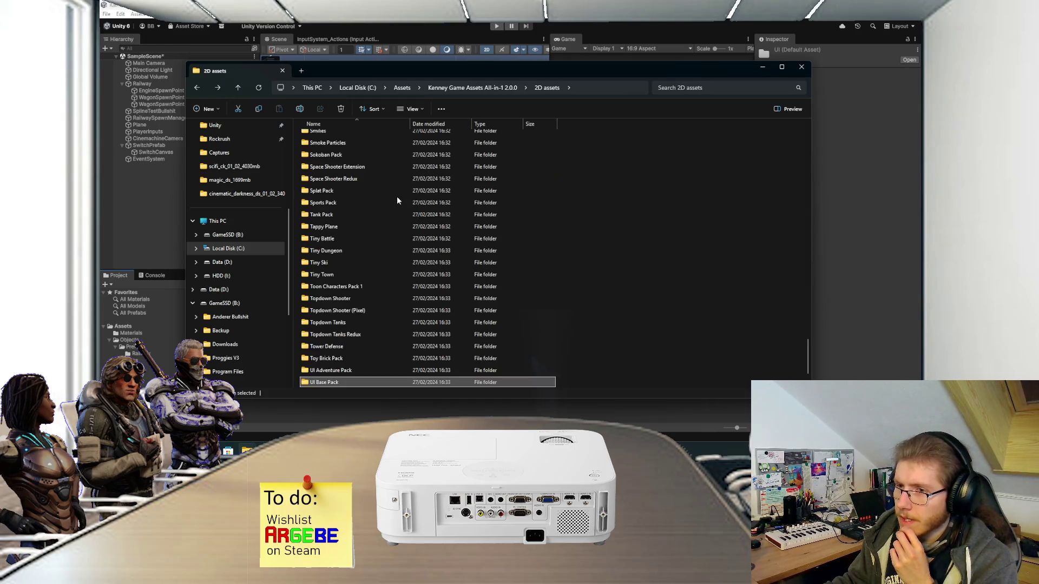
pyautogui.scroll(5, 369, 258)
pyautogui.scroll(10, 371, 255)
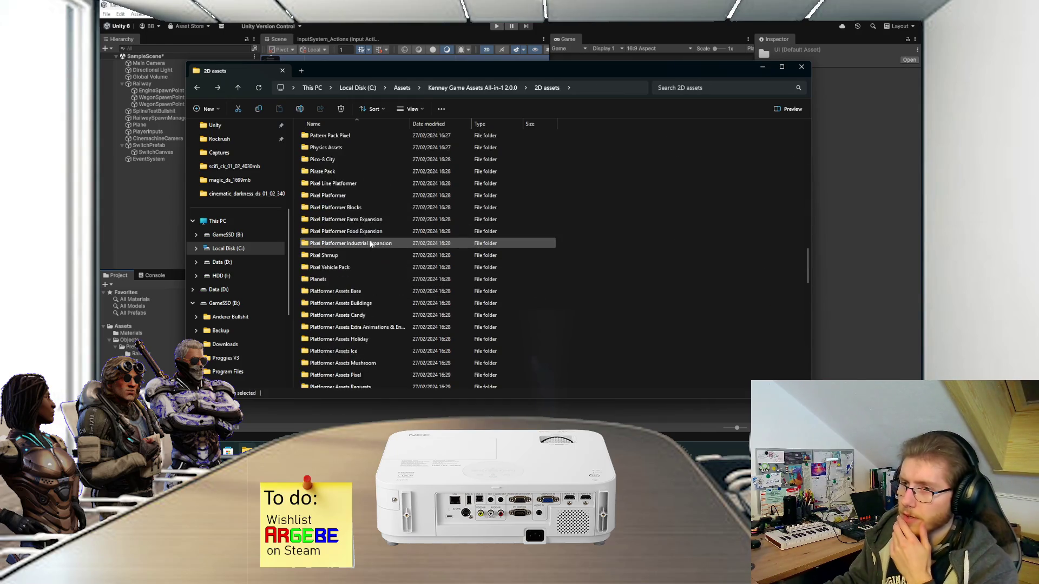
pyautogui.scroll(10, 367, 242)
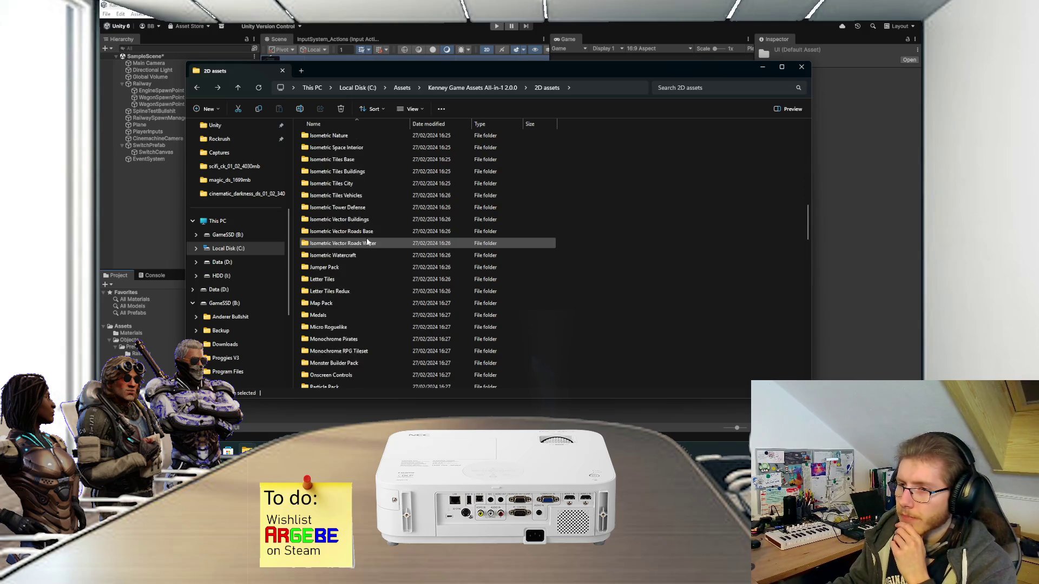
pyautogui.scroll(2, 367, 242)
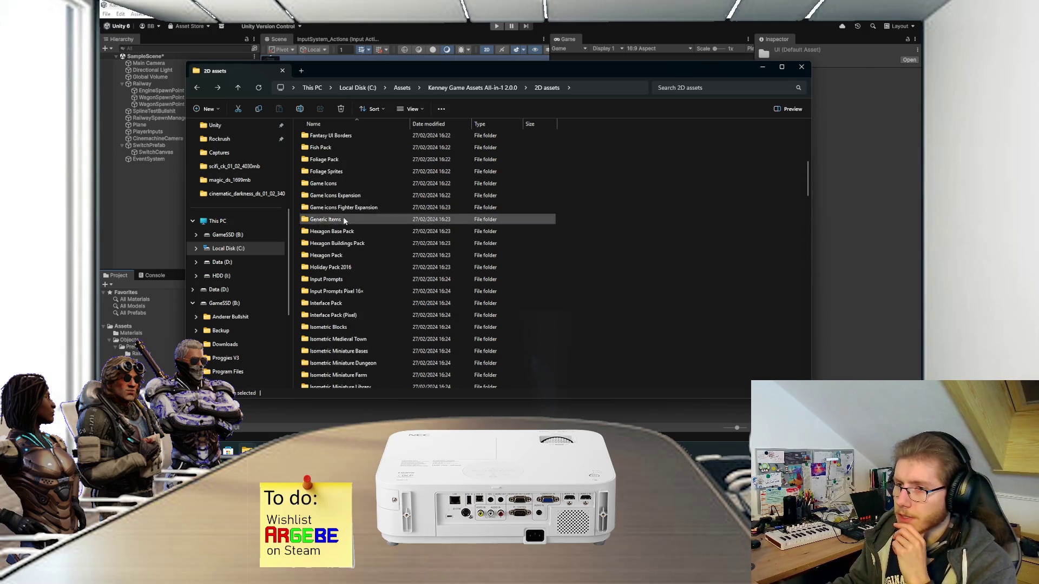
pyautogui.scroll(1, 347, 221)
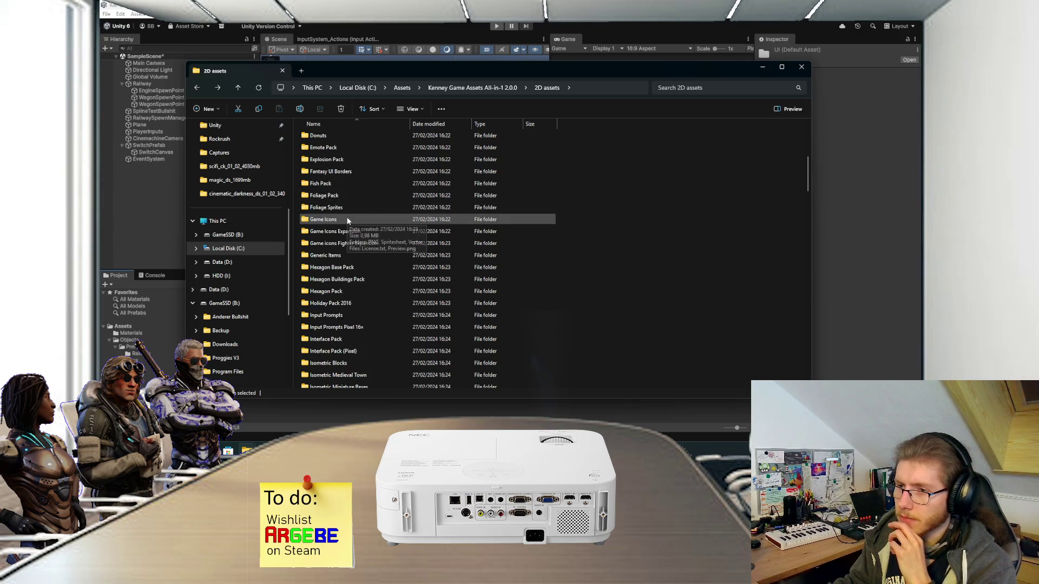
pyautogui.doubleClick(348, 208)
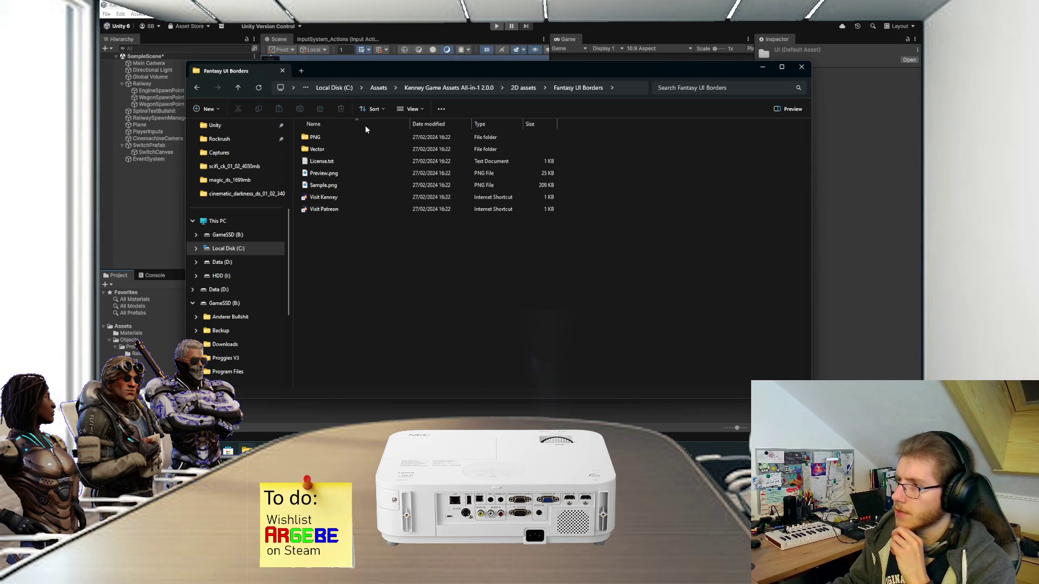
# Step: Raise the Explorer window and browse Fantasy UI Borders PNG/Default, peeking into the Panel folder
pyautogui.moveTo(379, 68); pyautogui.dragTo(378, 38)
pyautogui.doubleClick(341, 106)
pyautogui.doubleClick(341, 106)
pyautogui.click(335, 143)
pyautogui.doubleClick(336, 143)
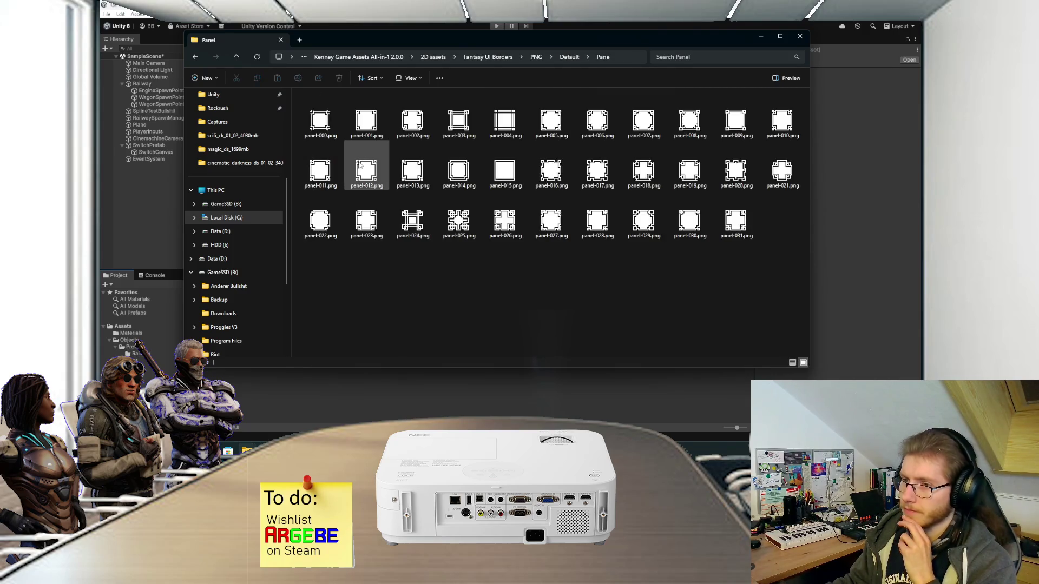
pyautogui.hotkey('alt', 'Left')
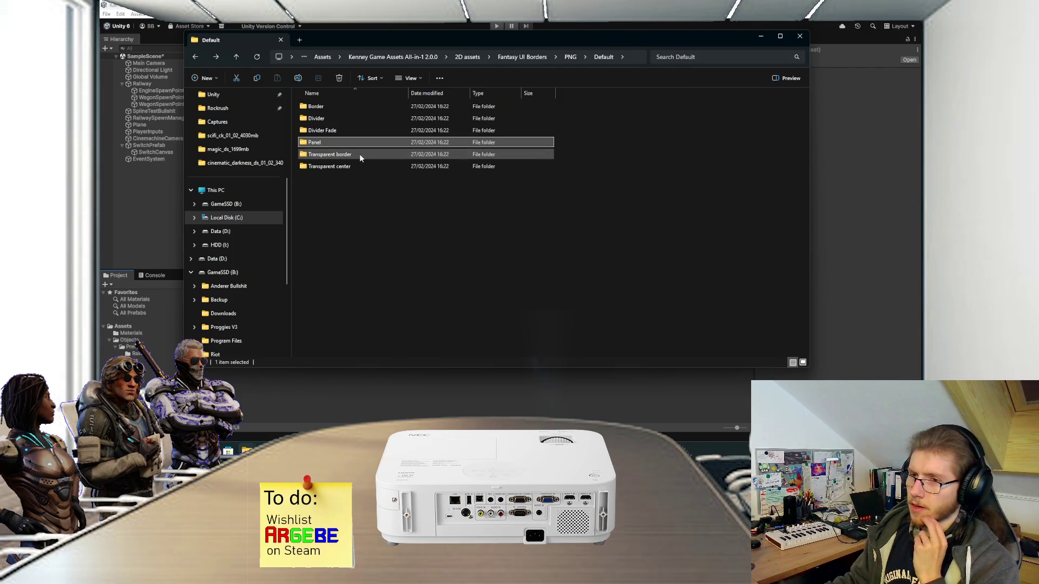
# Step: Drag panel-transparent-border-015 from the Transparent folder into Unity, then go back up to Default
pyautogui.doubleClick(359, 155)
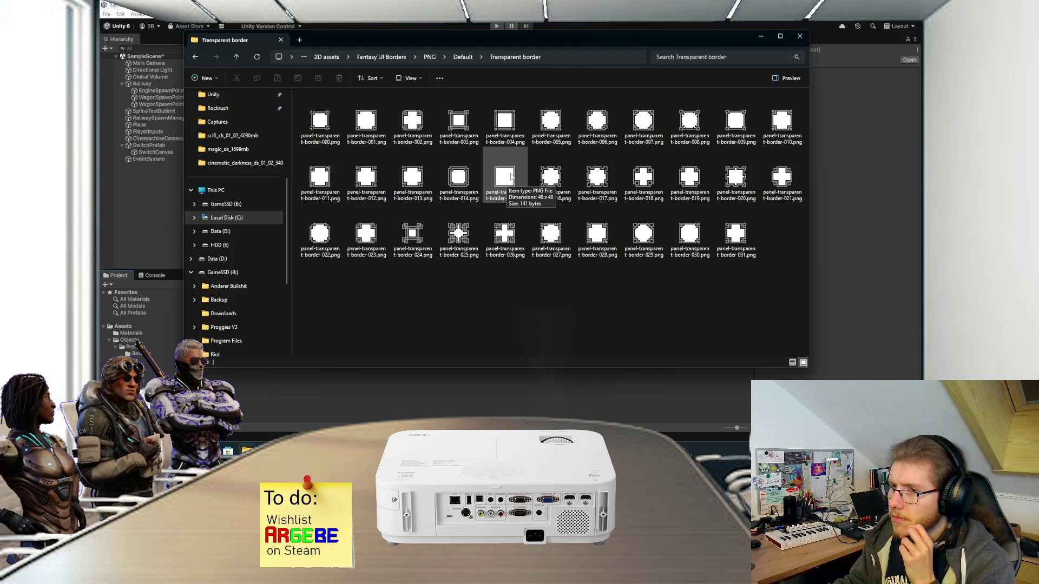
pyautogui.moveTo(510, 176); pyautogui.dragTo(326, 398)
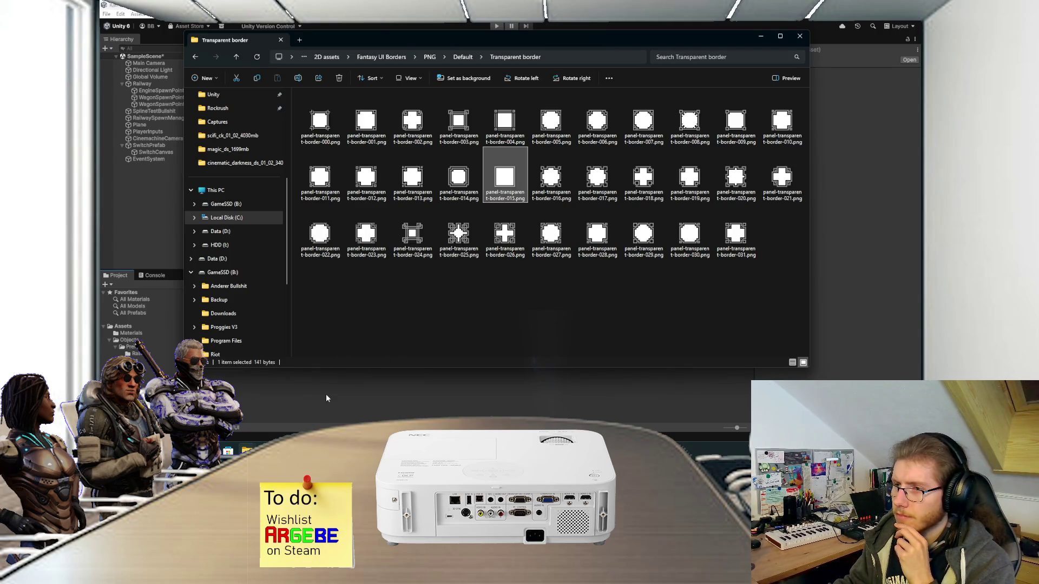
pyautogui.click(406, 315)
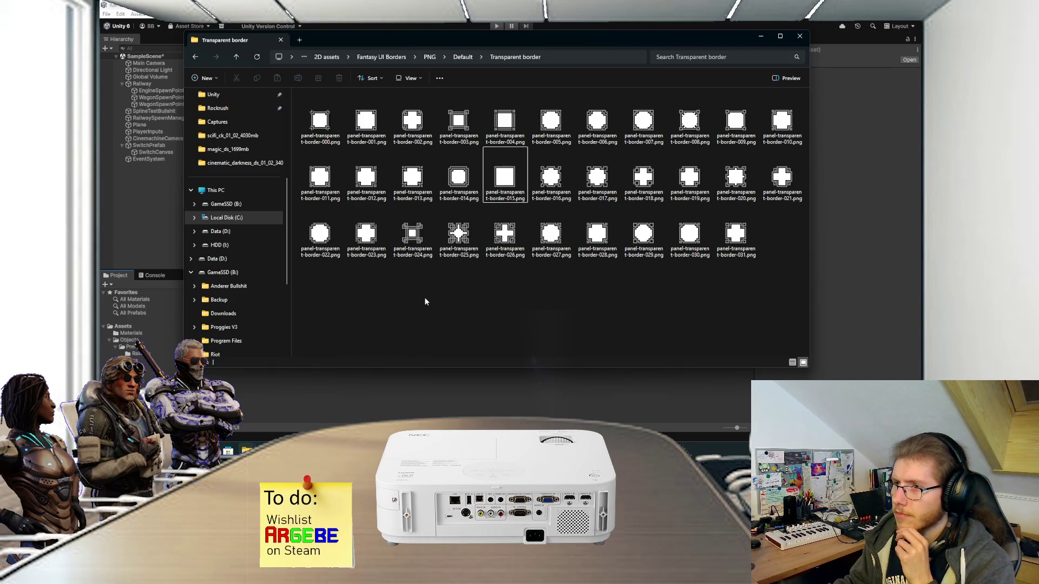
pyautogui.click(463, 58)
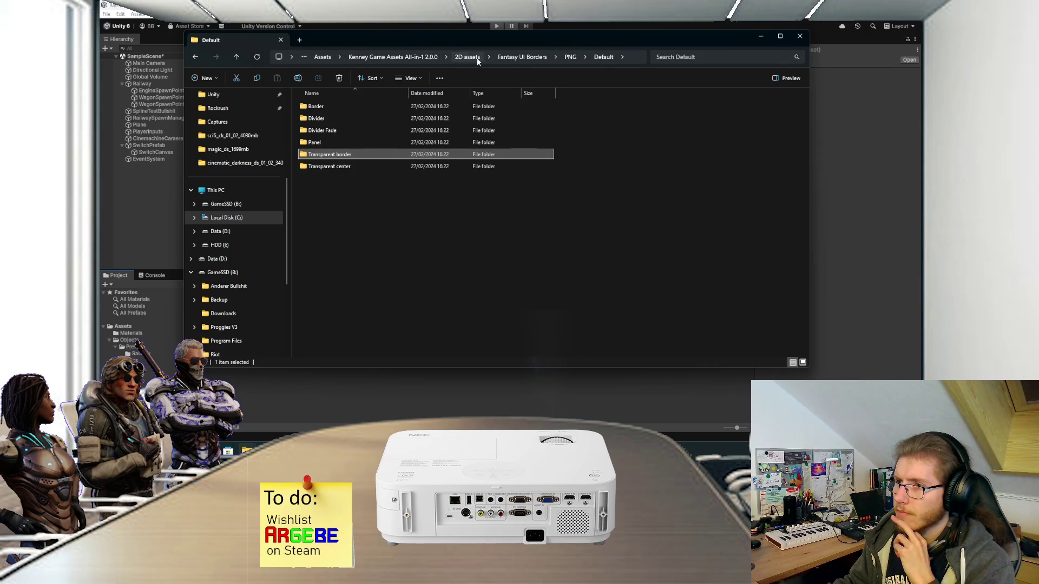
# Step: Browse Game Icons > PNG > Black > 2x and select the arrowLeft and arrowRight icons
pyautogui.click(475, 58)
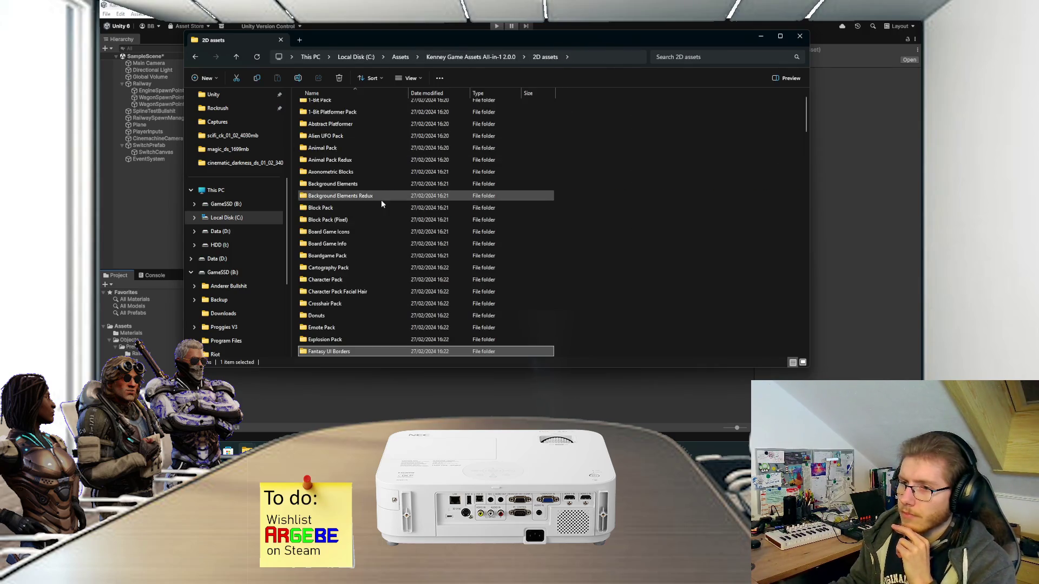
pyautogui.scroll(-2, 360, 296)
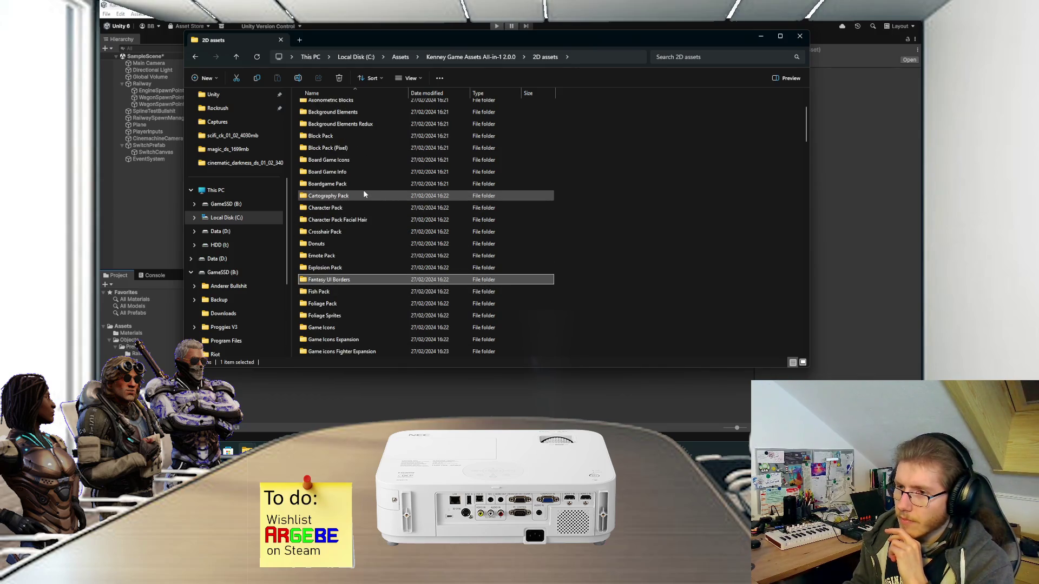
pyautogui.scroll(-2, 368, 206)
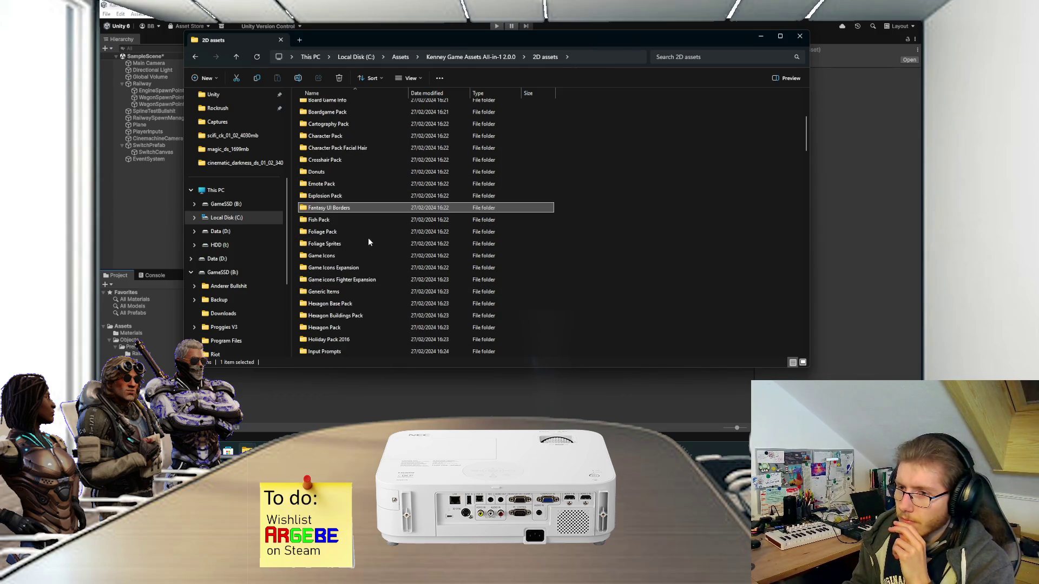
pyautogui.doubleClick(356, 255)
pyautogui.doubleClick(365, 108)
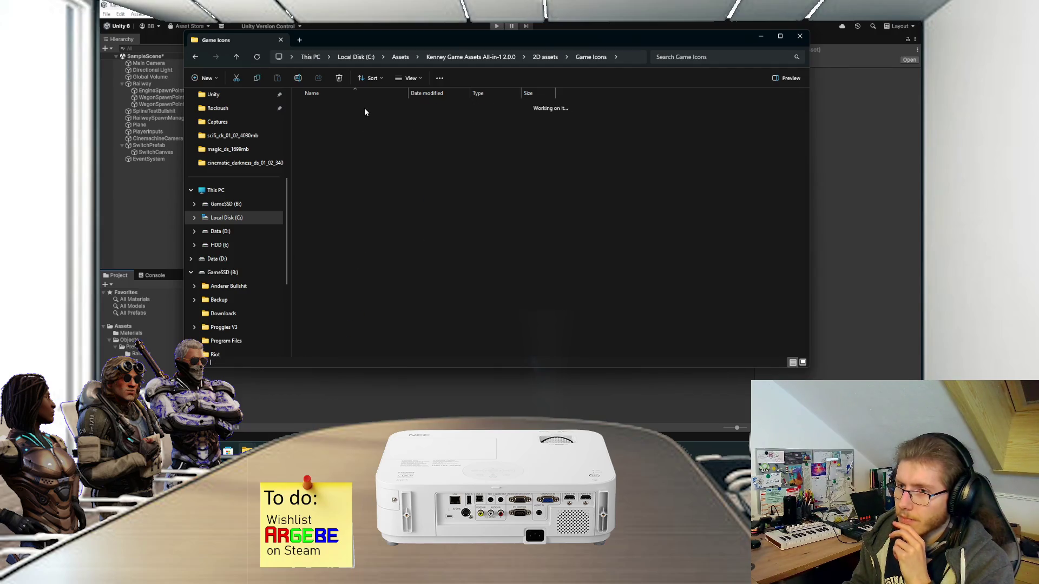
pyautogui.doubleClick(365, 108)
pyautogui.doubleClick(359, 118)
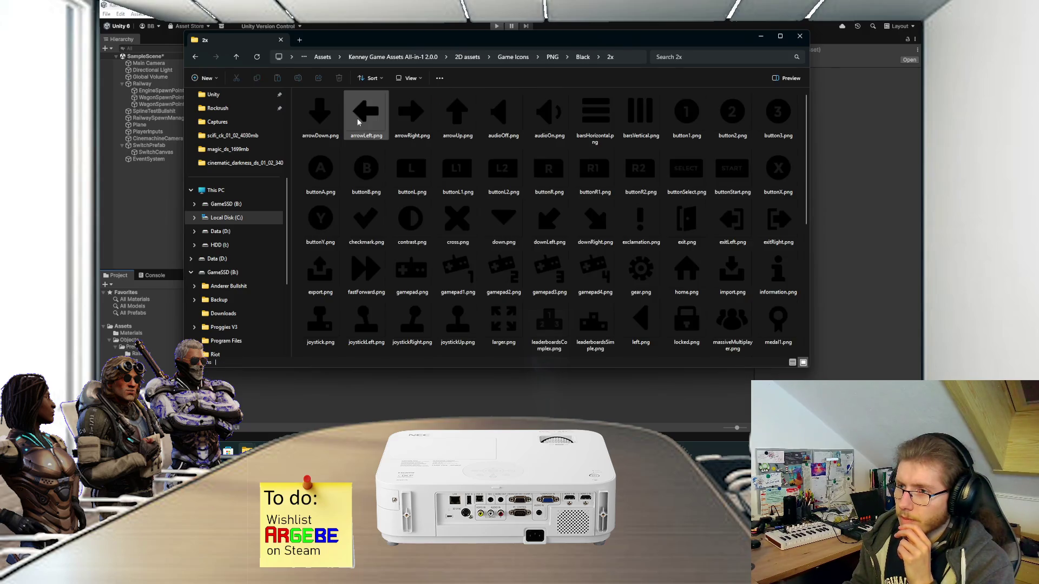
pyautogui.click(395, 119)
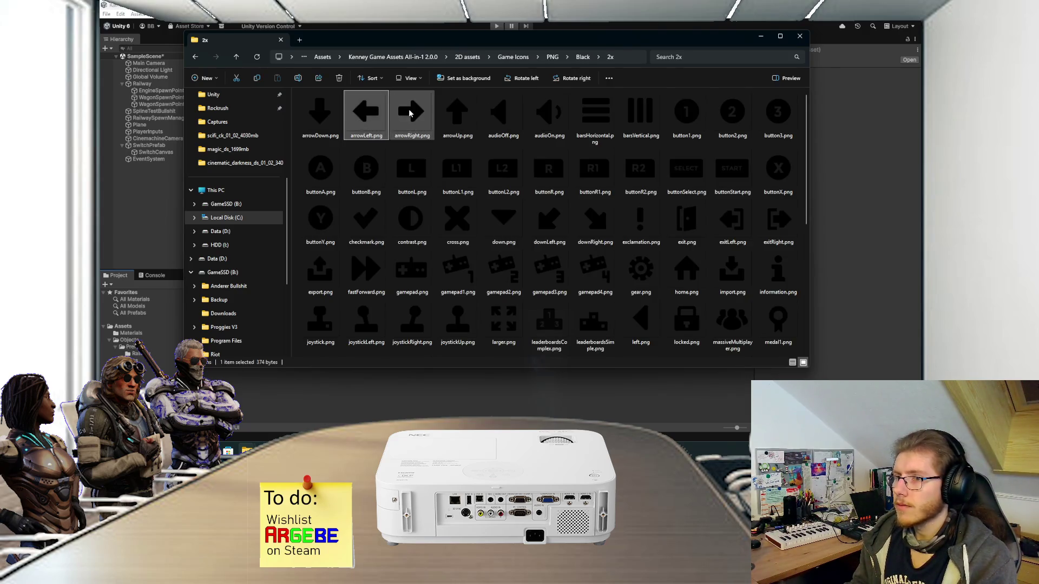
pyautogui.click(383, 119)
pyautogui.keyDown('ctrl'); pyautogui.click(397, 119); pyautogui.keyUp('ctrl')
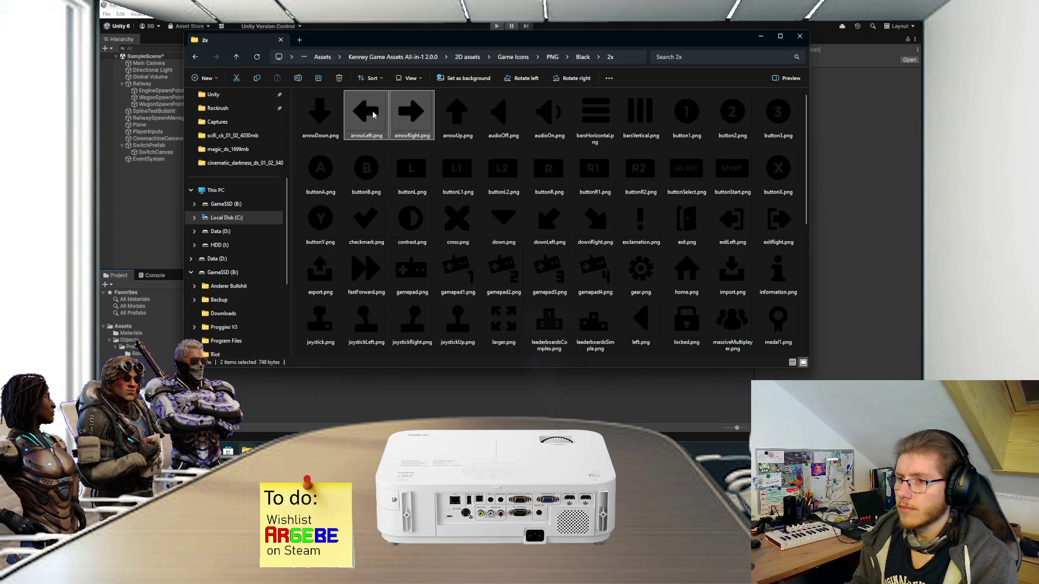
# Step: Switch to the White 2x icons and drag arrowLeft and arrowRight into Unity's Sprites/UI folder
pyautogui.click(582, 56)
pyautogui.click(552, 57)
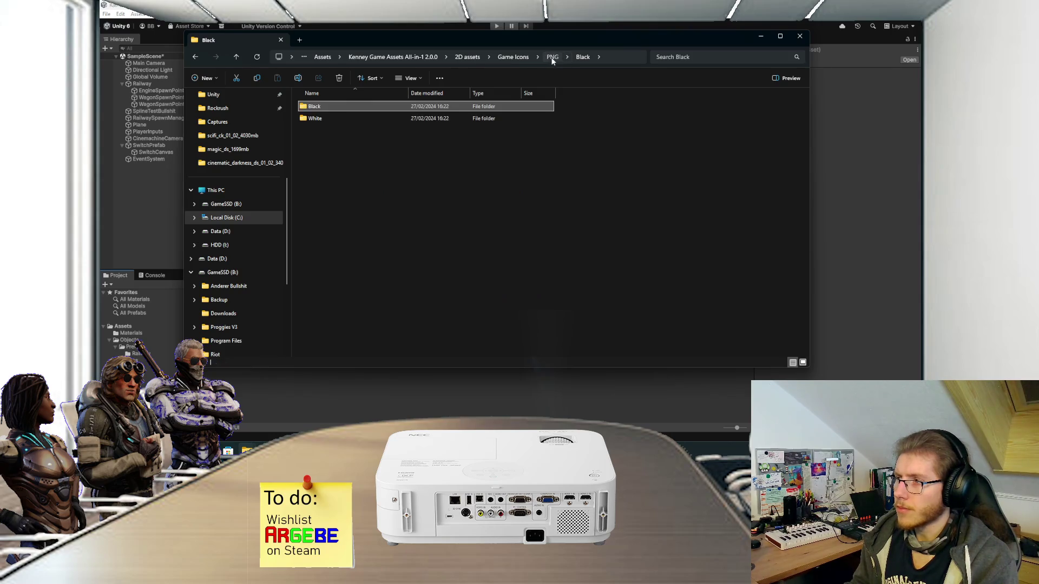
pyautogui.doubleClick(317, 113)
pyautogui.doubleClick(319, 117)
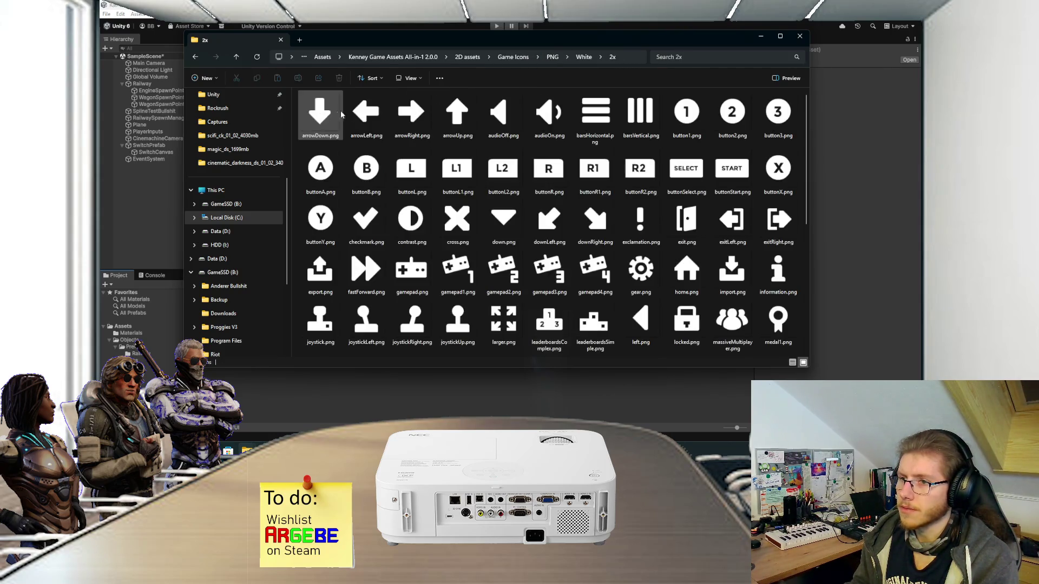
pyautogui.click(366, 121)
pyautogui.keyDown('ctrl'); pyautogui.click(411, 116); pyautogui.keyUp('ctrl')
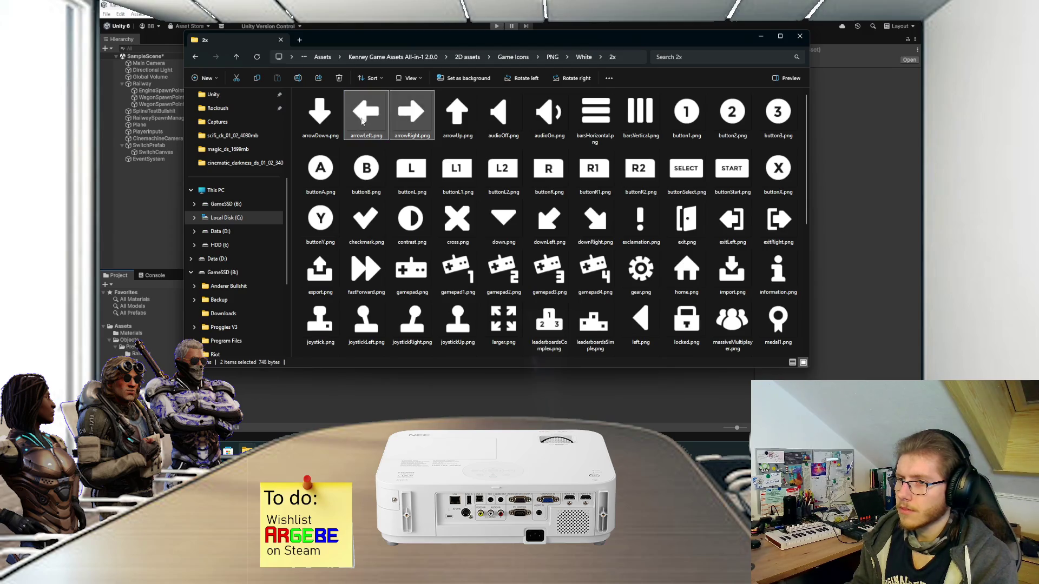
pyautogui.moveTo(370, 114); pyautogui.dragTo(339, 388)
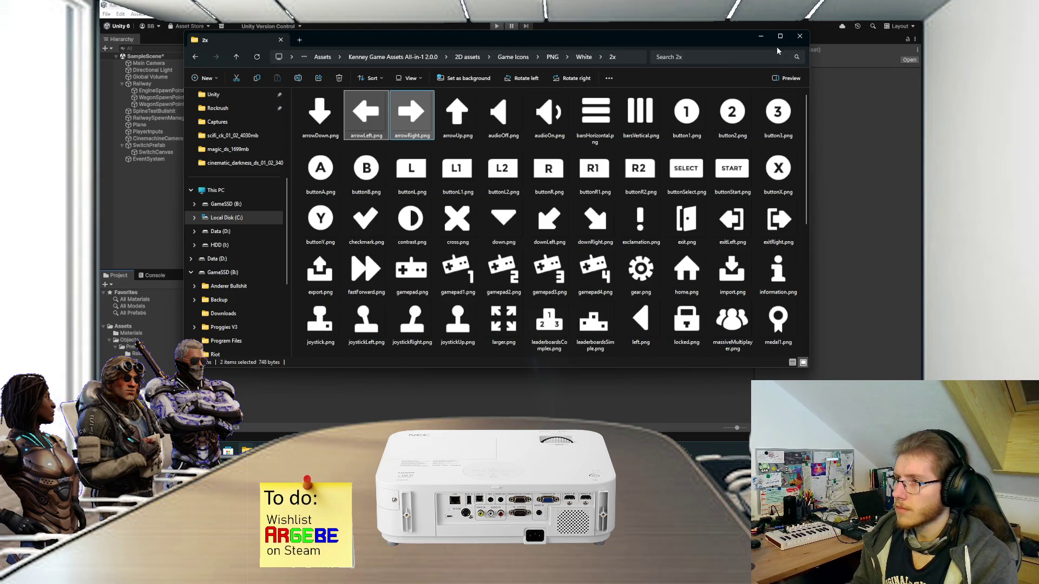
pyautogui.click(760, 36)
# Step: Set arrowLeft, arrowRight and the panel border image to Sprite (2D and UI) and apply
pyautogui.click(209, 317)
pyautogui.click(834, 79)
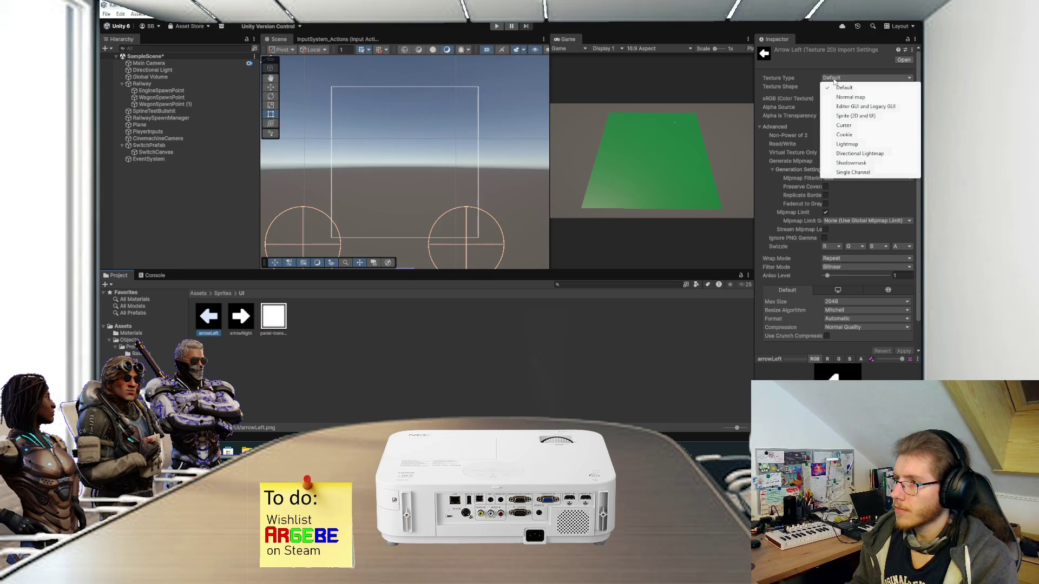
pyautogui.keyDown('shift'); pyautogui.click(286, 318); pyautogui.keyUp('shift')
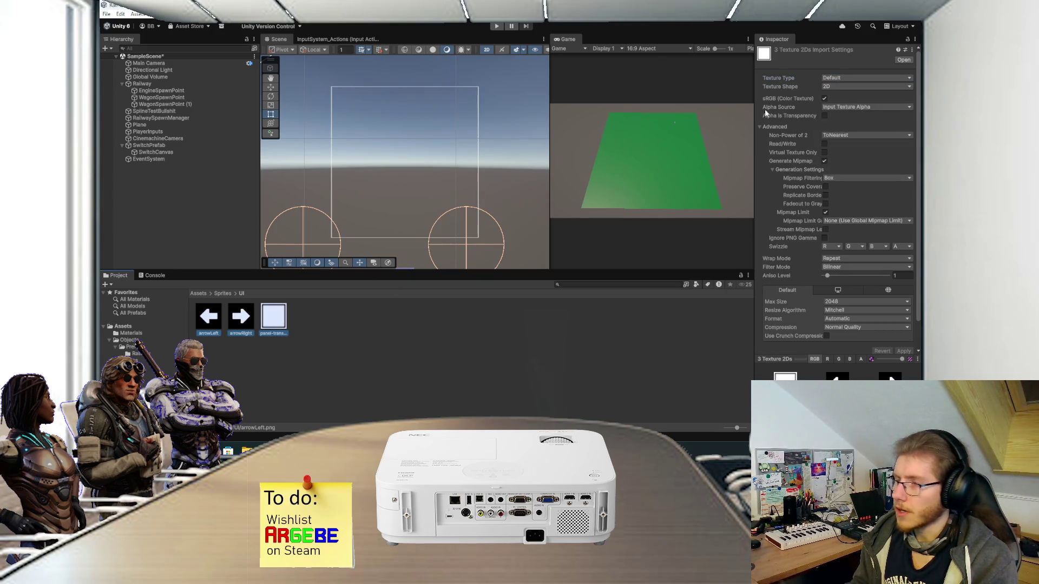
pyautogui.click(828, 79)
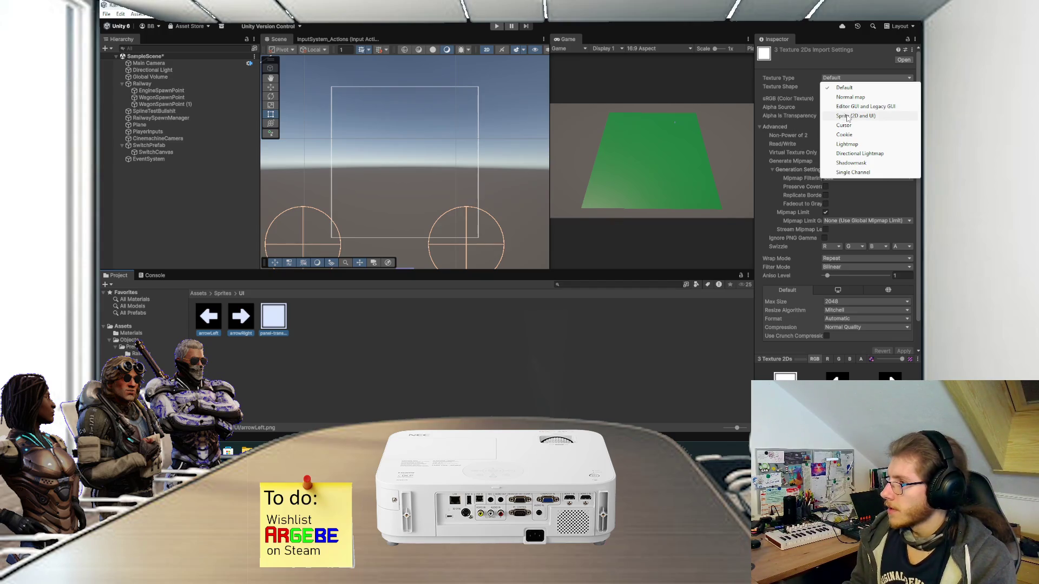
pyautogui.click(847, 117)
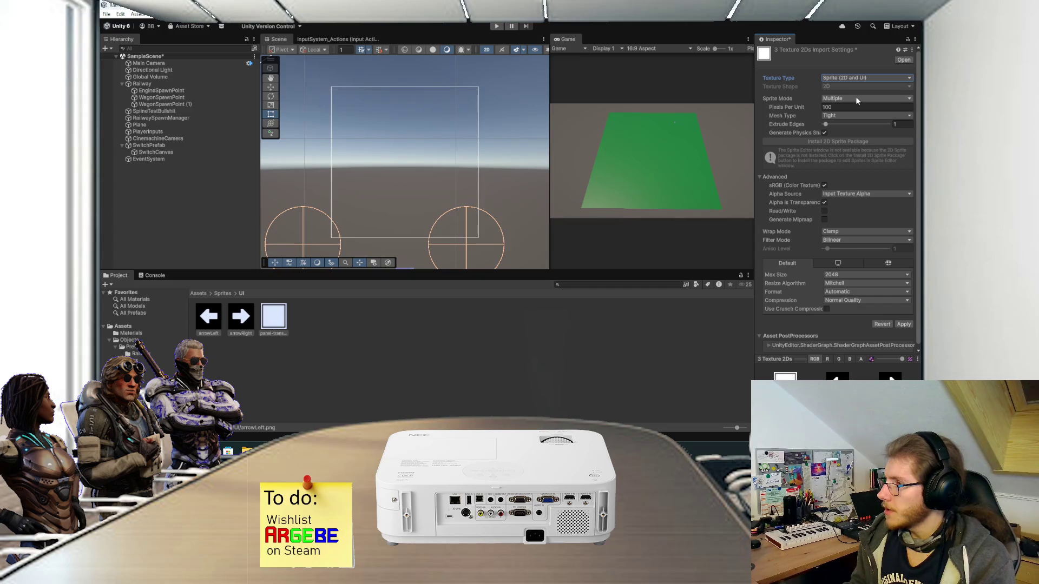
pyautogui.click(901, 323)
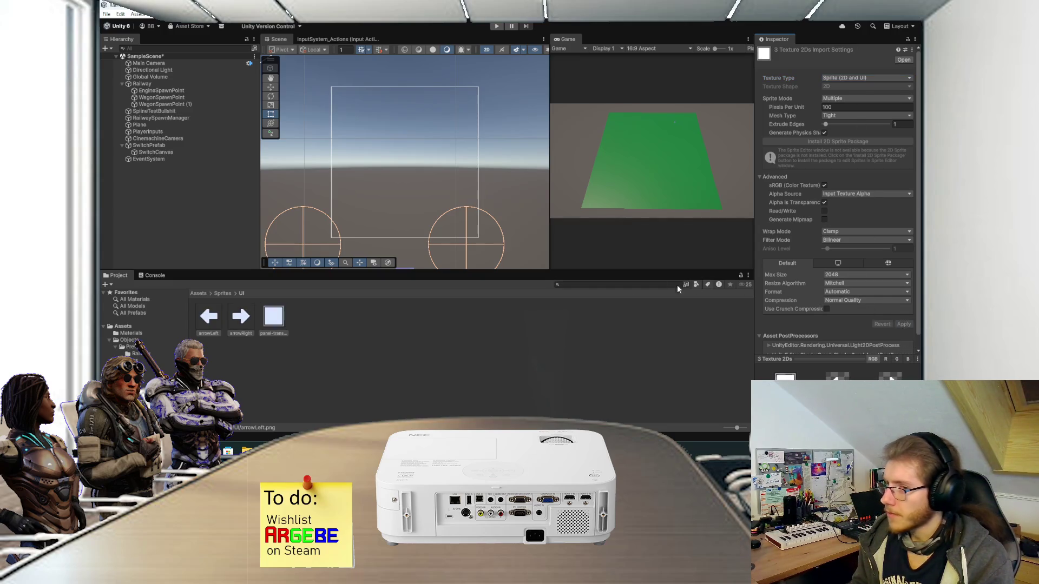
pyautogui.click(433, 322)
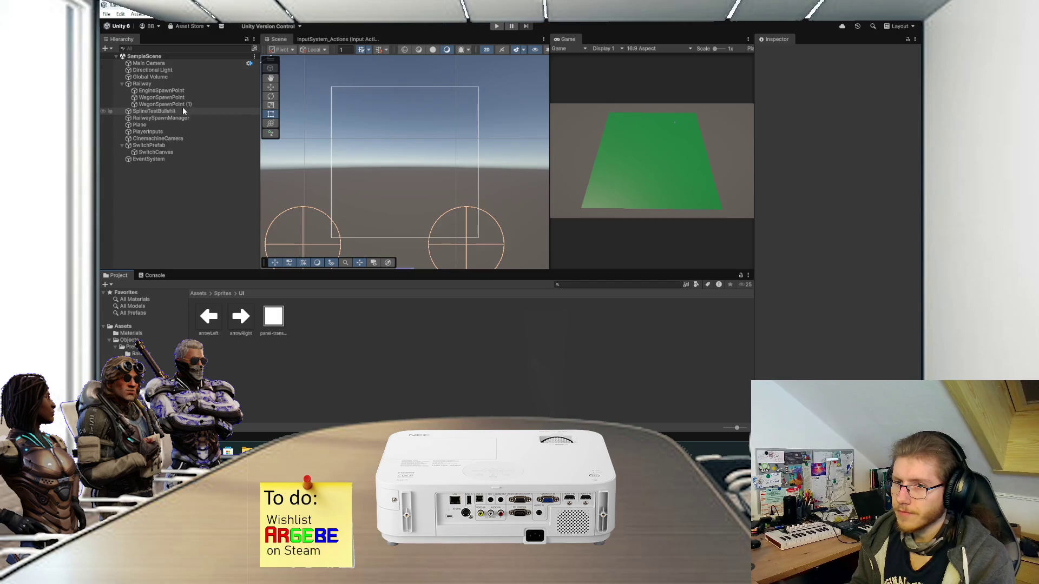
pyautogui.click(163, 153)
# Step: Add a UI Image named Panel under SwitchCanvas and stretch it to fill the canvas
pyautogui.rightClick(162, 155)
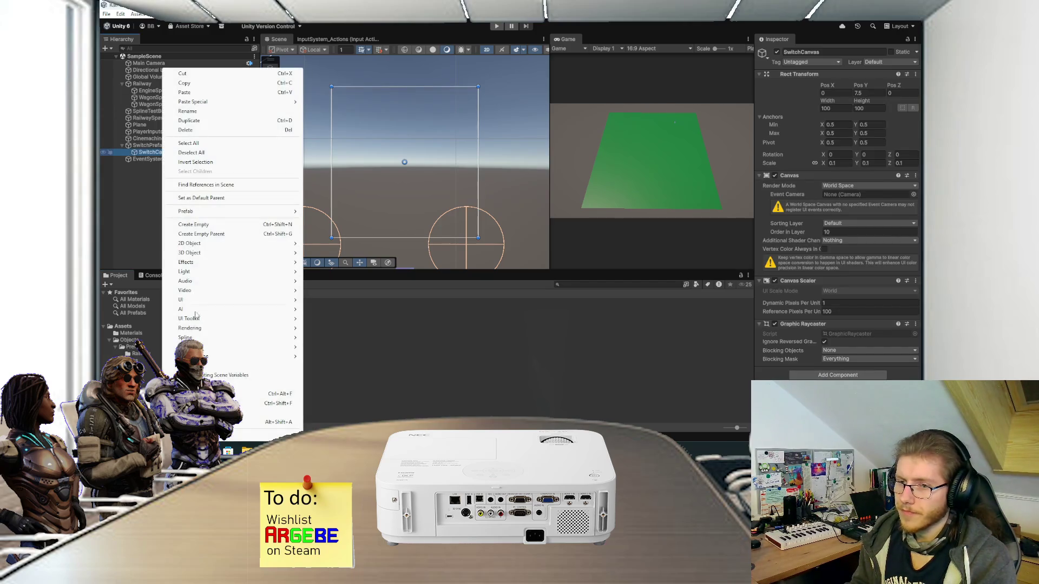
pyautogui.moveTo(227, 300)
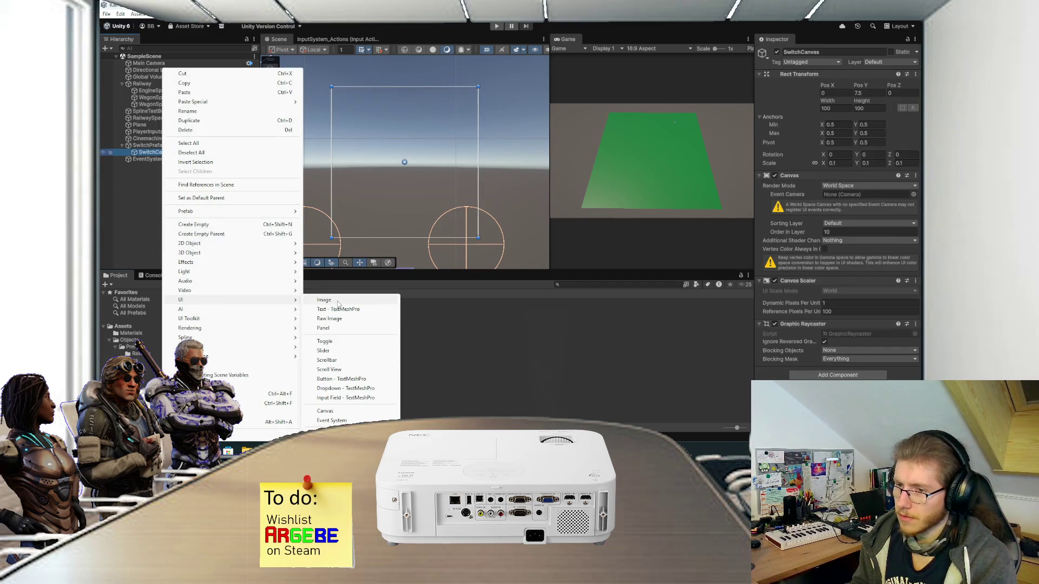
pyautogui.click(325, 301)
pyautogui.write('Panel')
pyautogui.press('Return')
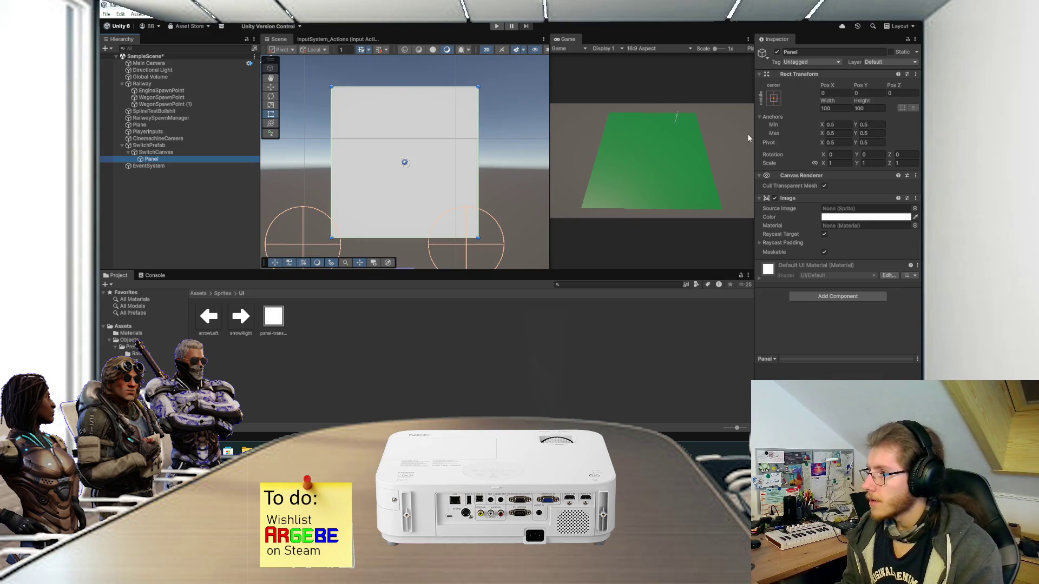
pyautogui.click(773, 98)
pyautogui.click(864, 227)
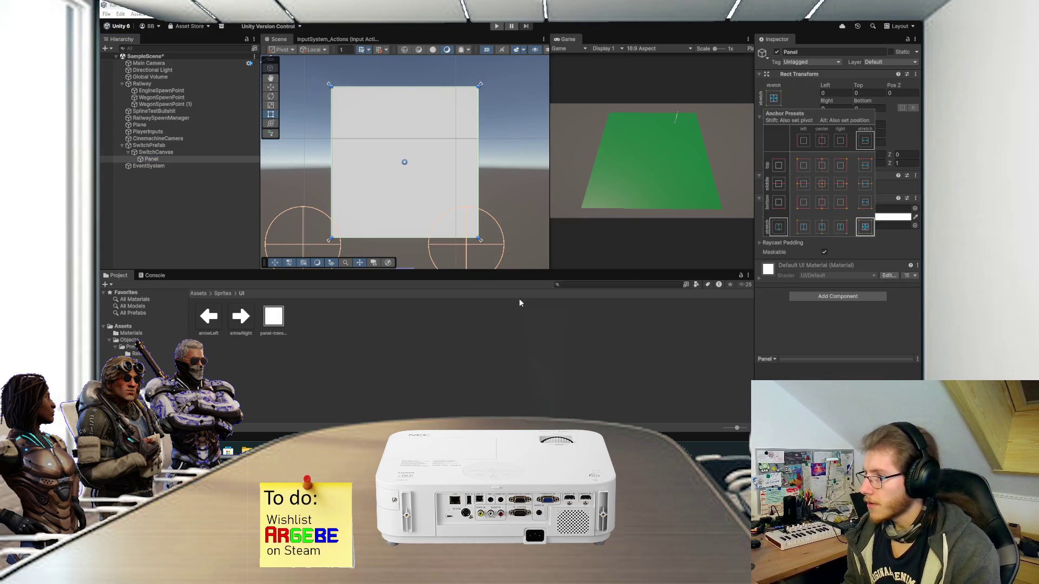
# Step: Try dragging the panel border sprite into Panel's Source Image
pyautogui.moveTo(273, 317); pyautogui.dragTo(842, 210)
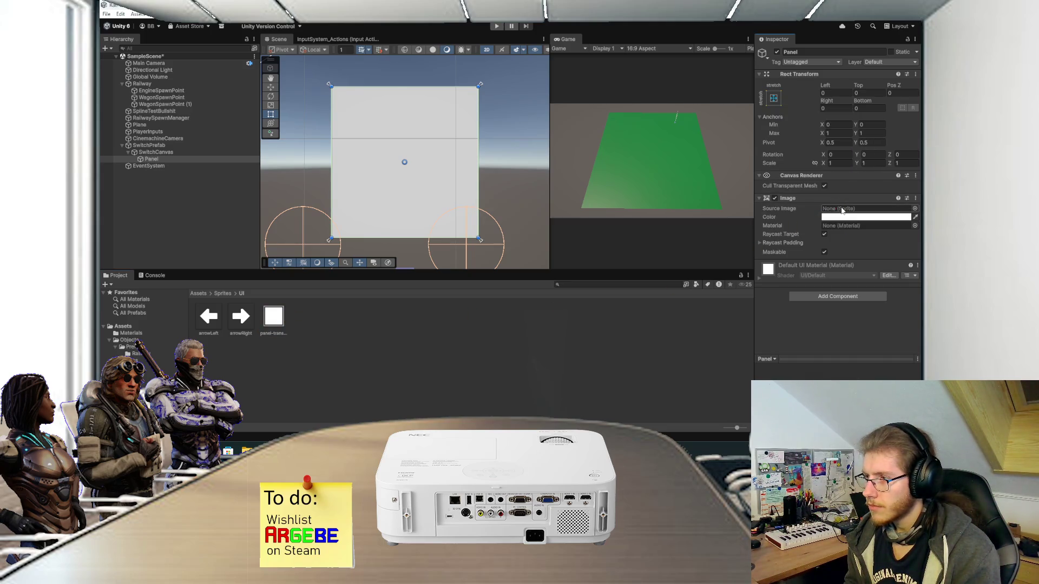
pyautogui.moveTo(271, 325); pyautogui.dragTo(846, 212)
pyautogui.click(268, 325)
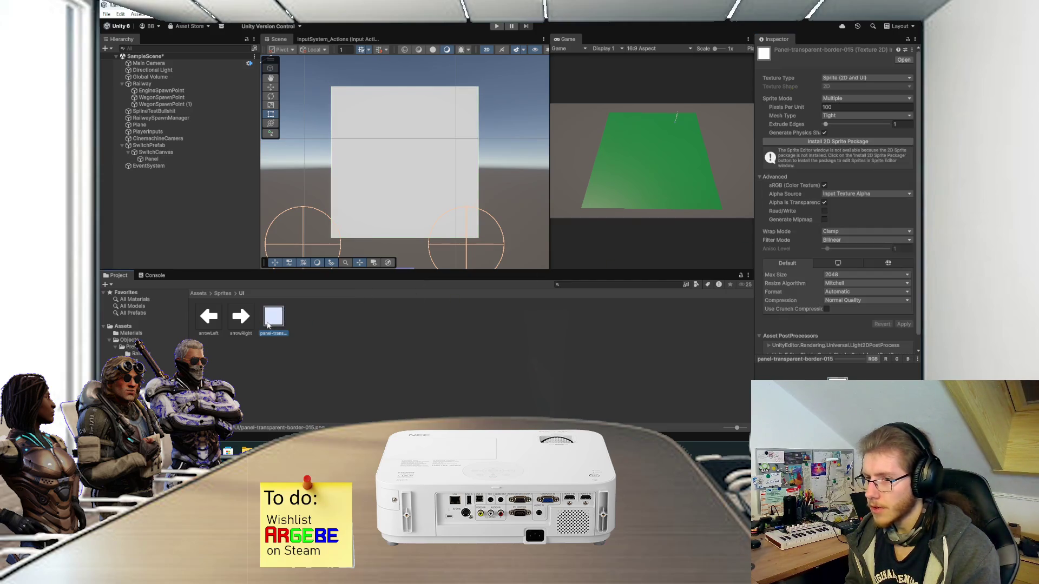
# Step: Install the 2D Sprite package from panel-transparent-border-015's Inspector and open its Sprite Editor
pyautogui.keyDown('shift'); pyautogui.click(216, 320); pyautogui.keyUp('shift')
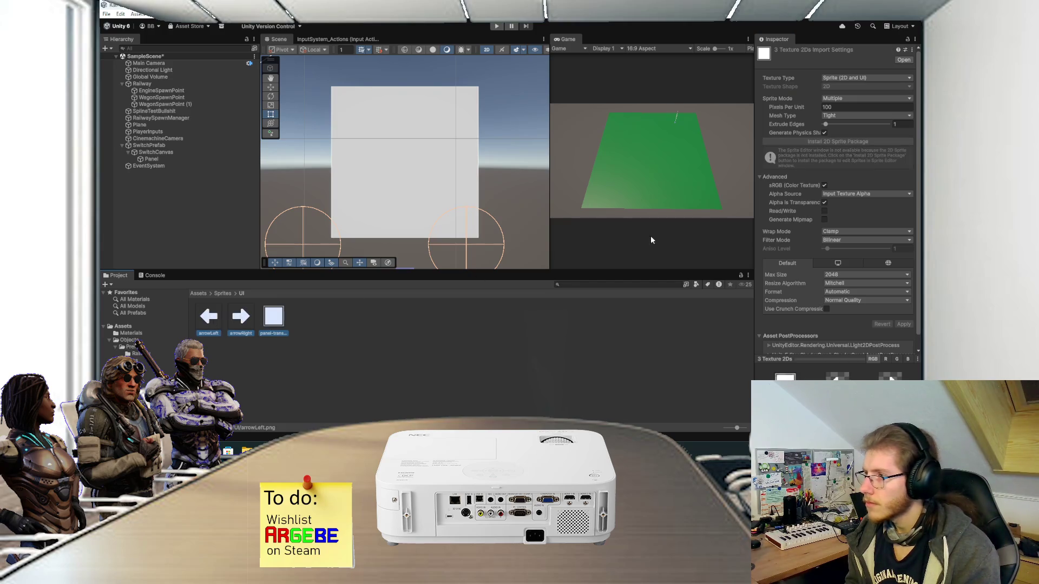
pyautogui.click(858, 78)
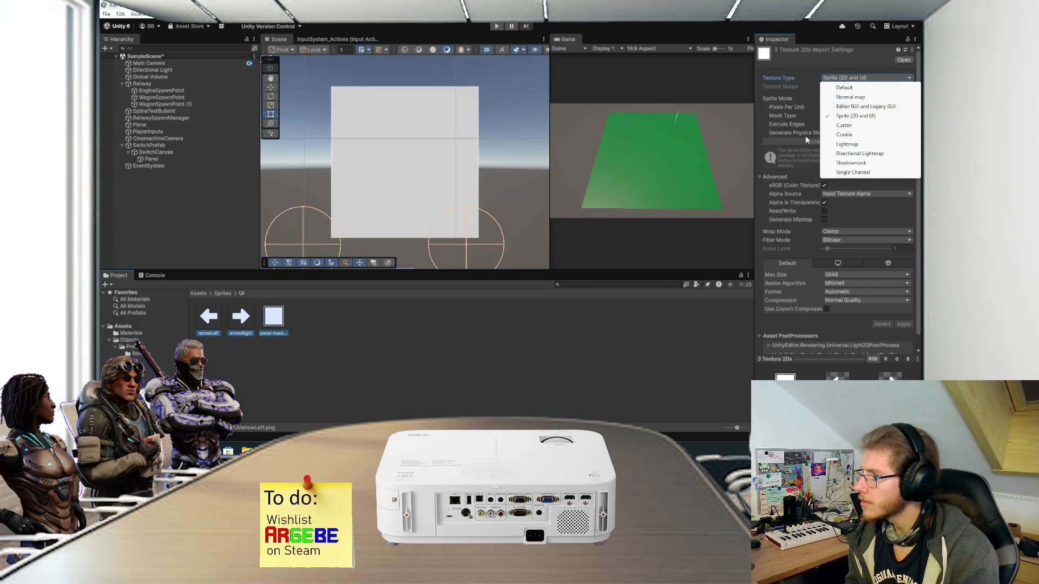
pyautogui.click(705, 335)
pyautogui.click(277, 326)
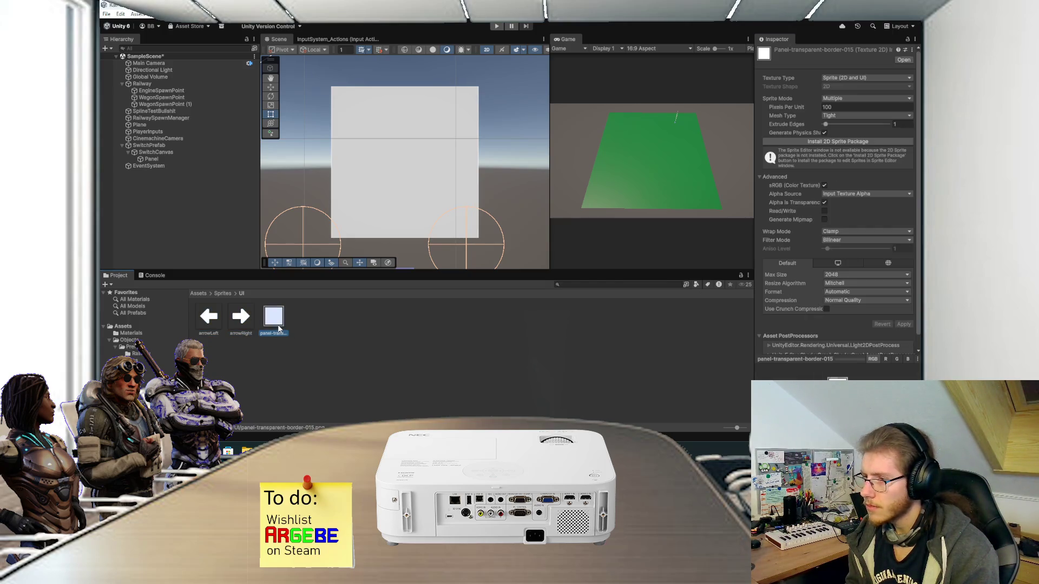
pyautogui.click(818, 142)
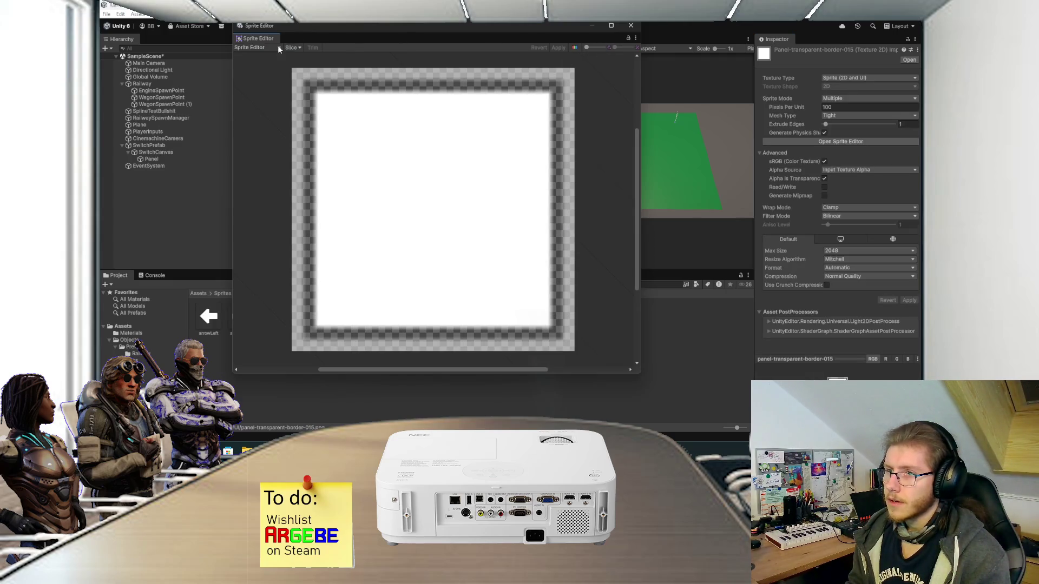
pyautogui.scroll(1, 479, 193)
pyautogui.scroll(-1, 530, 133)
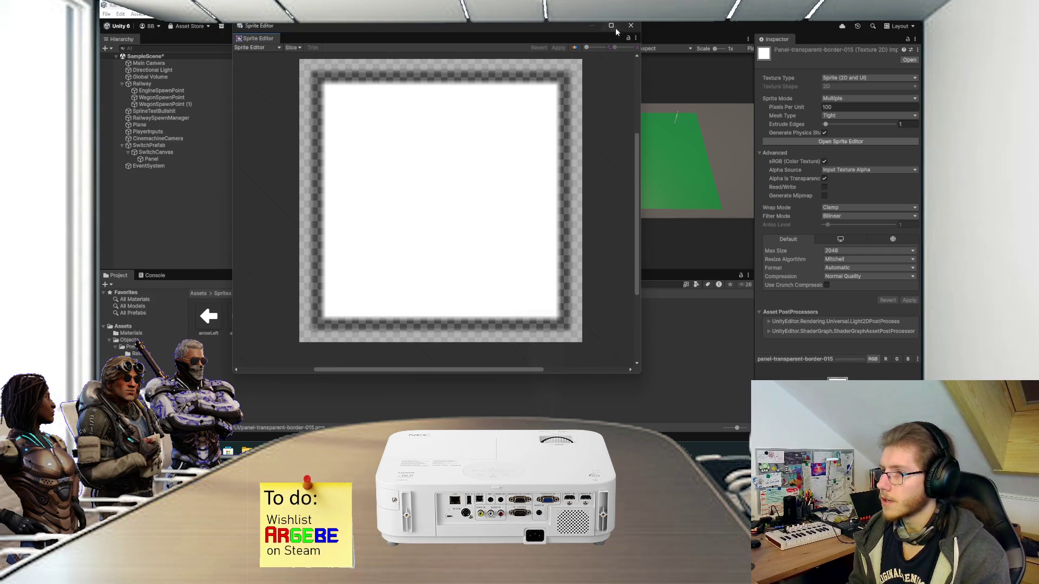
pyautogui.click(631, 26)
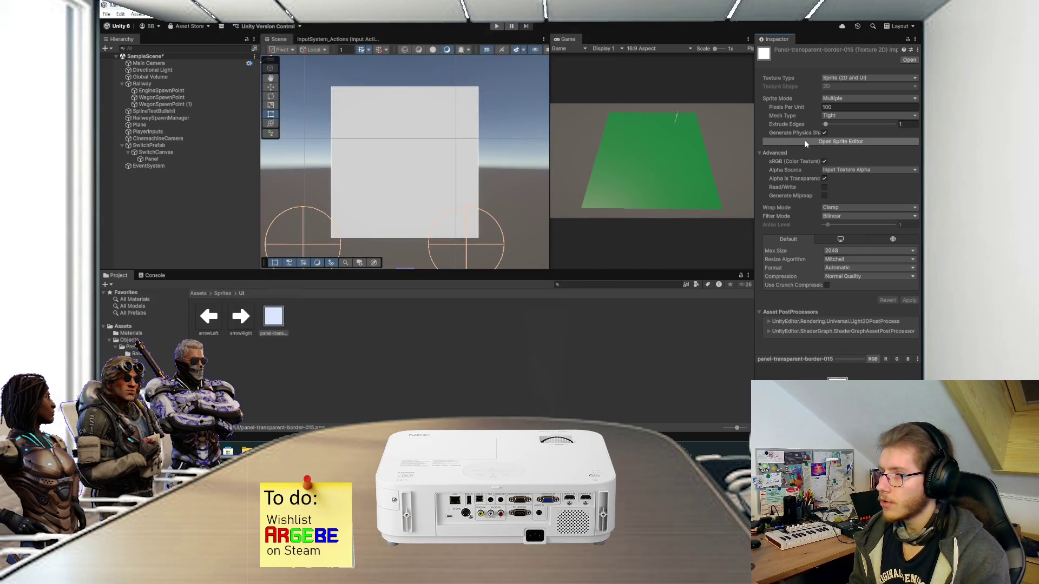
pyautogui.click(806, 141)
pyautogui.click(256, 47)
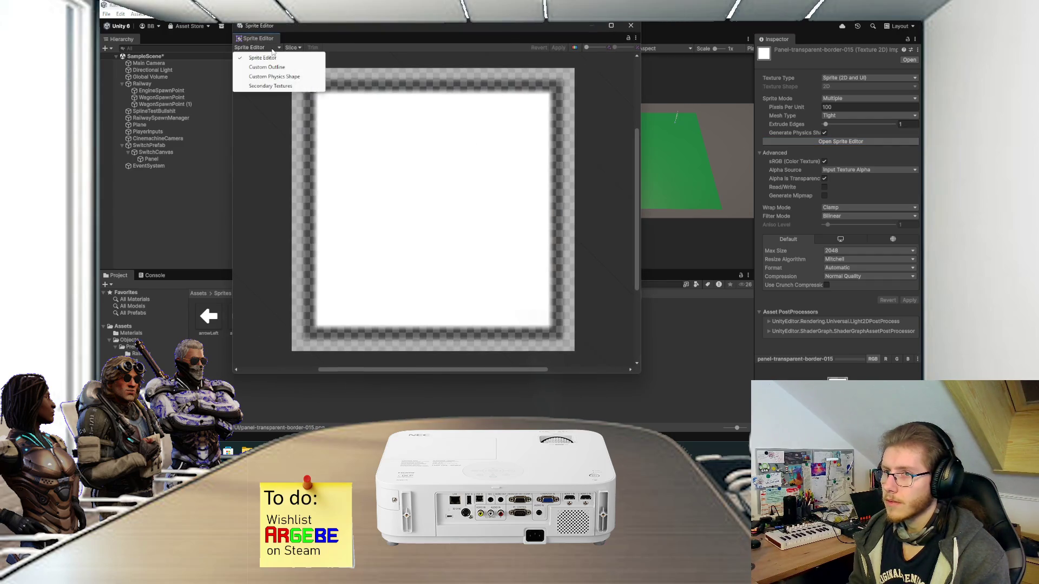
pyautogui.click(265, 67)
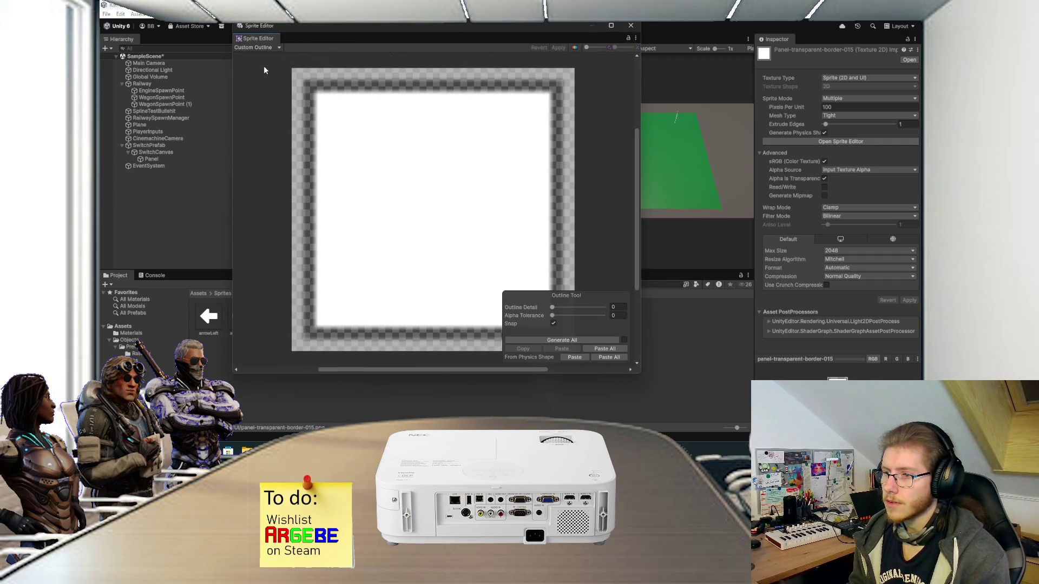
pyautogui.click(257, 48)
pyautogui.click(263, 56)
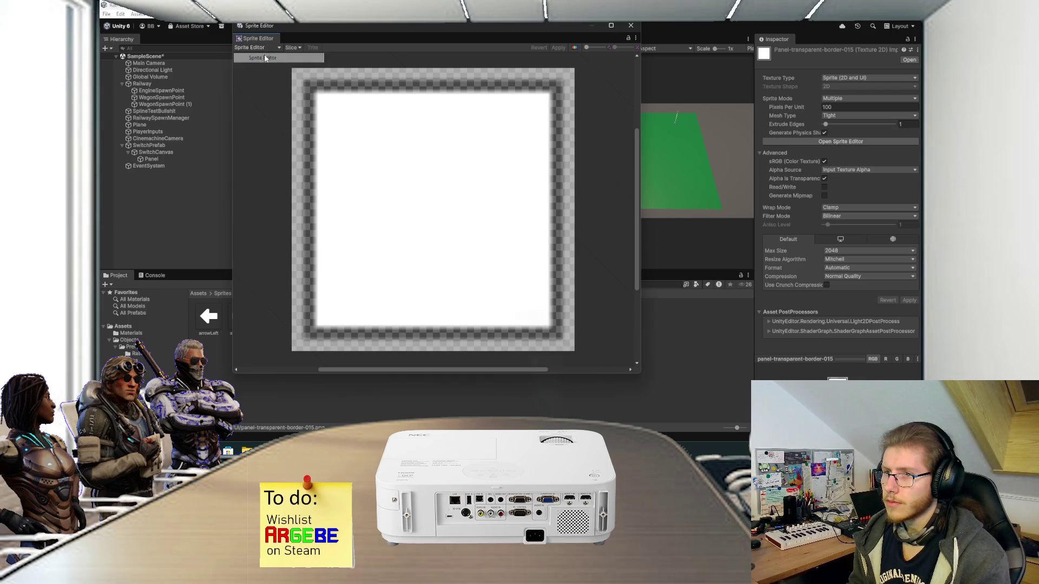
pyautogui.click(295, 48)
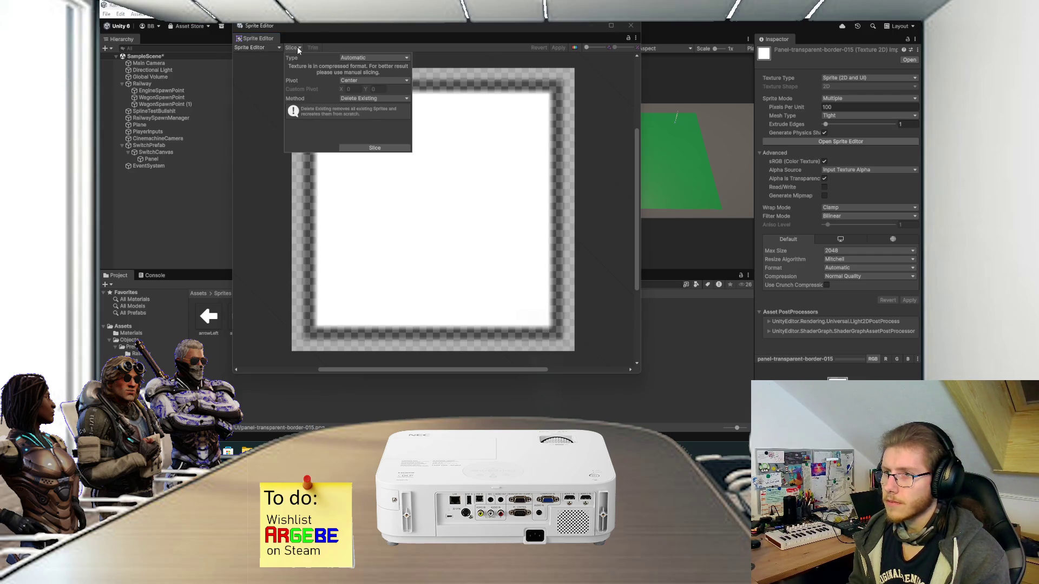
pyautogui.click(349, 251)
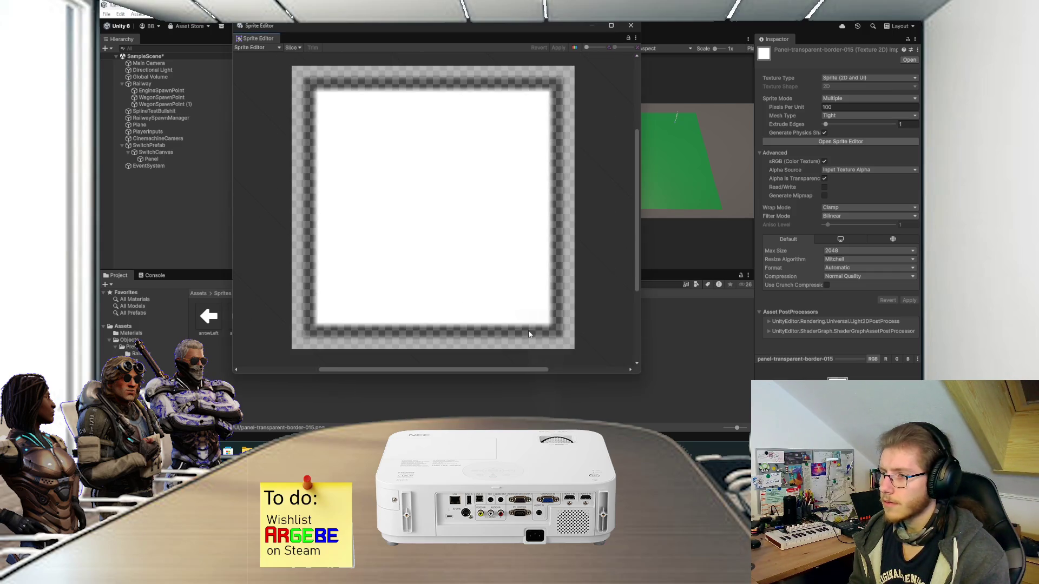
pyautogui.click(297, 48)
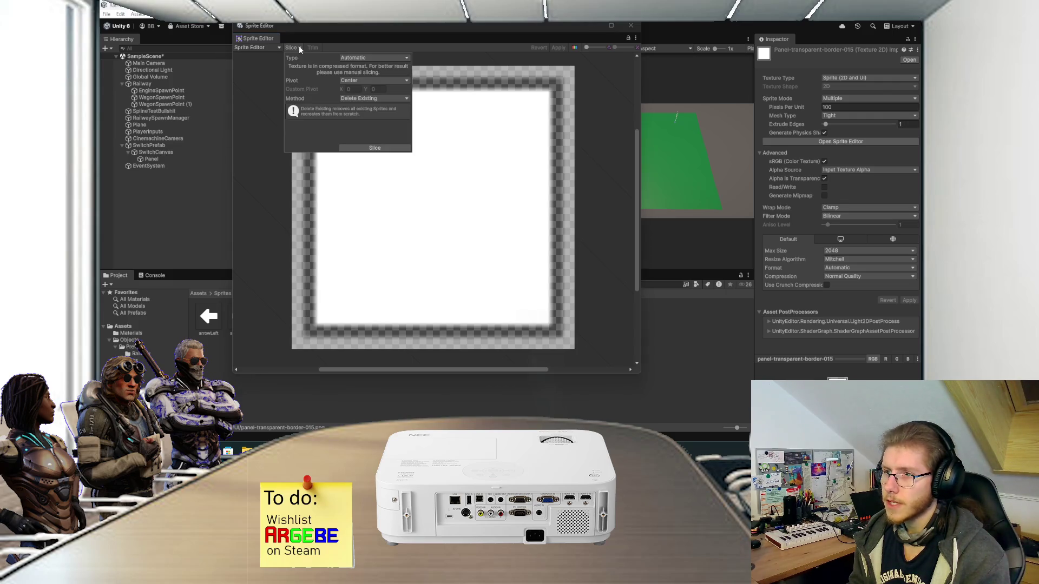
pyautogui.click(360, 58)
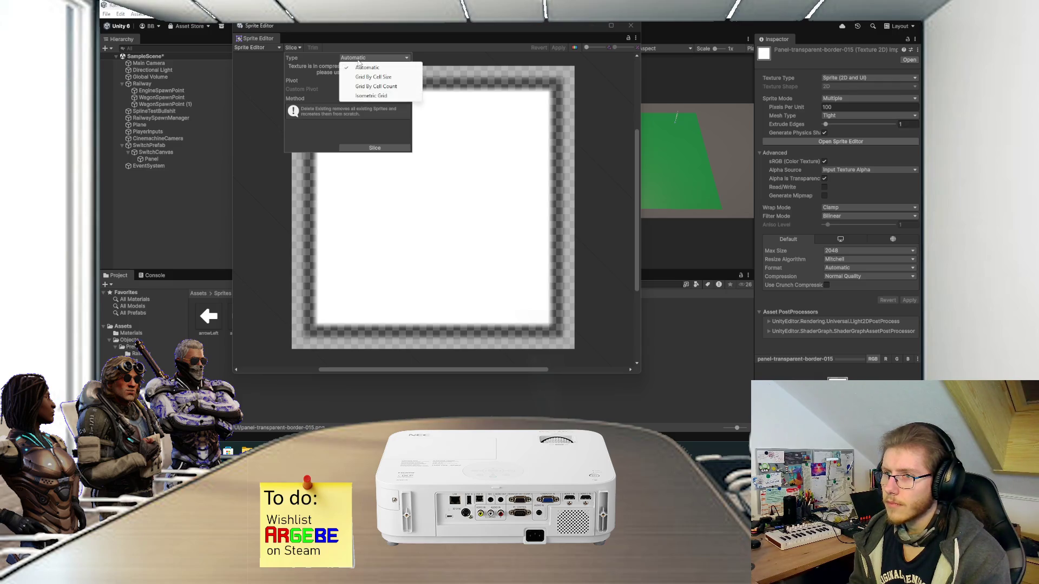
pyautogui.click(278, 49)
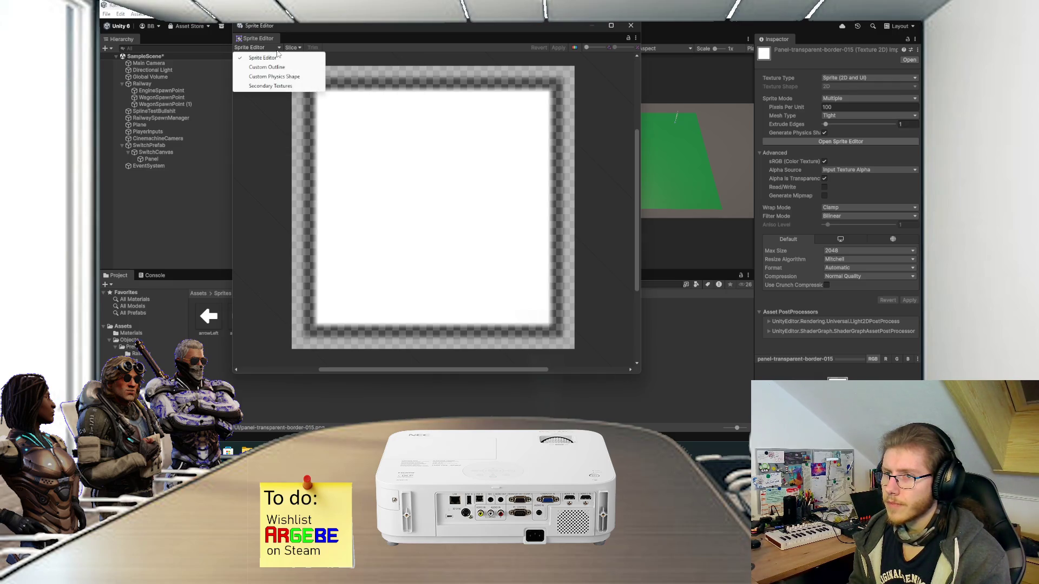
pyautogui.click(369, 51)
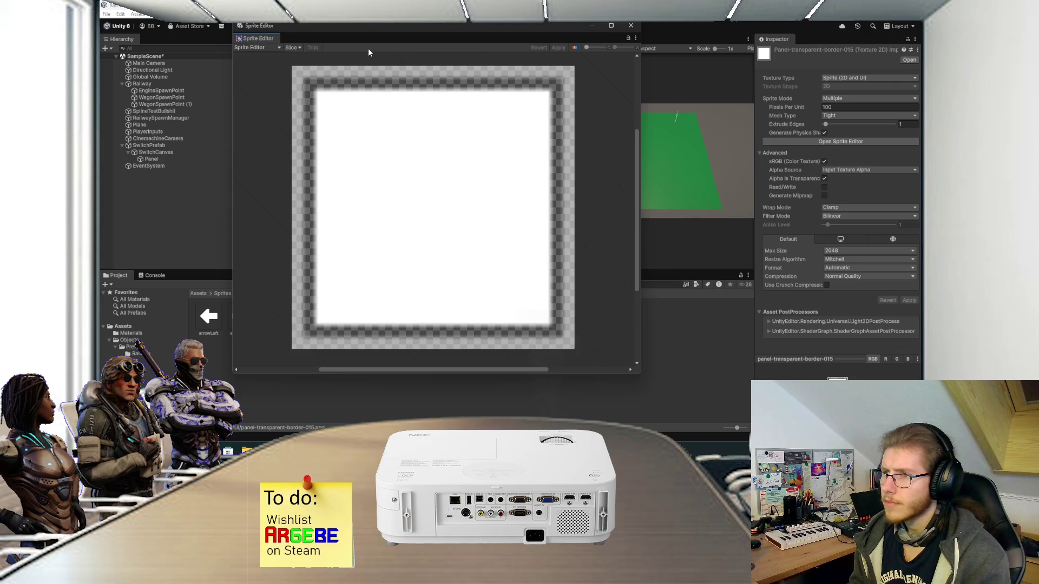
# Step: Draw a sprite rectangle and drag its corners out to cover the full 48×48 texture at 0,0
pyautogui.moveTo(404, 170)
pyautogui.mouseDown()
pyautogui.moveTo(364, 167)
pyautogui.moveTo(422, 169)
pyautogui.moveTo(401, 169)
pyautogui.moveTo(405, 185)
pyautogui.moveTo(387, 212)
pyautogui.mouseUp()
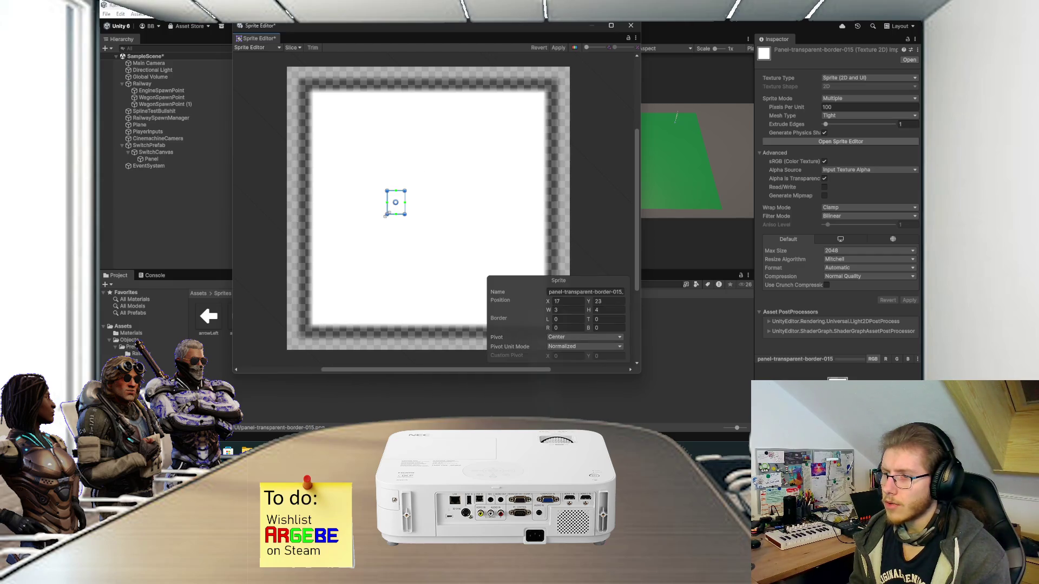
pyautogui.moveTo(386, 215); pyautogui.dragTo(311, 325)
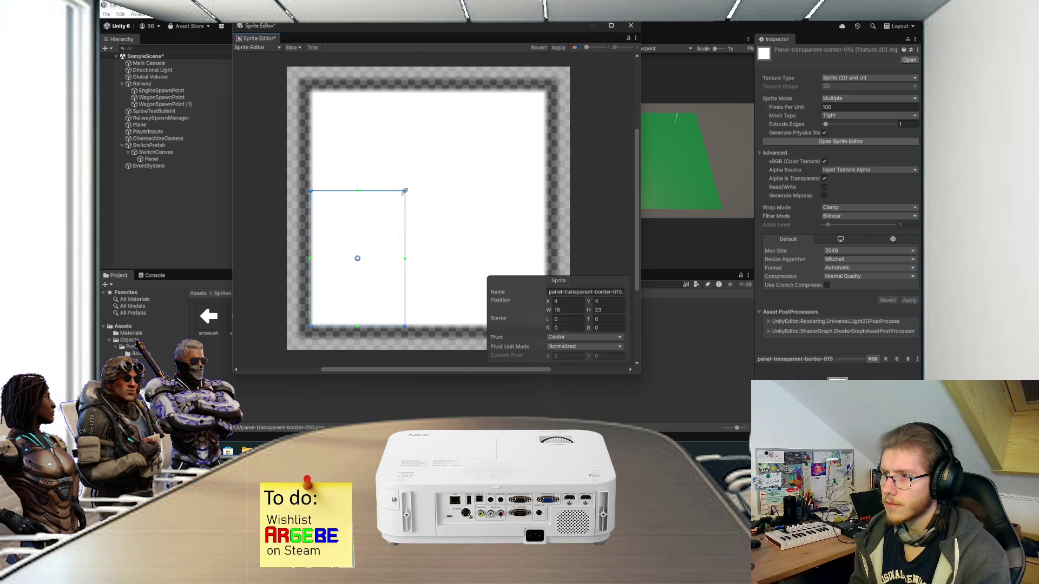
pyautogui.moveTo(405, 190)
pyautogui.mouseDown()
pyautogui.moveTo(503, 108)
pyautogui.moveTo(545, 92)
pyautogui.mouseUp()
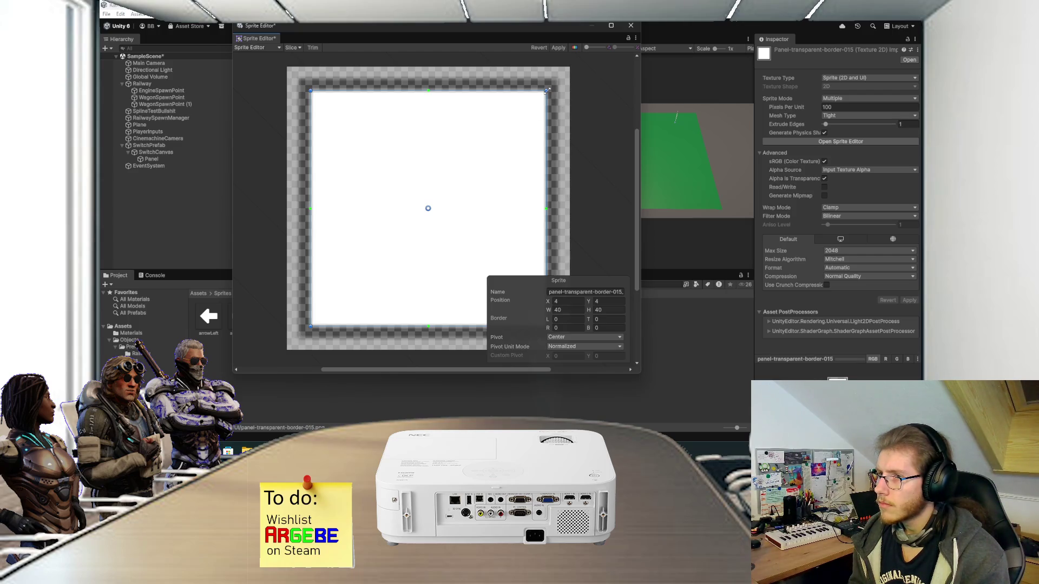
pyautogui.moveTo(547, 90); pyautogui.dragTo(569, 67)
pyautogui.moveTo(312, 326); pyautogui.dragTo(281, 357)
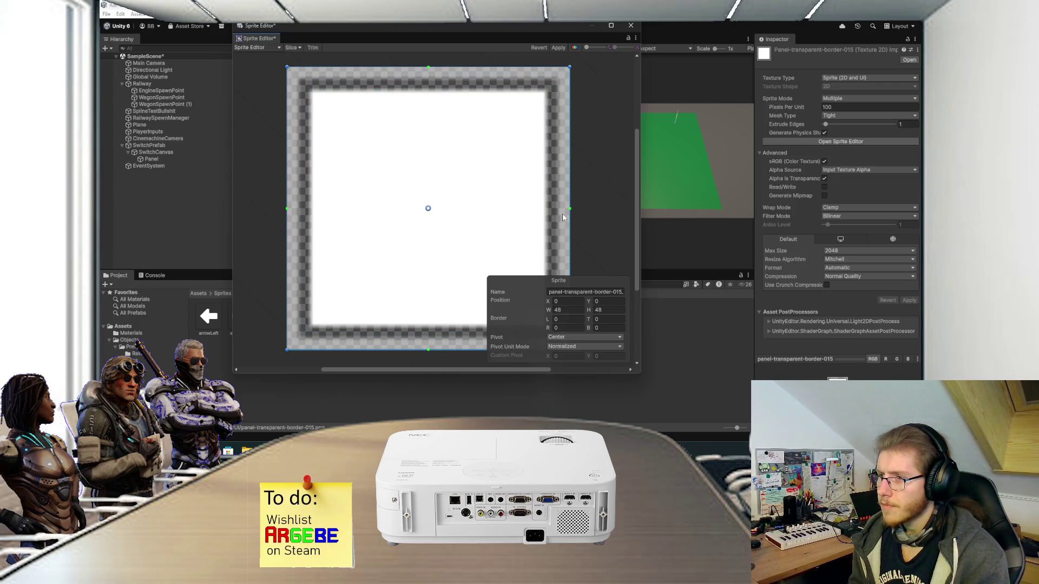
pyautogui.moveTo(548, 320); pyautogui.dragTo(550, 319)
# Step: Set all four sprite borders to 4 pixels and apply
pyautogui.click(560, 319)
pyautogui.write('4')
pyautogui.press('Tab')
pyautogui.write('4')
pyautogui.press('Tab')
pyautogui.press('Tab')
pyautogui.write('4')
pyautogui.click(574, 328)
pyautogui.write('4')
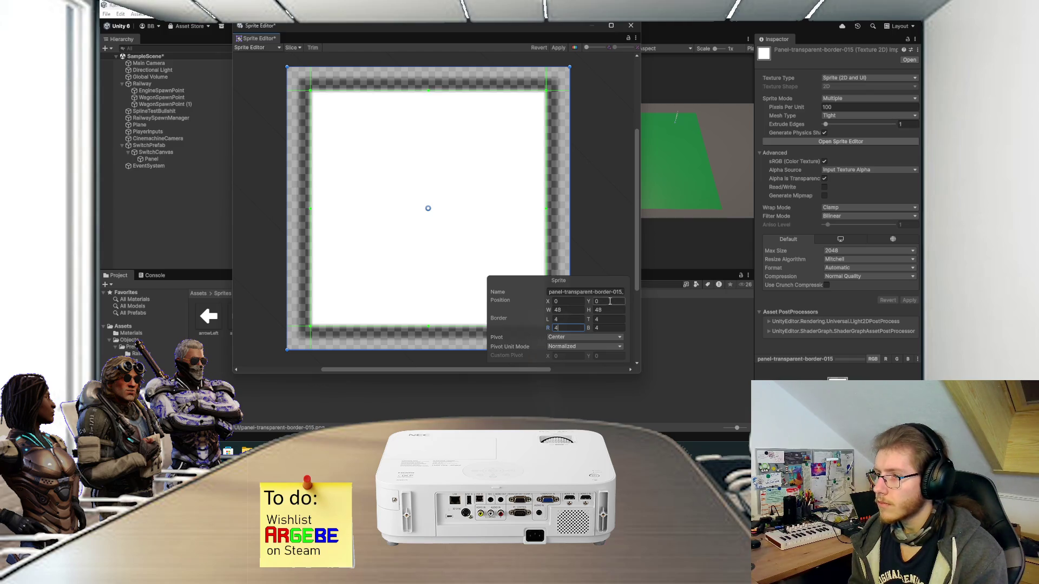
pyautogui.click(560, 48)
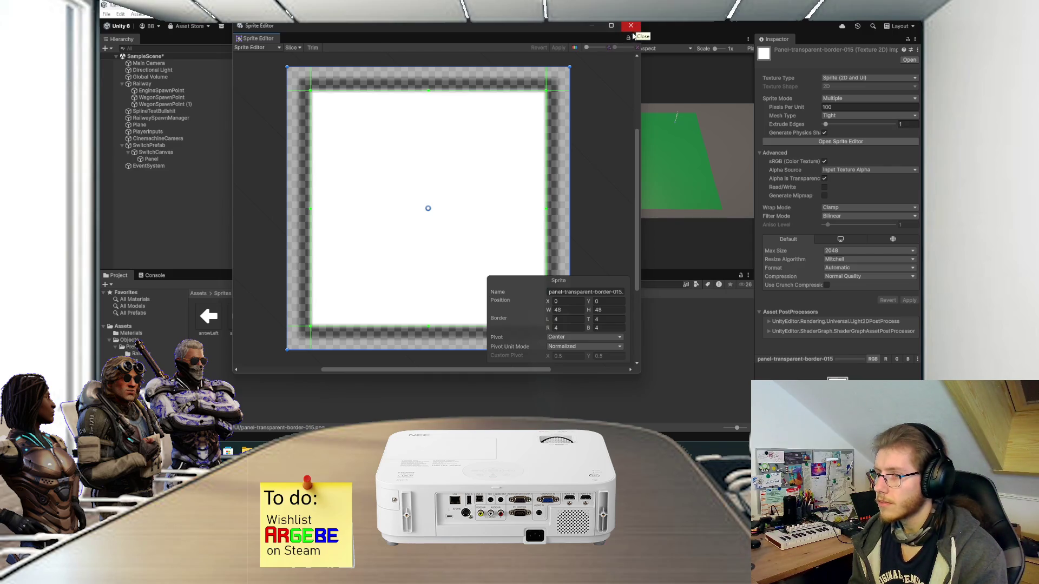
# Step: Change the L, T, R and B borders to 5 pixels and apply
pyautogui.click(563, 320)
pyautogui.write('5')
pyautogui.click(604, 327)
pyautogui.write('4')
pyautogui.click(607, 323)
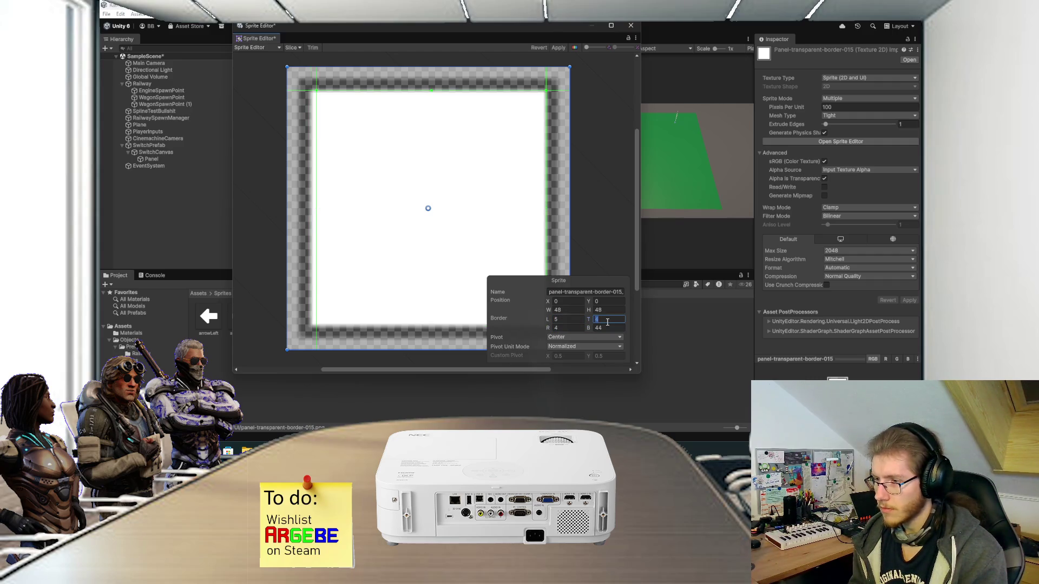
pyautogui.click(605, 328)
pyautogui.write('5')
pyautogui.click(599, 320)
pyautogui.write('5')
pyautogui.click(565, 327)
pyautogui.write('5')
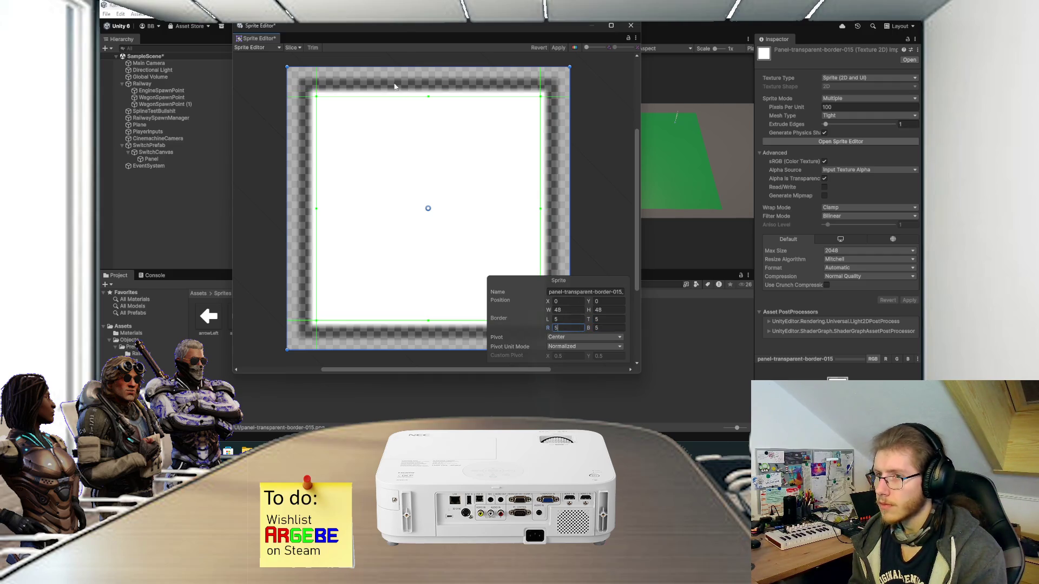
pyautogui.click(559, 48)
# Step: Assign panel-transparent-border-015 as Panel's Source Image with Image Type Sliced
pyautogui.click(630, 26)
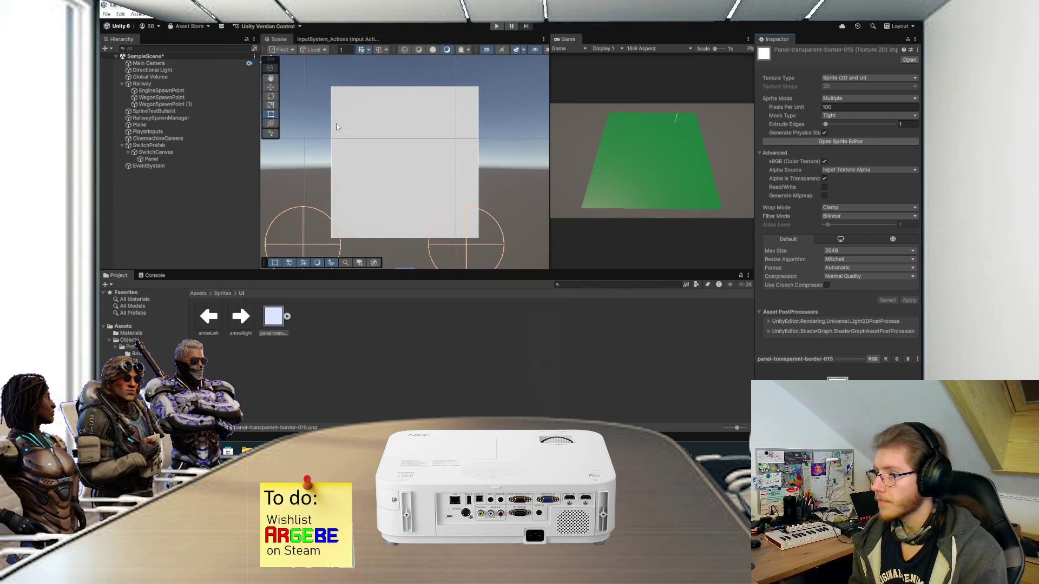
pyautogui.click(167, 158)
pyautogui.moveTo(267, 322); pyautogui.dragTo(860, 212)
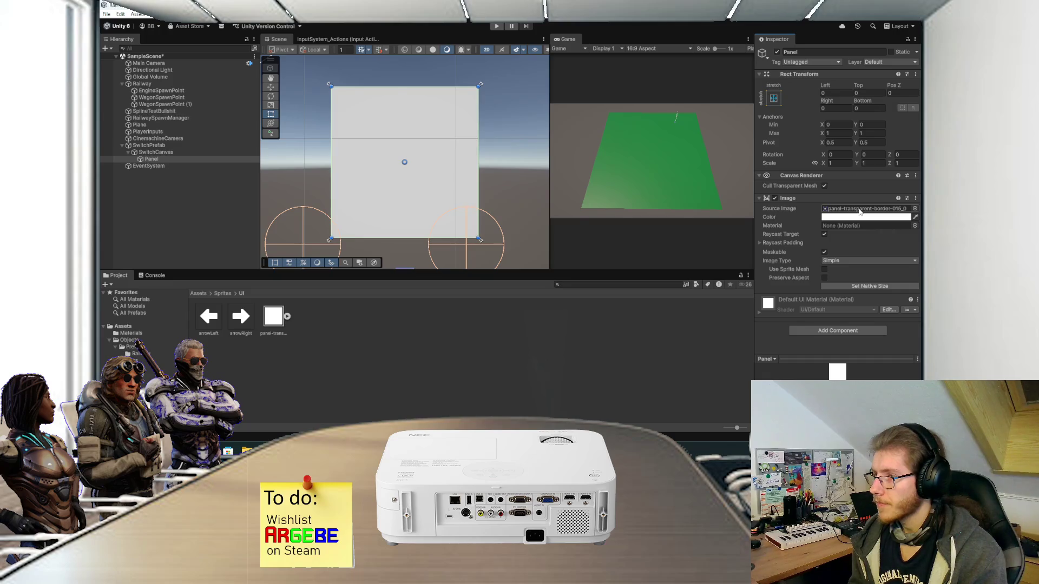
pyautogui.click(840, 261)
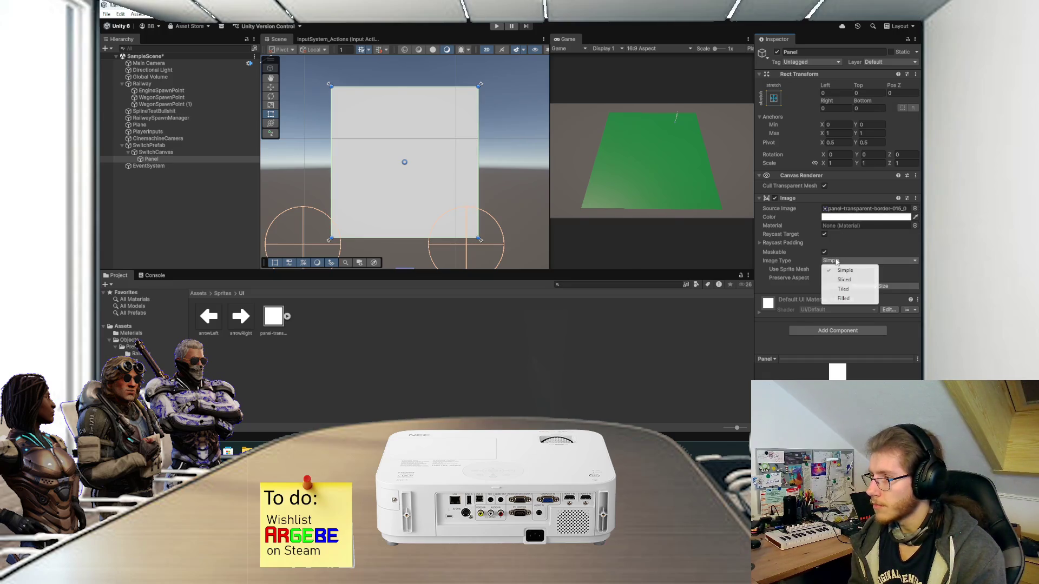
pyautogui.click(843, 280)
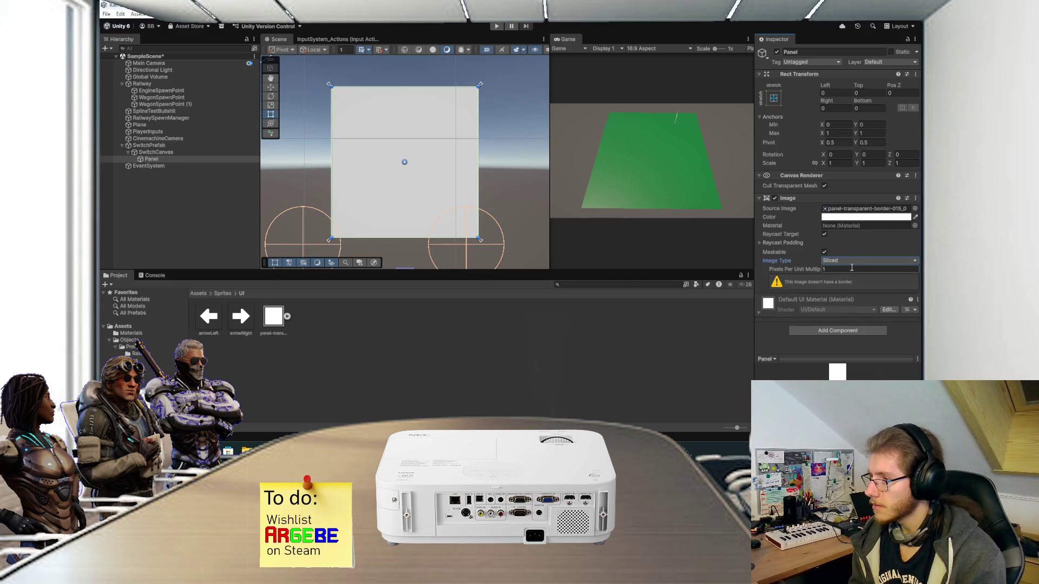
# Step: View the border texture in an image viewer, then reopen it in the Sprite Editor
pyautogui.click(274, 318)
pyautogui.doubleClick(273, 317)
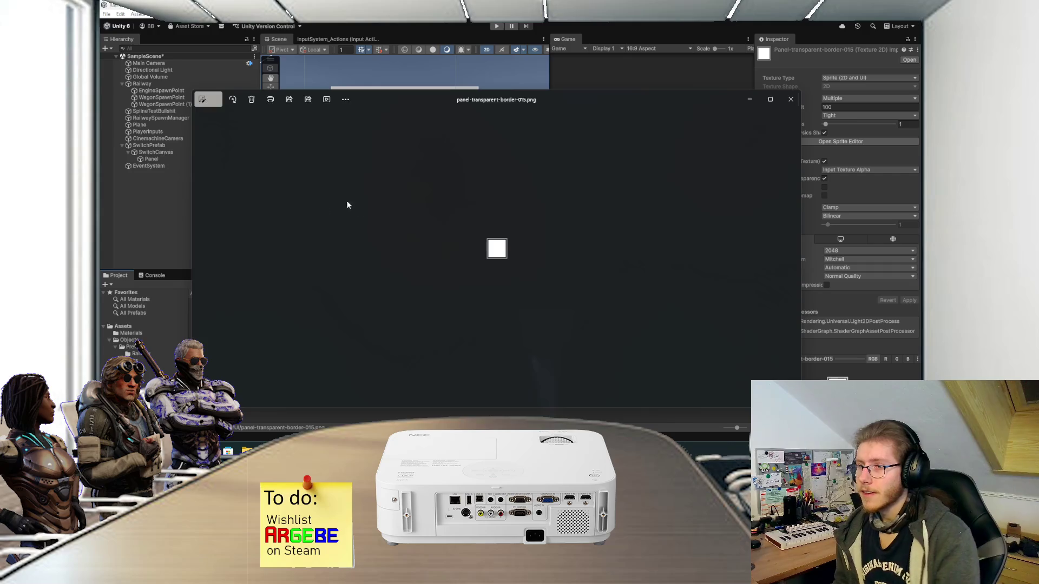
pyautogui.click(791, 99)
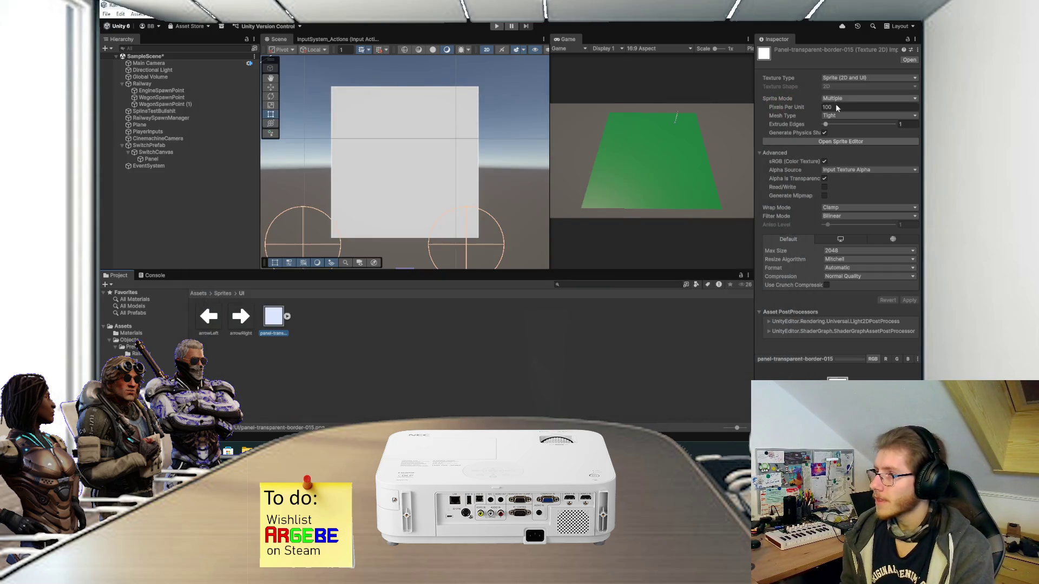
pyautogui.click(833, 141)
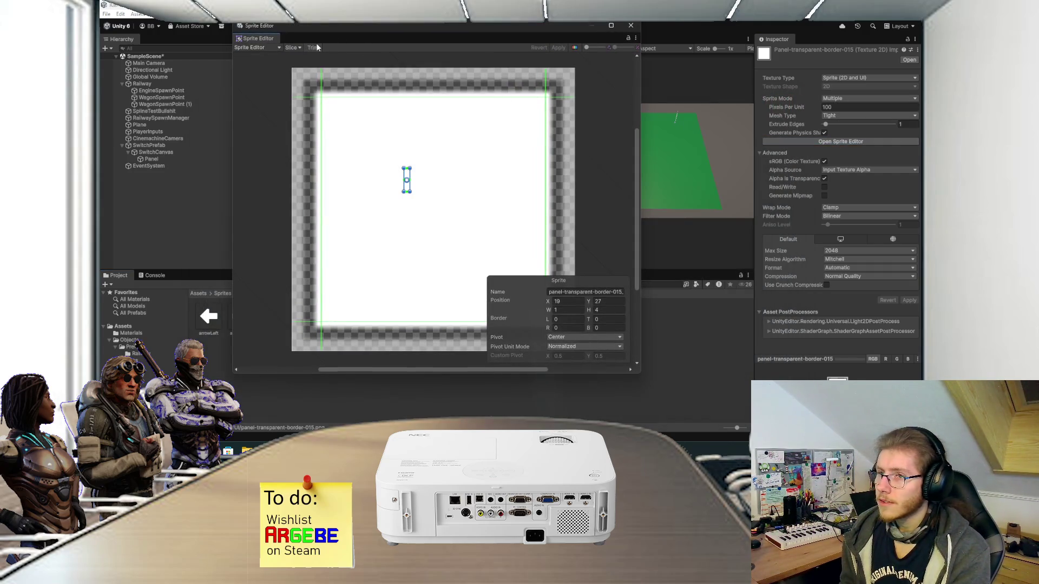
# Step: Revert an accidental rectangle change and try Custom Outline mode before returning to sprite editing
pyautogui.moveTo(410, 179); pyautogui.dragTo(445, 179)
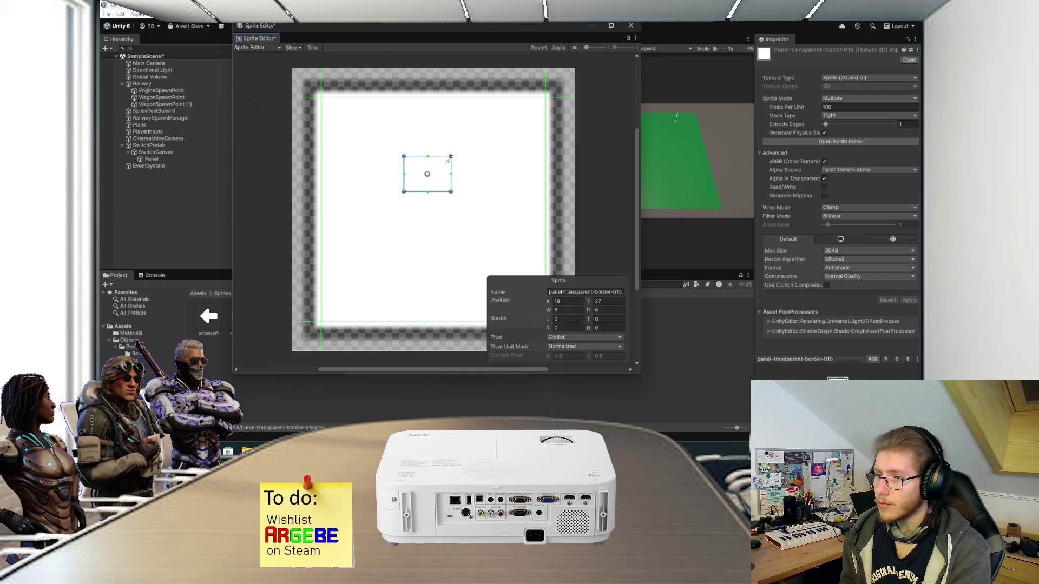
pyautogui.click(537, 46)
pyautogui.click(347, 238)
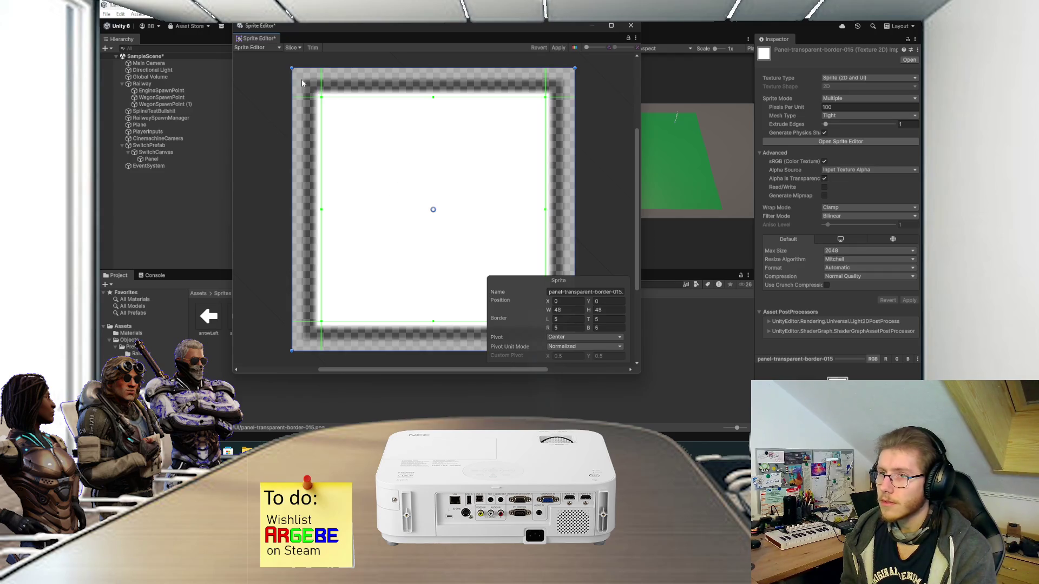
pyautogui.click(298, 48)
pyautogui.click(348, 60)
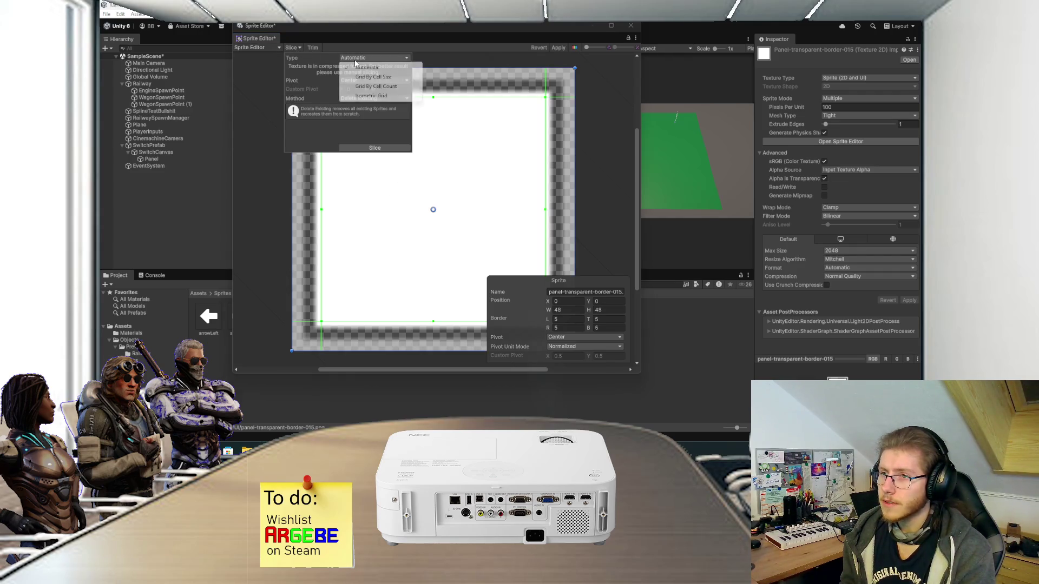
pyautogui.click(273, 47)
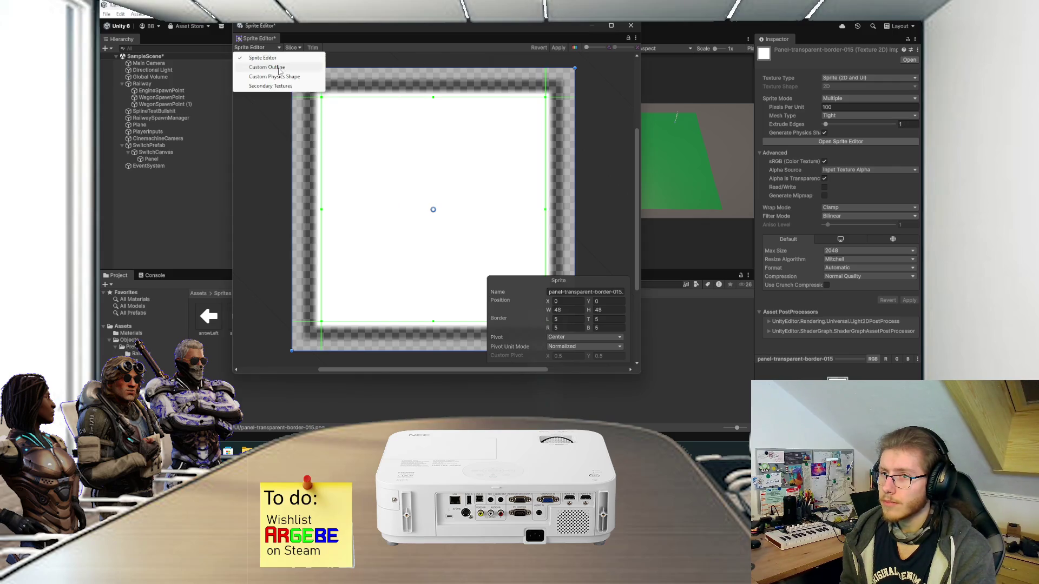
pyautogui.click(281, 70)
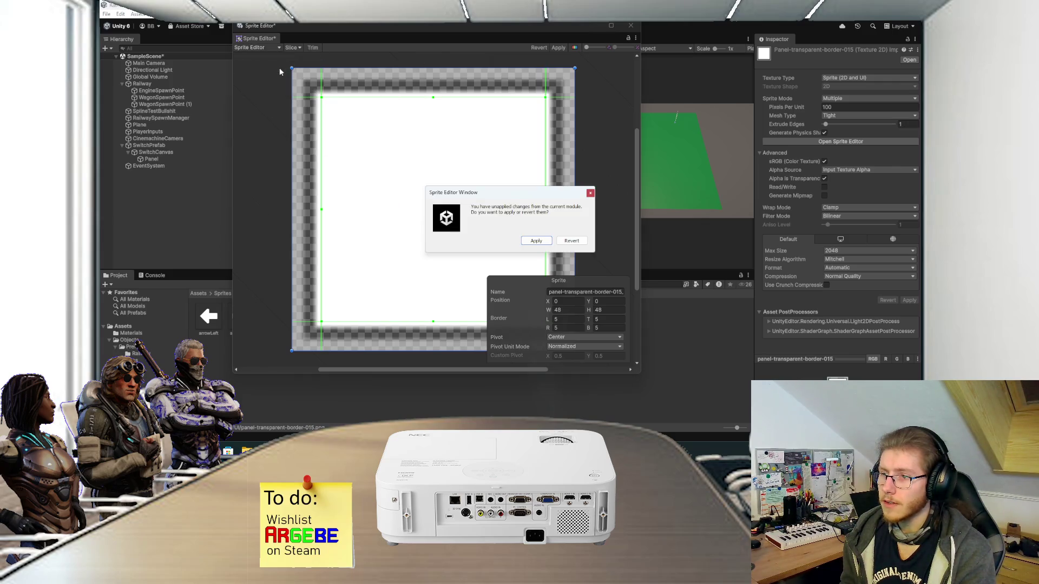
pyautogui.click(545, 242)
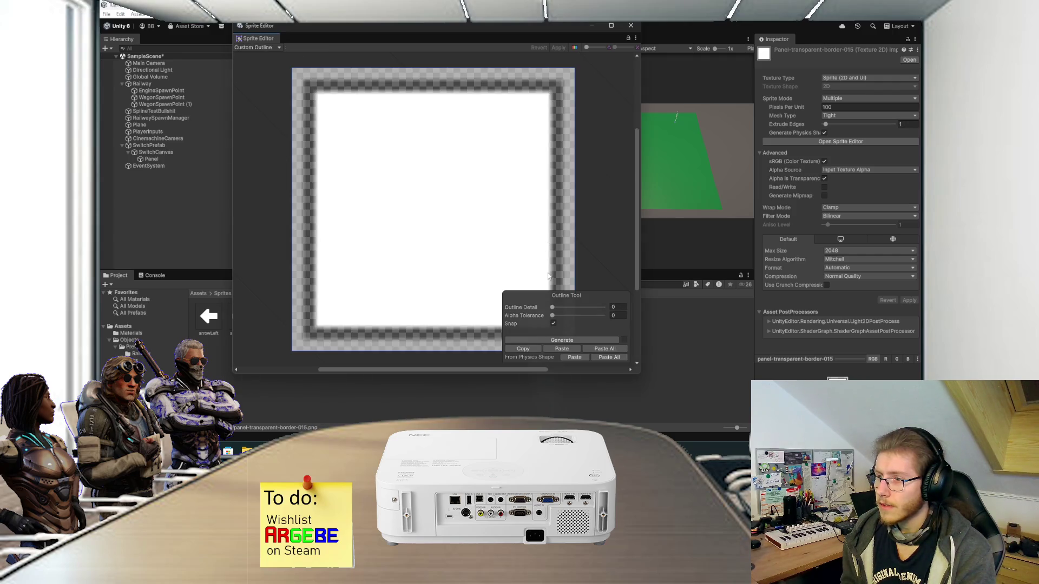
pyautogui.click(280, 49)
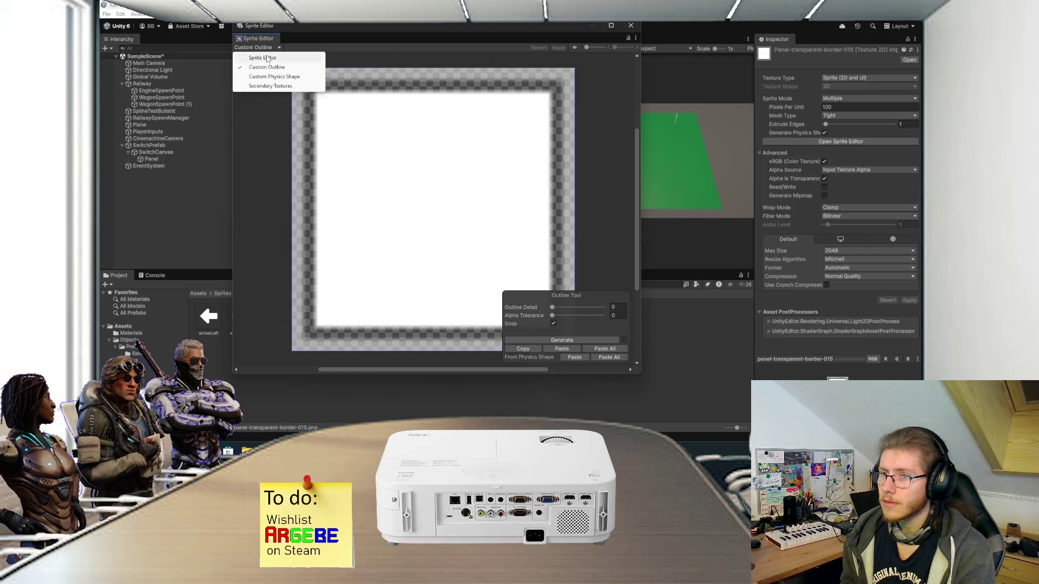
pyautogui.click(266, 55)
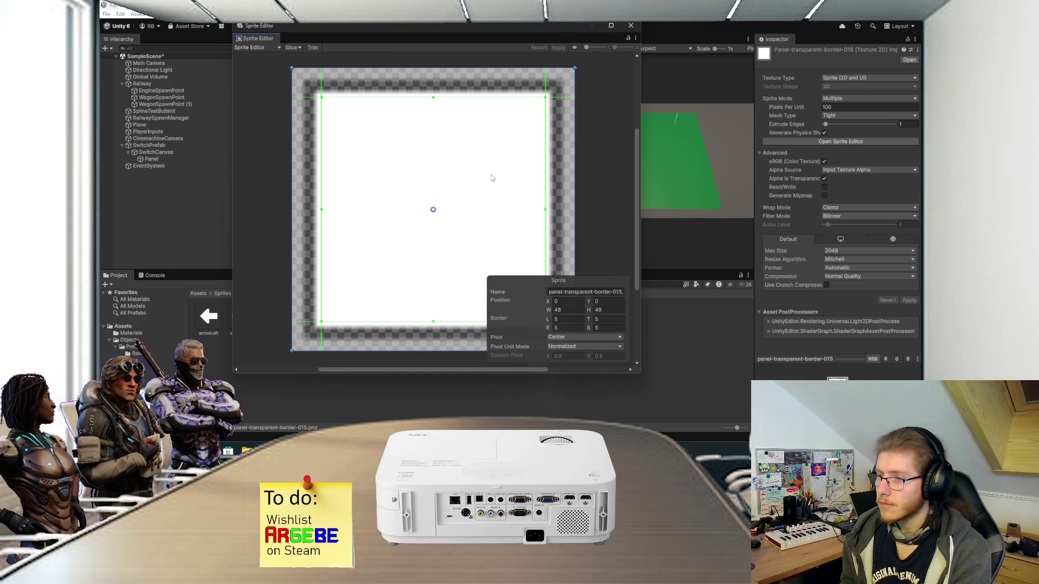
# Step: Review the left border and Slice menu, close the Sprite Editor, and check Texture Type options
pyautogui.click(559, 319)
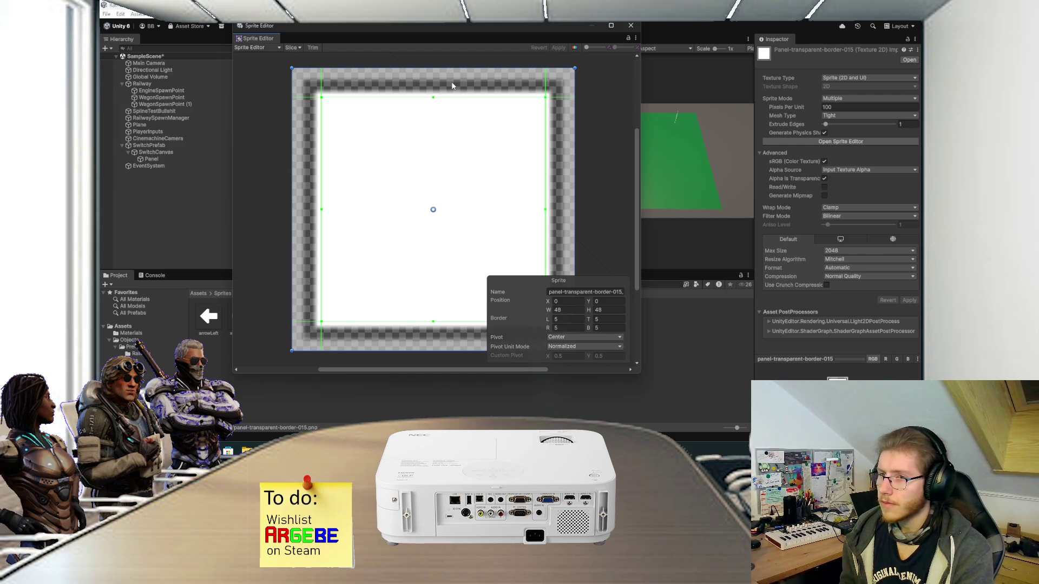
pyautogui.click(299, 48)
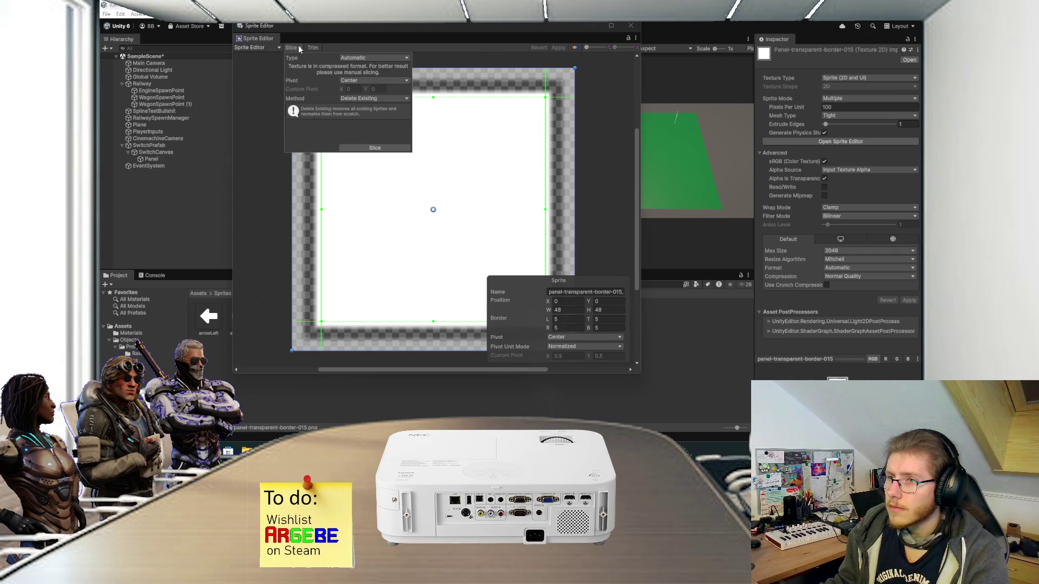
pyautogui.click(355, 48)
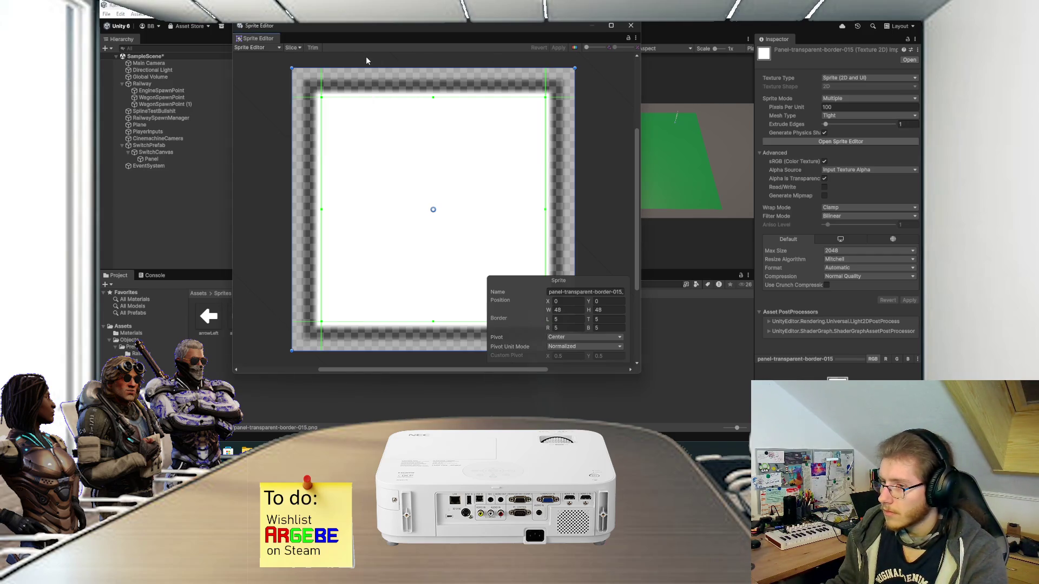
pyautogui.click(631, 26)
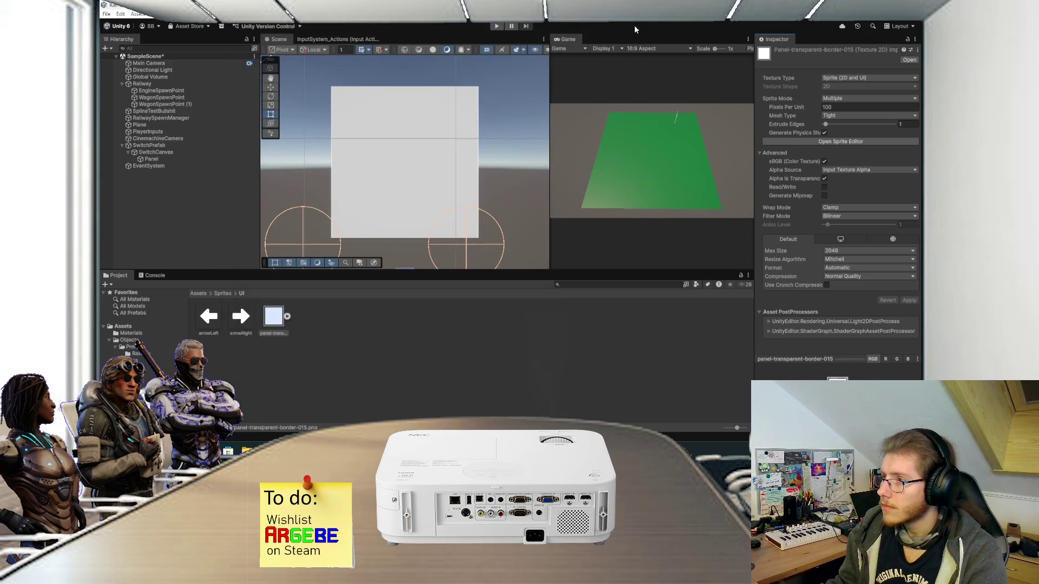
pyautogui.click(835, 78)
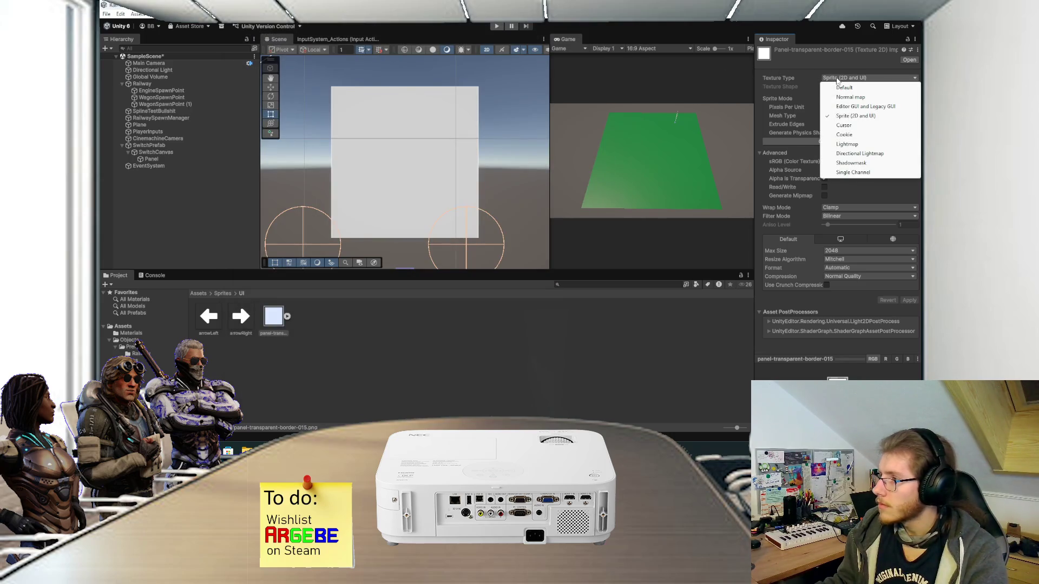
pyautogui.hotkey('alt', 'Tab')
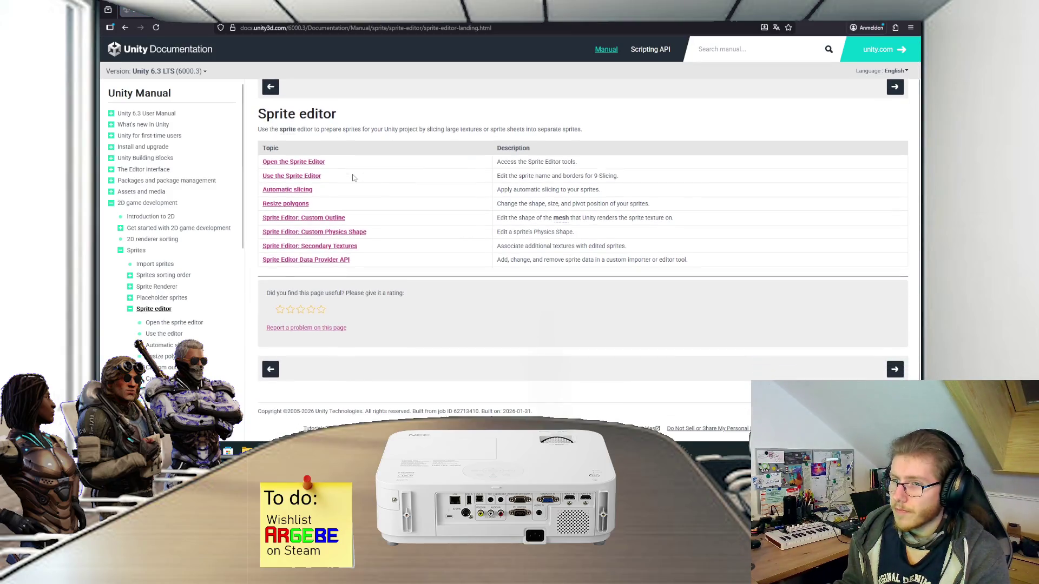
# Step: Refine the Google search to 'unity 6 sprite editor border'
pyautogui.hotkey('alt', 'Left')
pyautogui.click(301, 58)
pyautogui.write('bor')
pyautogui.write('der')
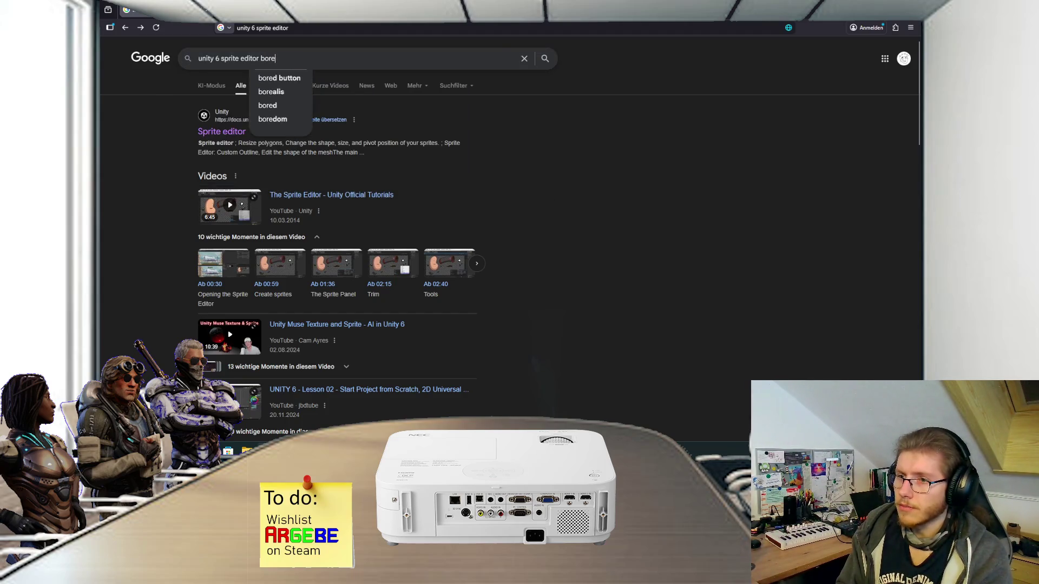
pyautogui.press('Return')
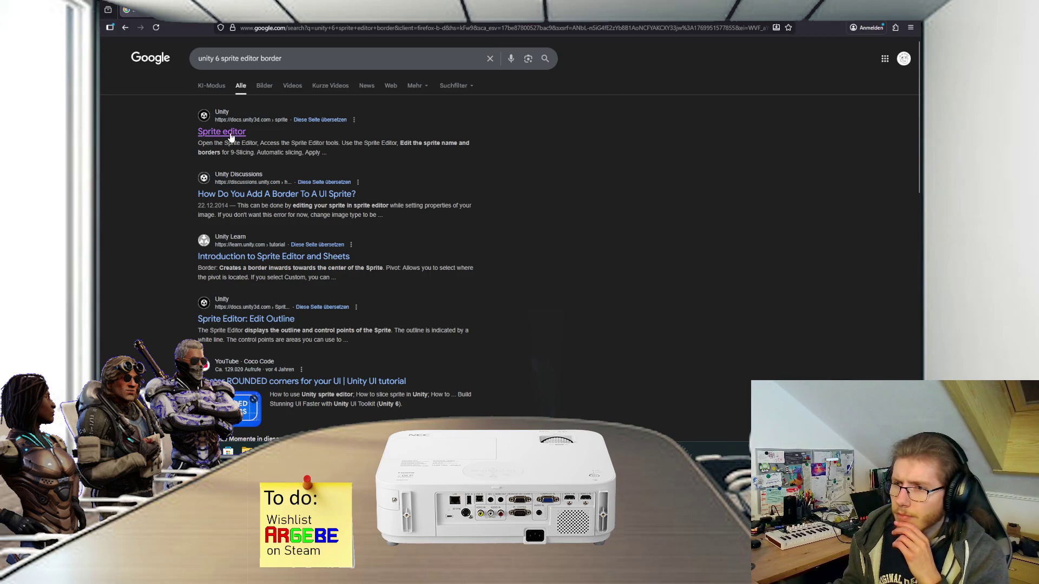
# Step: Read the Unity Discussions thread on adding a border to a UI sprite, then return to Unity
pyautogui.click(236, 194)
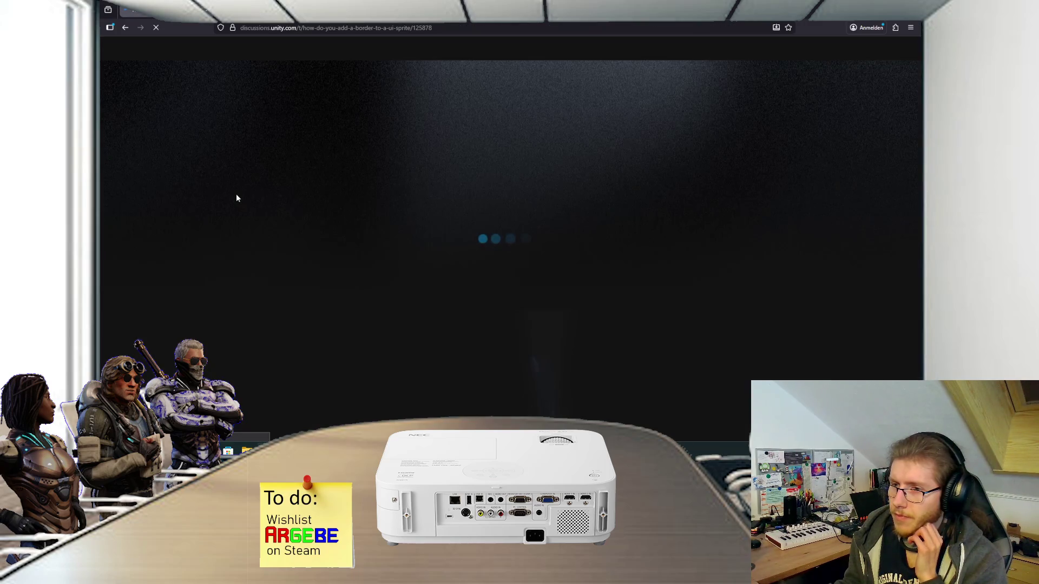
pyautogui.scroll(-1, 270, 264)
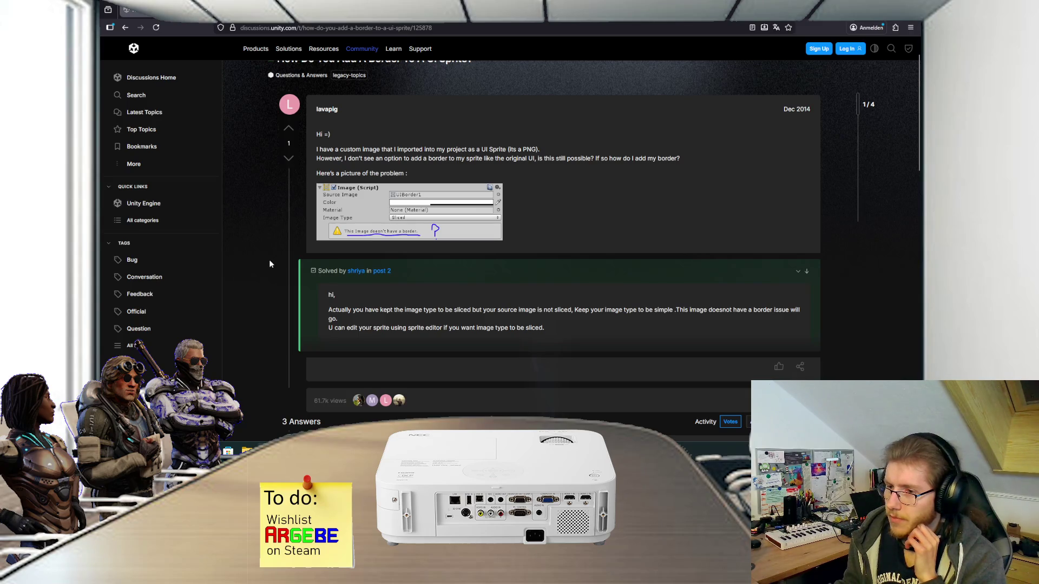
pyautogui.scroll(-1, 270, 263)
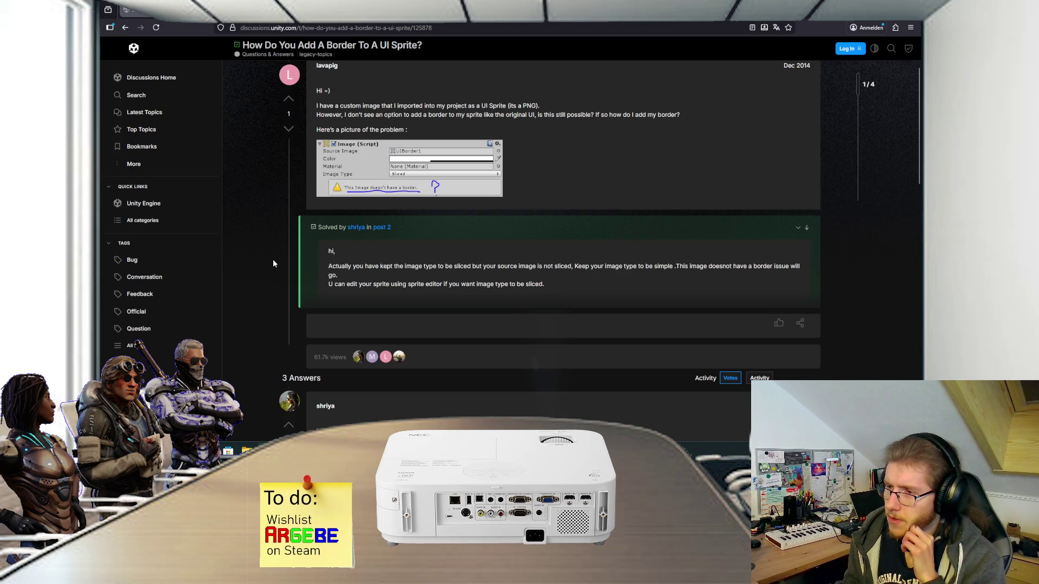
pyautogui.hotkey('alt', 'Left')
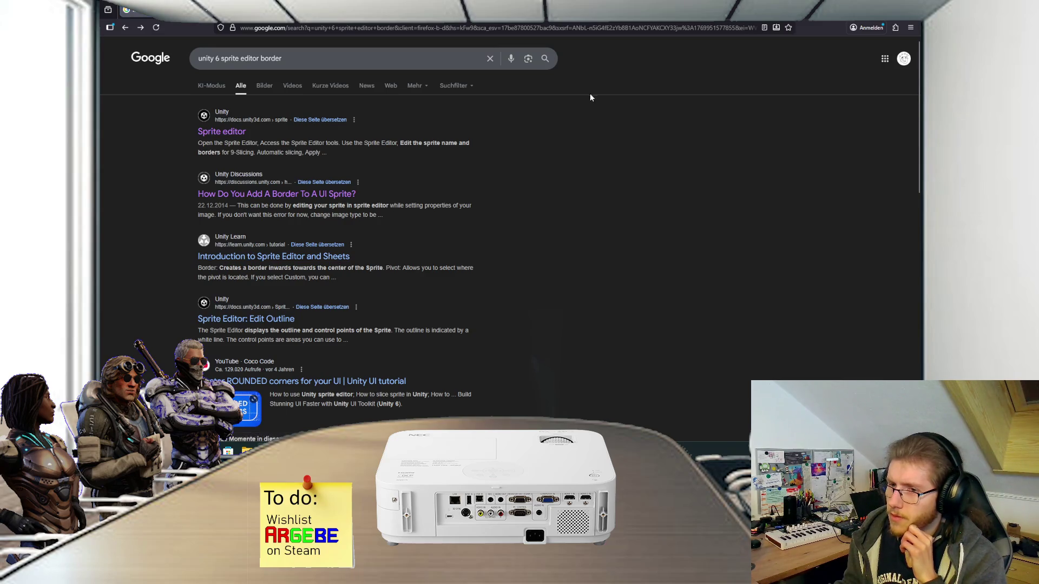
pyautogui.hotkey('alt', 'Tab')
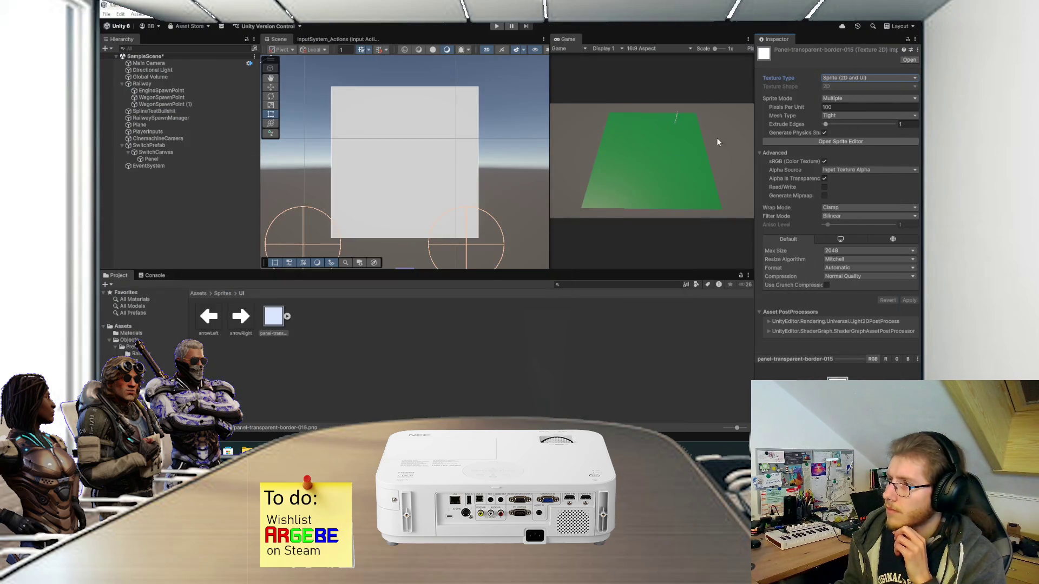
# Step: Set the panel border texture's Sprite Mode to Single and apply the import settings
pyautogui.click(854, 98)
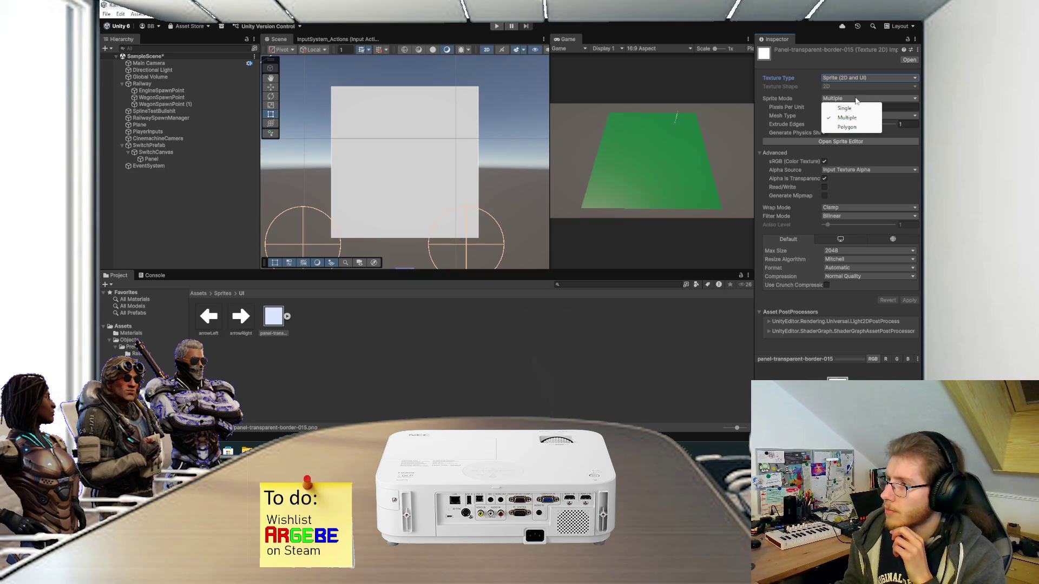
pyautogui.click(852, 108)
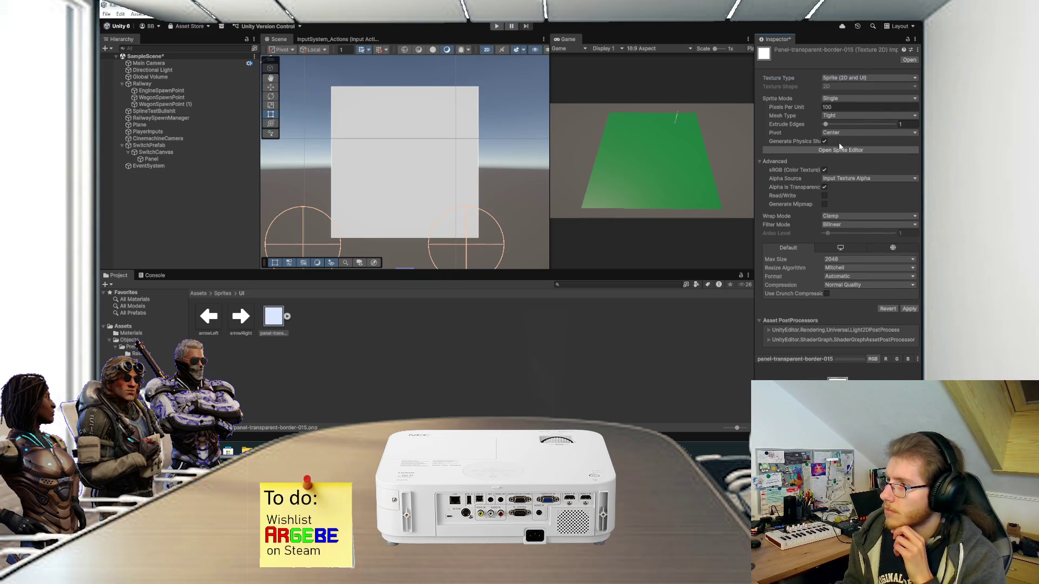
pyautogui.click(810, 150)
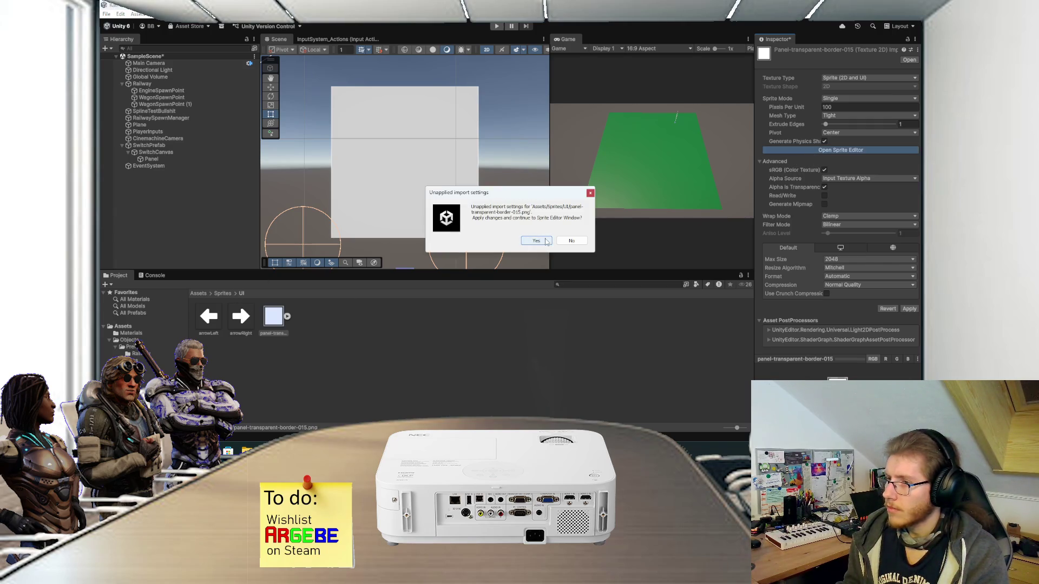
pyautogui.click(574, 241)
pyautogui.click(906, 308)
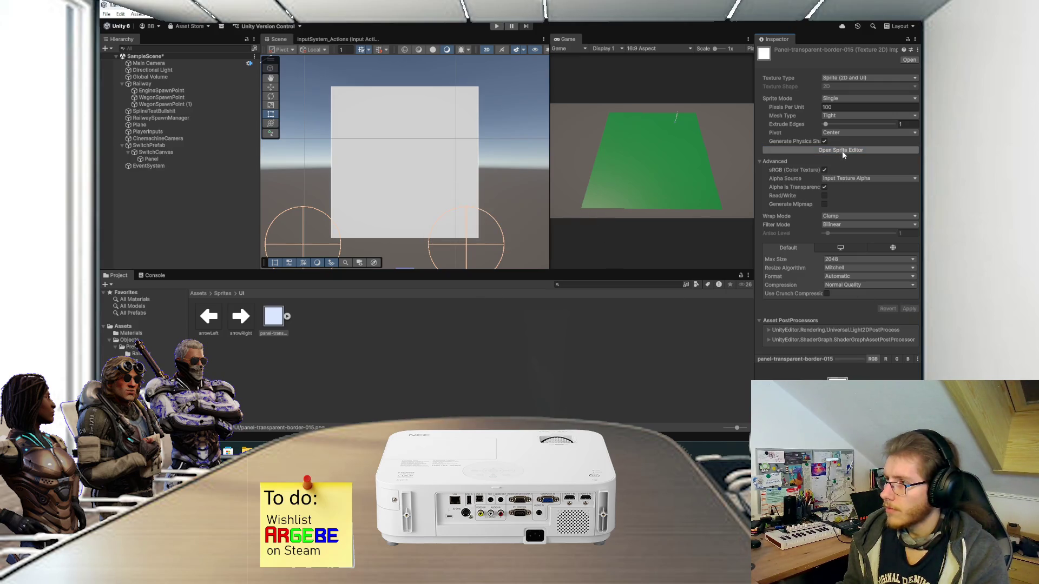
# Step: Give the panel sprite a 5-pixel border on left, top, bottom and right, and apply
pyautogui.click(842, 151)
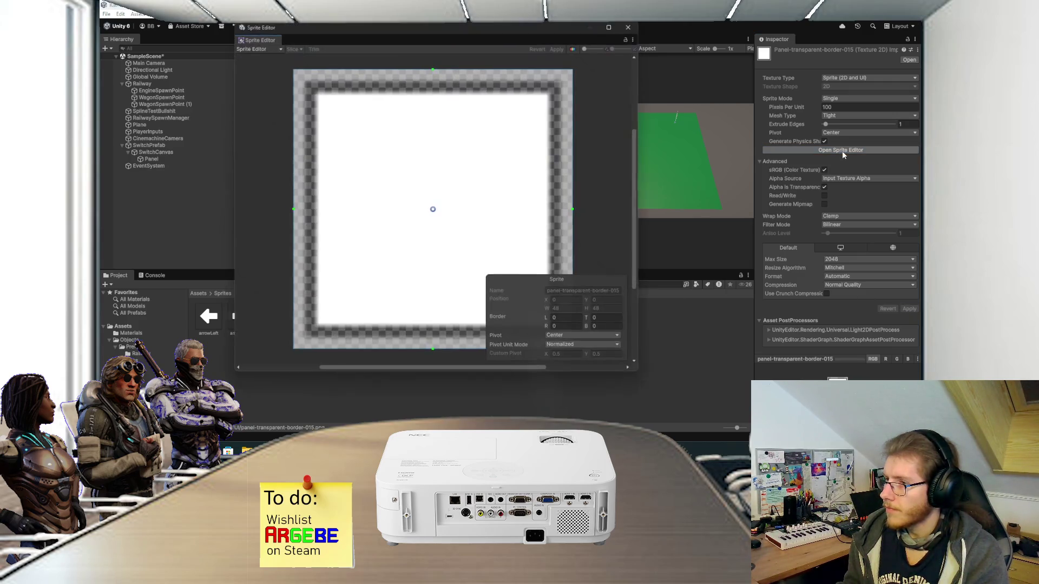
pyautogui.write('5')
pyautogui.press('Tab')
pyautogui.write('5')
pyautogui.click(615, 328)
pyautogui.write('5')
pyautogui.click(568, 328)
pyautogui.write('5')
pyautogui.click(559, 48)
pyautogui.click(631, 26)
pyautogui.click(241, 318)
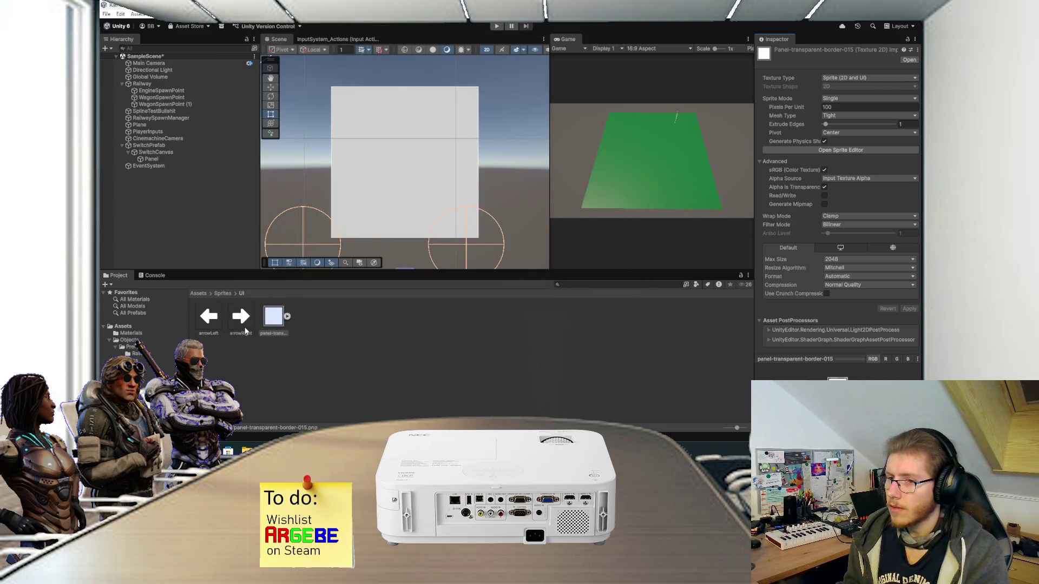
# Step: Set both arrowLeft and arrowRight textures to Single sprite mode and apply
pyautogui.keyDown('ctrl'); pyautogui.click(205, 319); pyautogui.keyUp('ctrl')
pyautogui.click(828, 100)
pyautogui.click(842, 108)
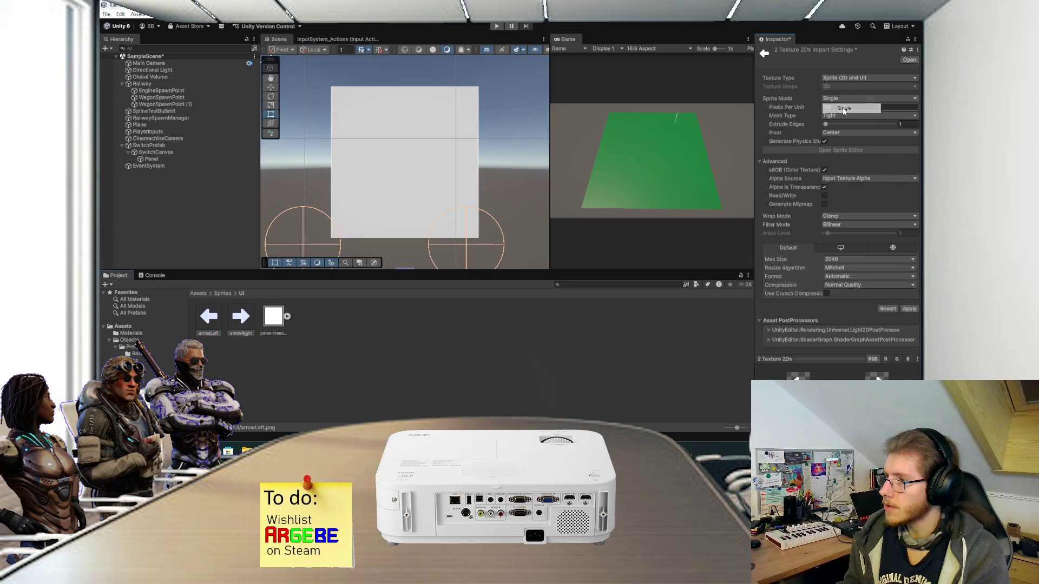
pyautogui.click(910, 309)
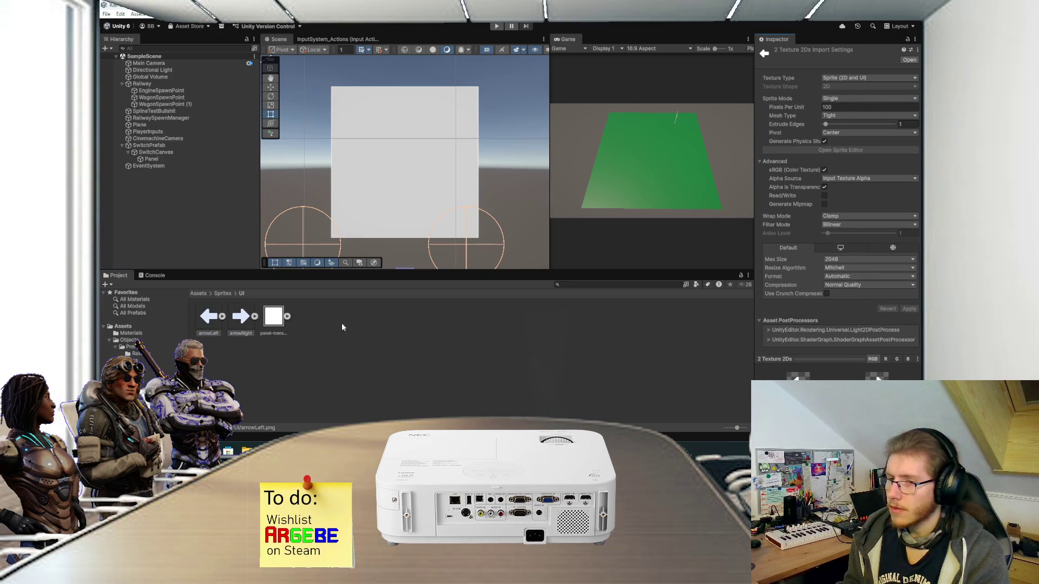
# Step: Assign the bordered panel sprite as the SwitchCanvas Panel's Image Source Image
pyautogui.click(152, 159)
pyautogui.moveTo(273, 316); pyautogui.dragTo(845, 214)
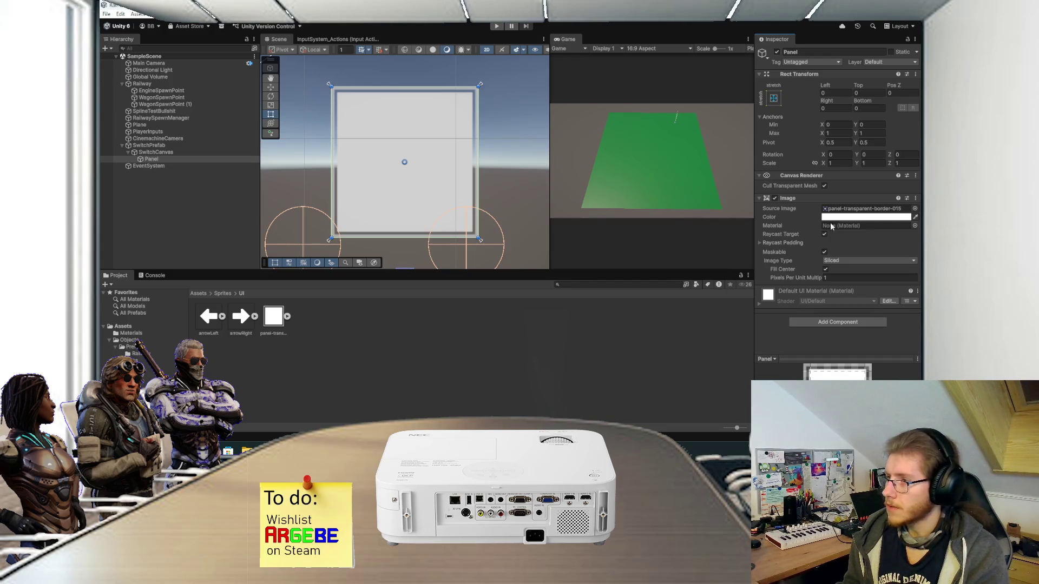
pyautogui.click(860, 217)
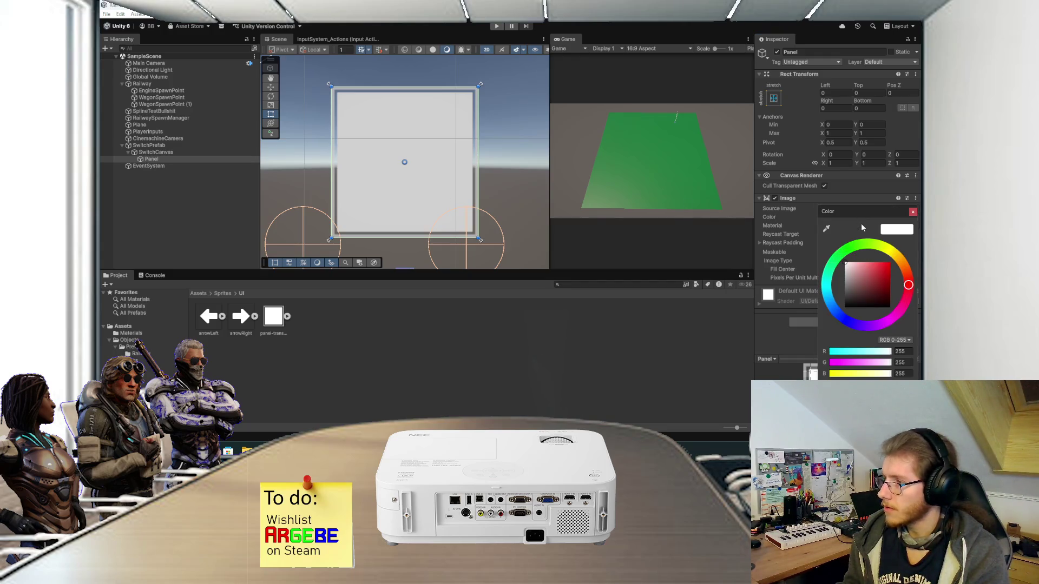
pyautogui.click(912, 212)
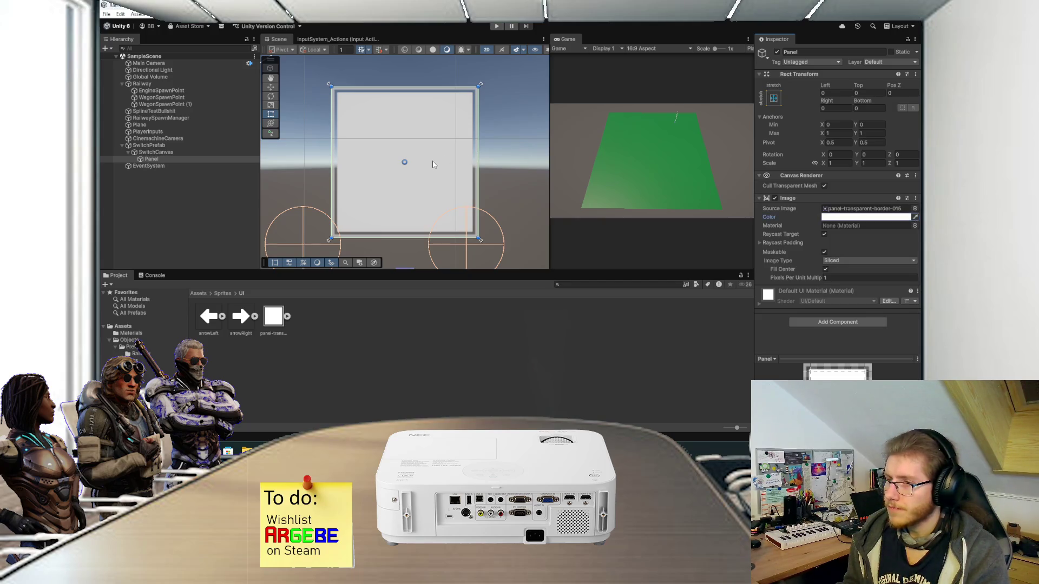
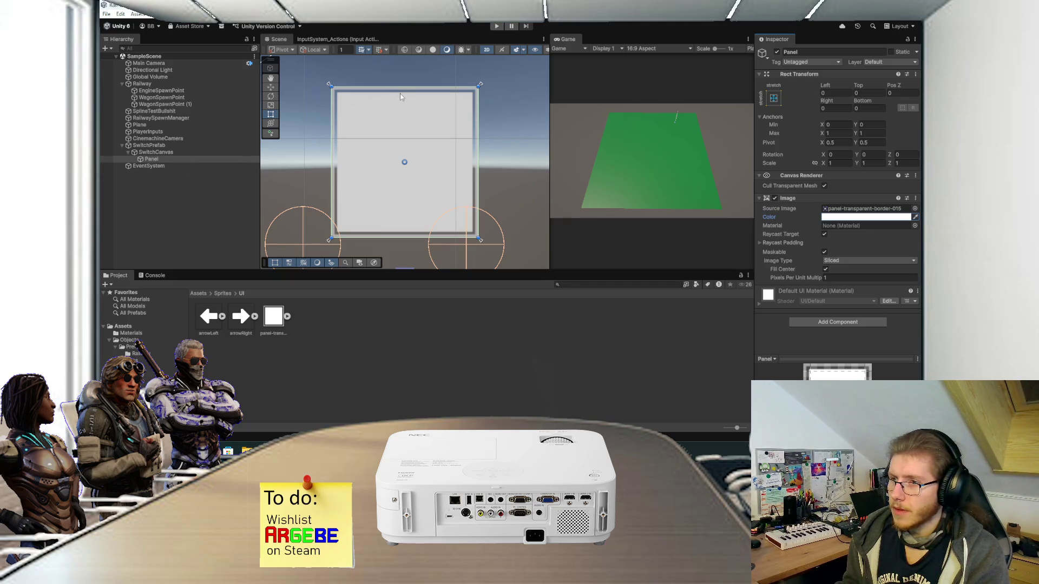
# Step: Inset the Panel 20 units from the top and 20 from the bottom
pyautogui.moveTo(404, 85)
pyautogui.mouseDown()
pyautogui.moveTo(404, 125)
pyautogui.moveTo(404, 88)
pyautogui.moveTo(404, 111)
pyautogui.mouseUp()
pyautogui.click(877, 93)
pyautogui.write('20')
pyautogui.click(877, 108)
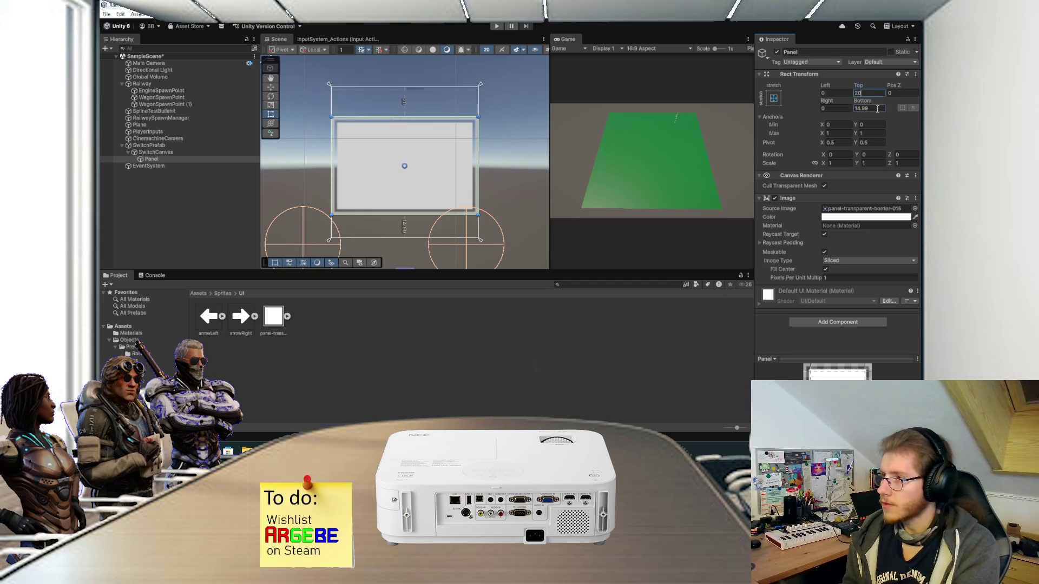
pyautogui.write('20')
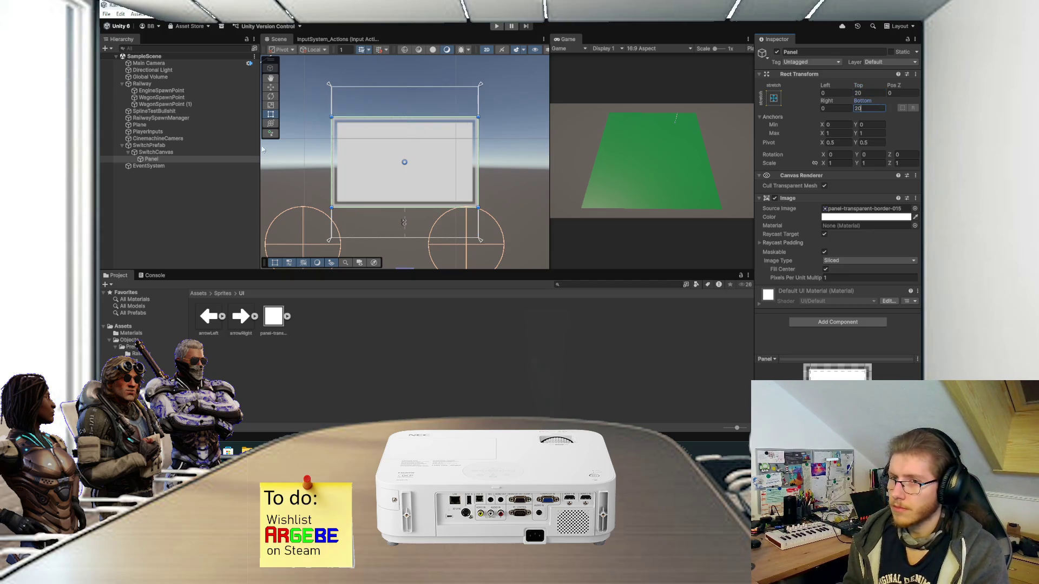
# Step: Add a Horizontal Layout Group to the Panel, aligned Middle Center, controlling child size
pyautogui.rightClick(155, 159)
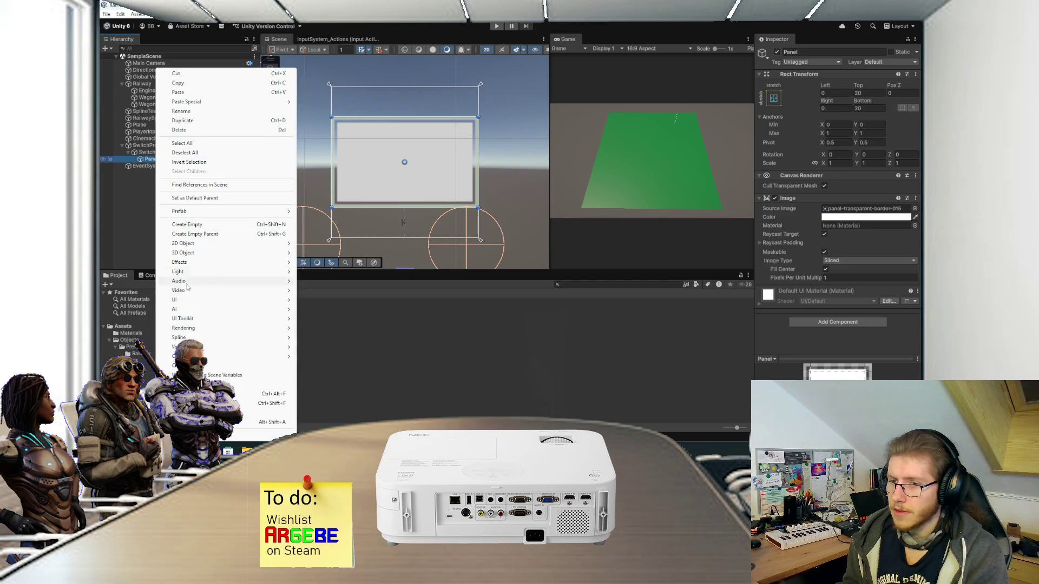
pyautogui.press('Escape')
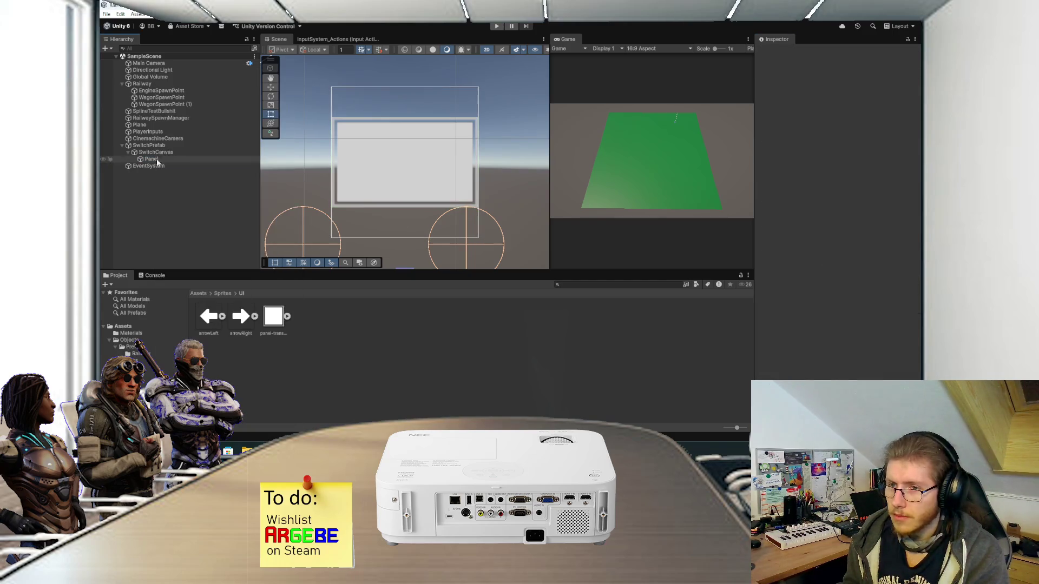
pyautogui.click(850, 323)
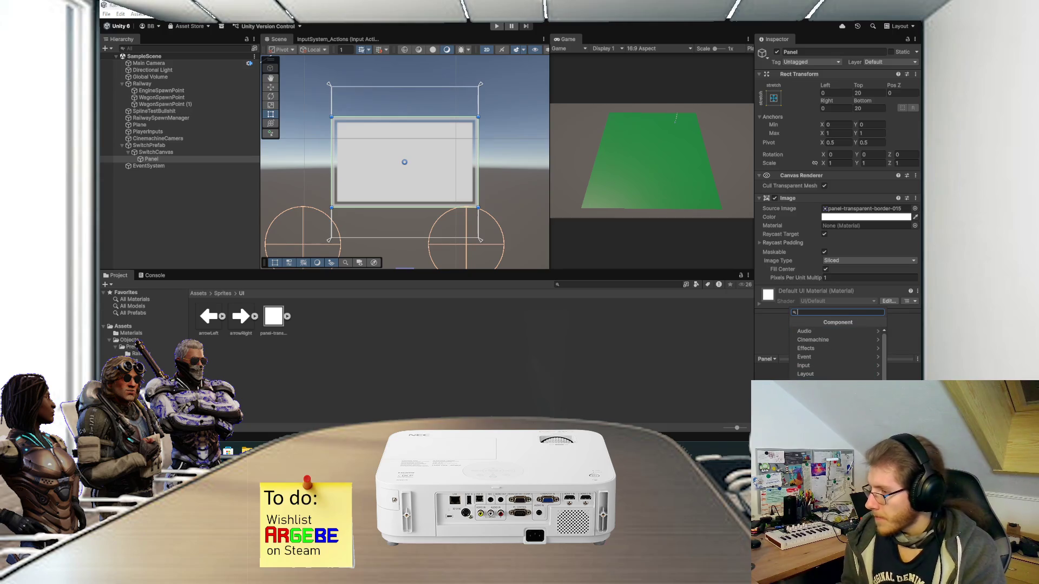
pyautogui.scroll(1, 836, 352)
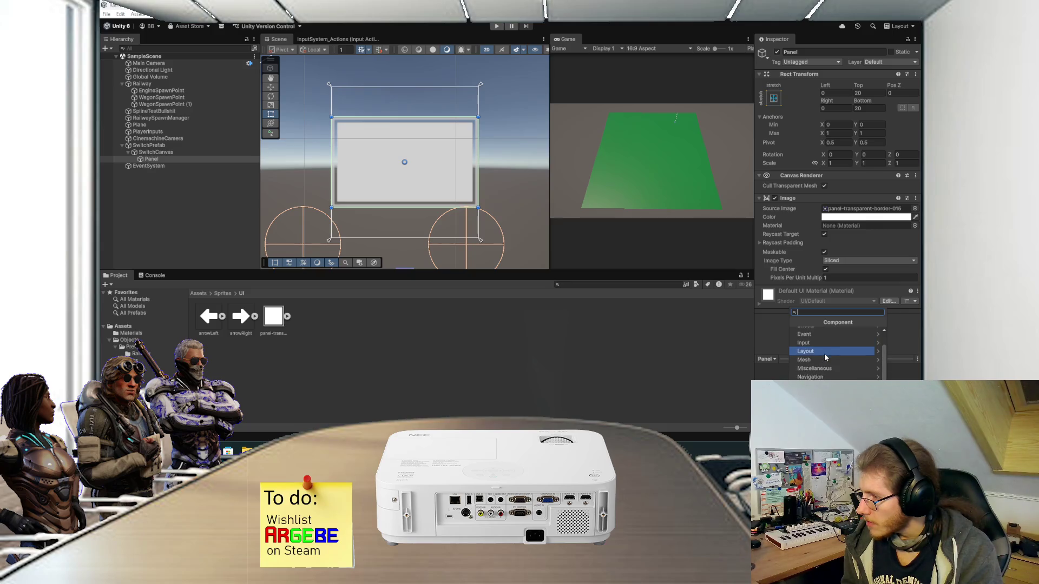
pyautogui.scroll(3, 825, 368)
pyautogui.click(824, 374)
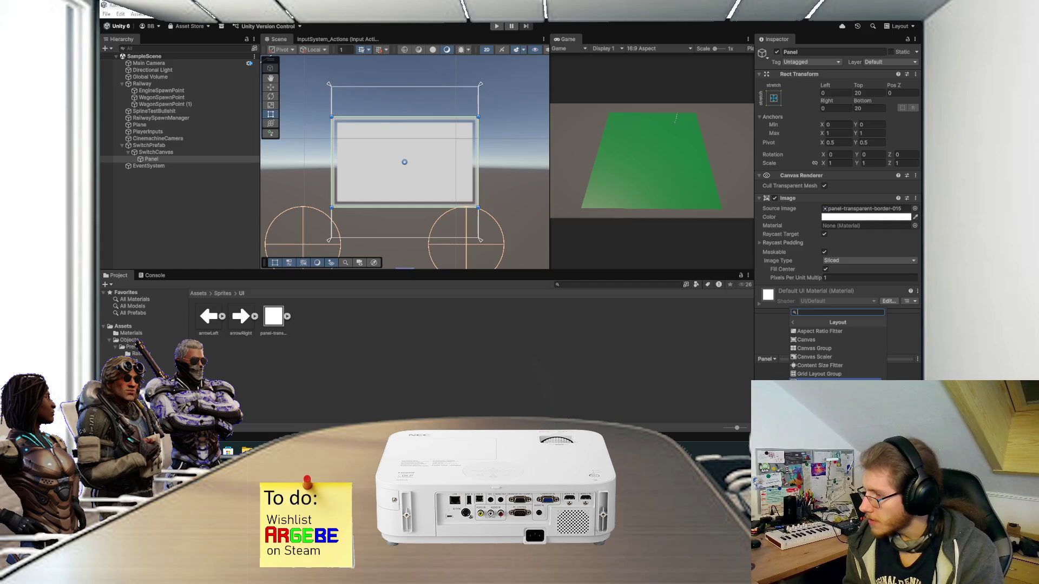
pyautogui.click(819, 381)
pyautogui.click(865, 317)
pyautogui.click(855, 363)
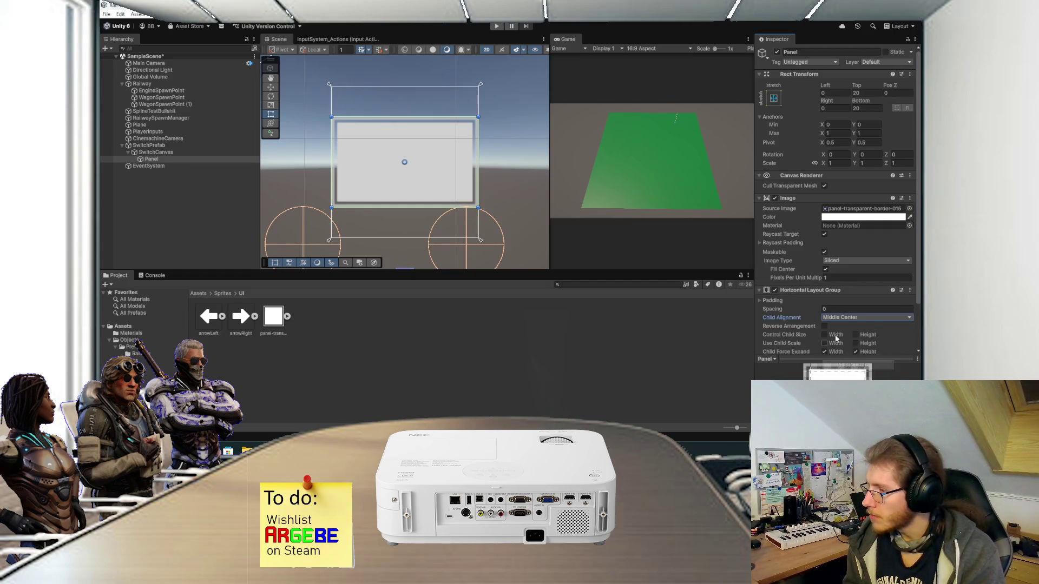
pyautogui.scroll(-1, 853, 340)
pyautogui.click(824, 311)
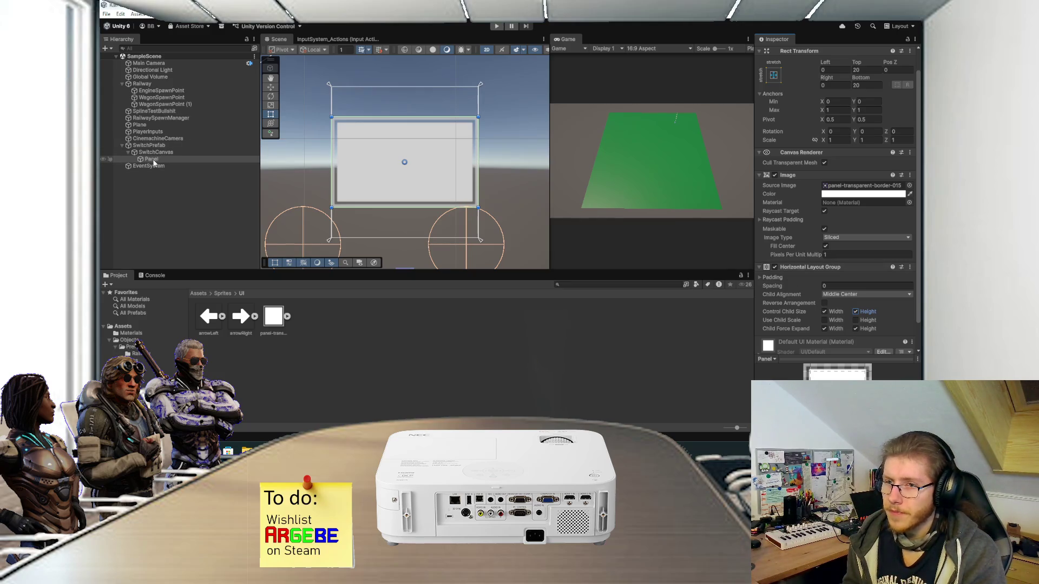
# Step: Set the layout group's left, right, top and bottom padding to 4
pyautogui.click(832, 285)
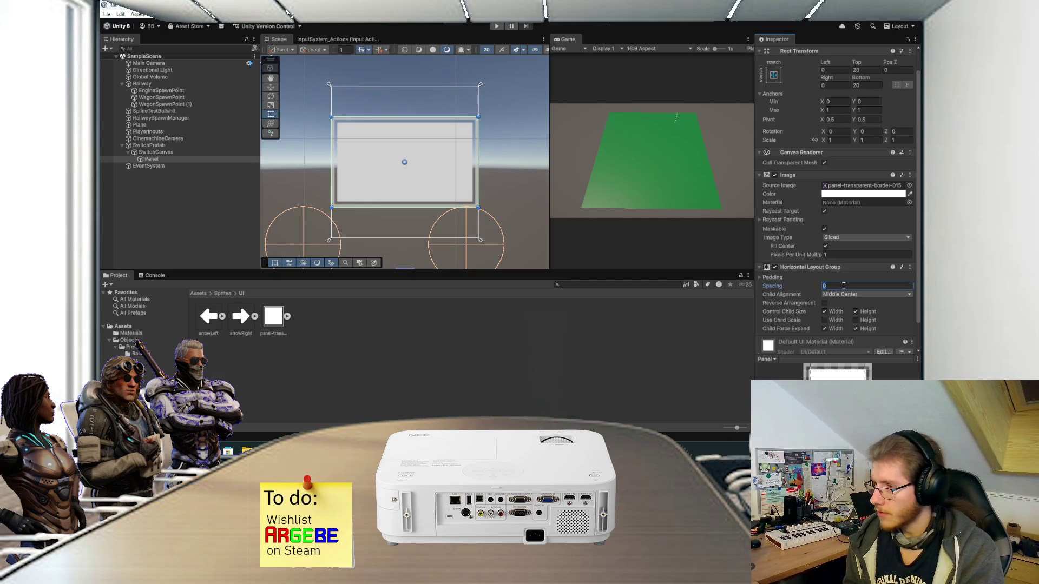
pyautogui.click(784, 277)
pyautogui.click(836, 285)
pyautogui.write('4')
pyautogui.click(840, 294)
pyautogui.write('4')
pyautogui.click(837, 302)
pyautogui.write('4')
pyautogui.click(838, 312)
# Step: Finish bottom padding 4, then add a Button - TextMeshPro to Panel and import TMP Essentials
pyautogui.write('4')
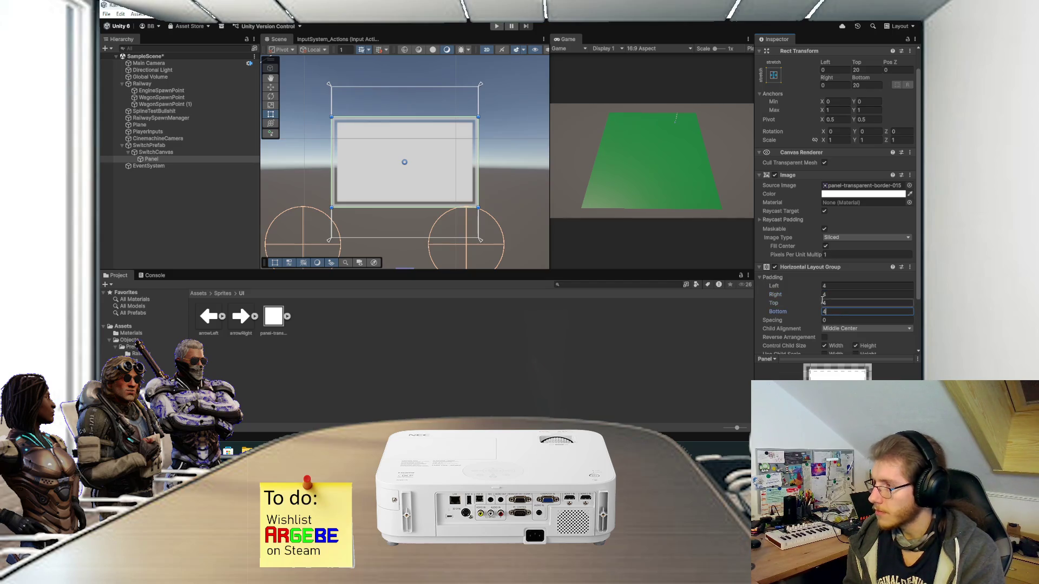
pyautogui.rightClick(145, 161)
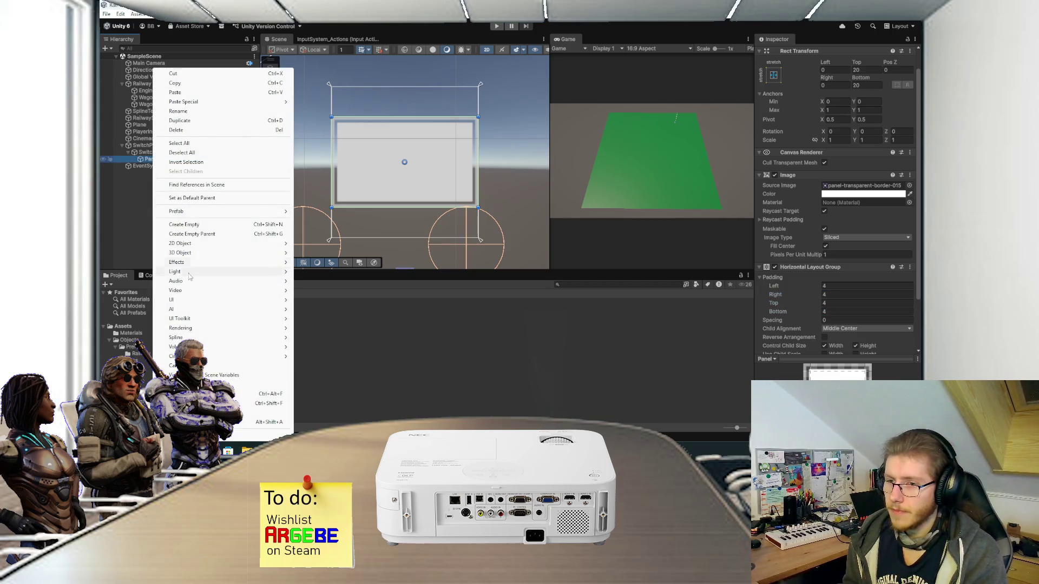
pyautogui.moveTo(198, 300)
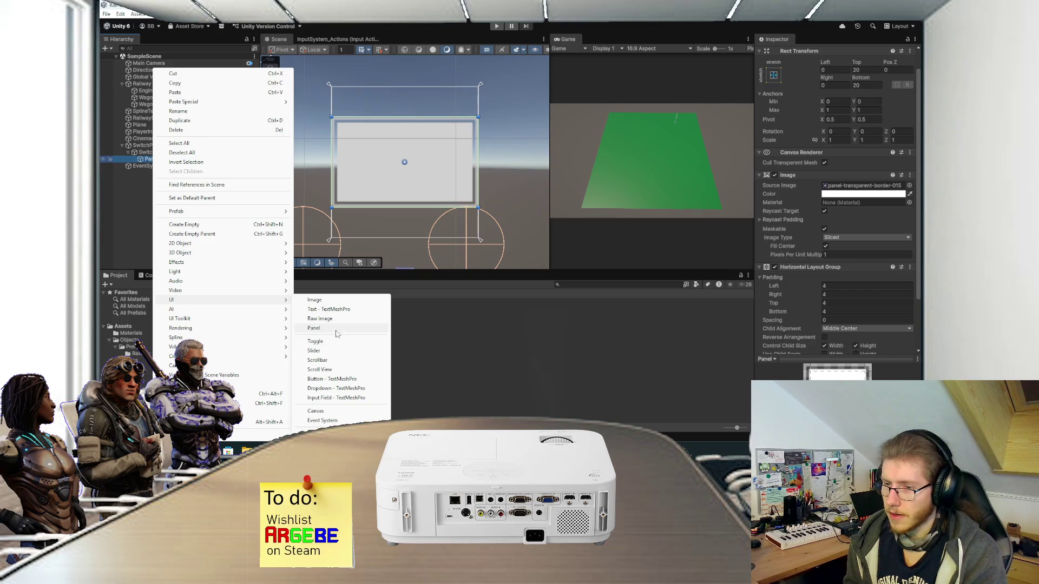
pyautogui.click(345, 379)
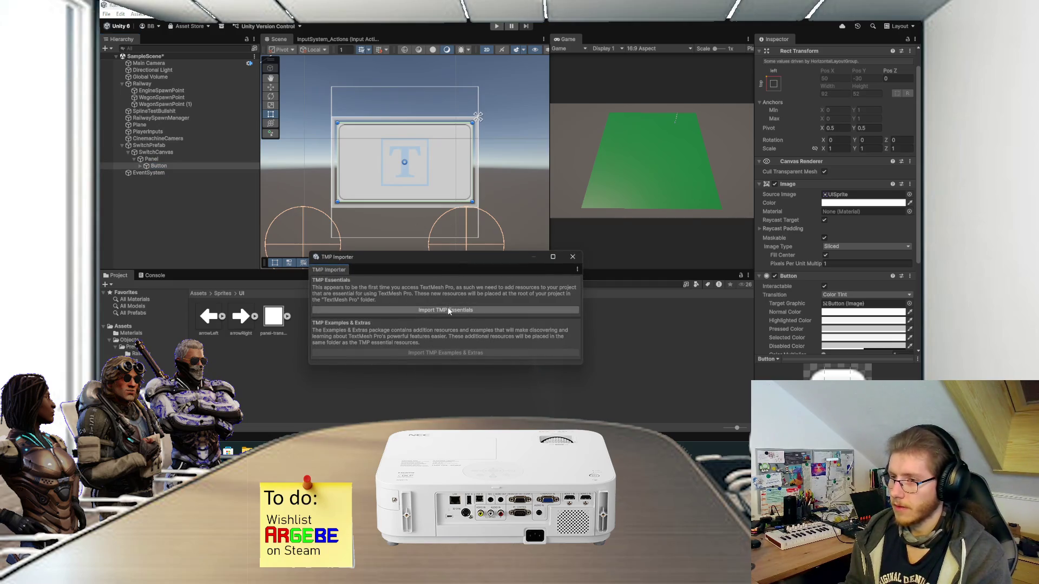
pyautogui.click(448, 310)
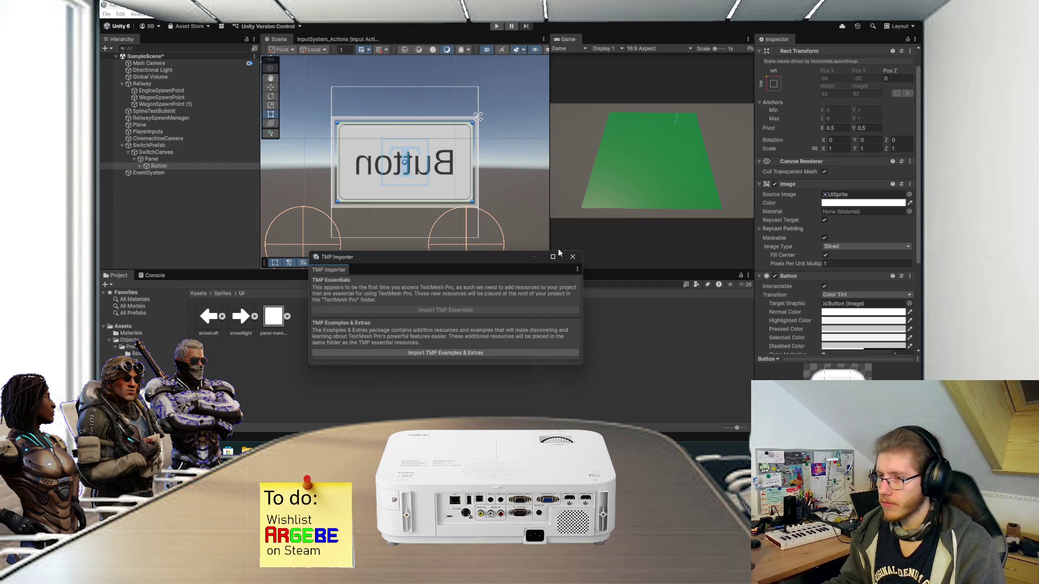
pyautogui.click(572, 256)
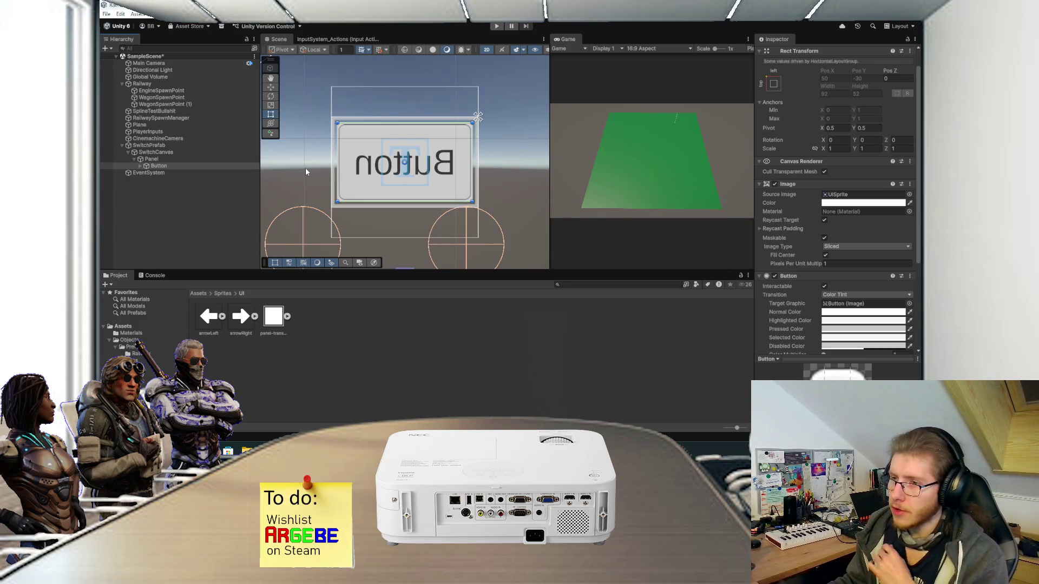
pyautogui.scroll(-3, 402, 177)
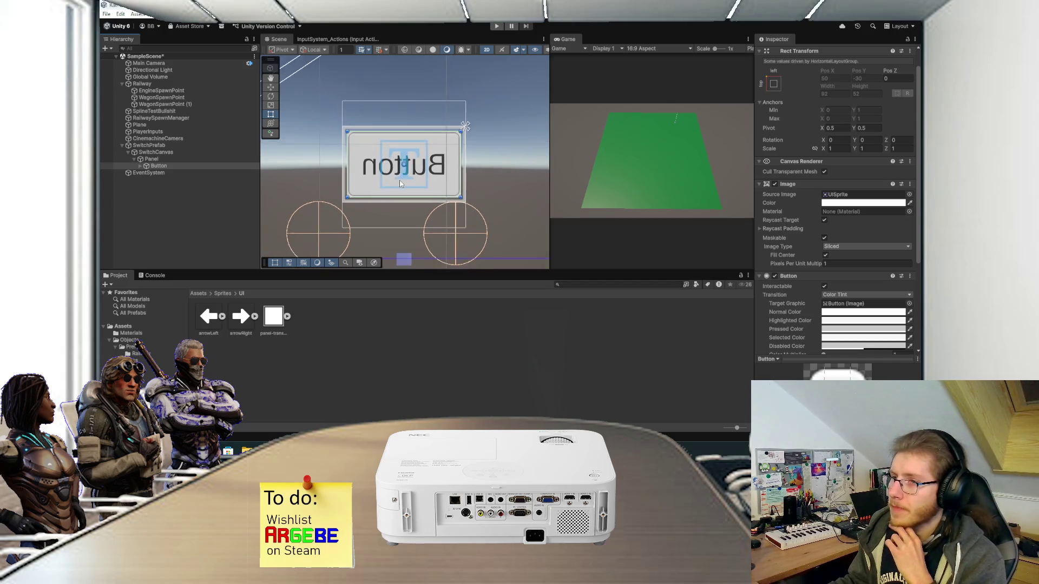
pyautogui.scroll(3, 373, 173)
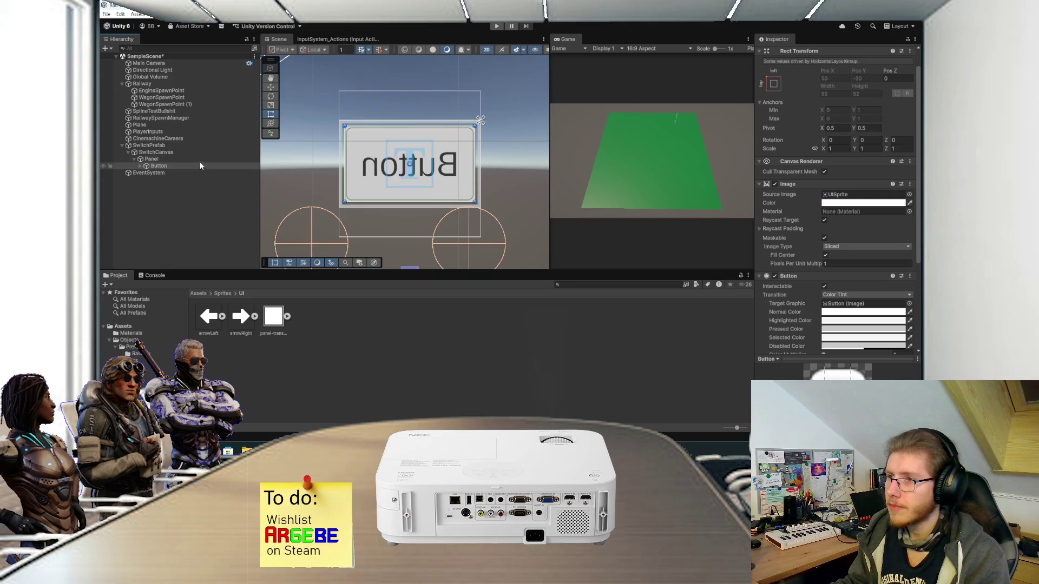
# Step: Delete the Text (TMP) label from the new Button
pyautogui.click(205, 145)
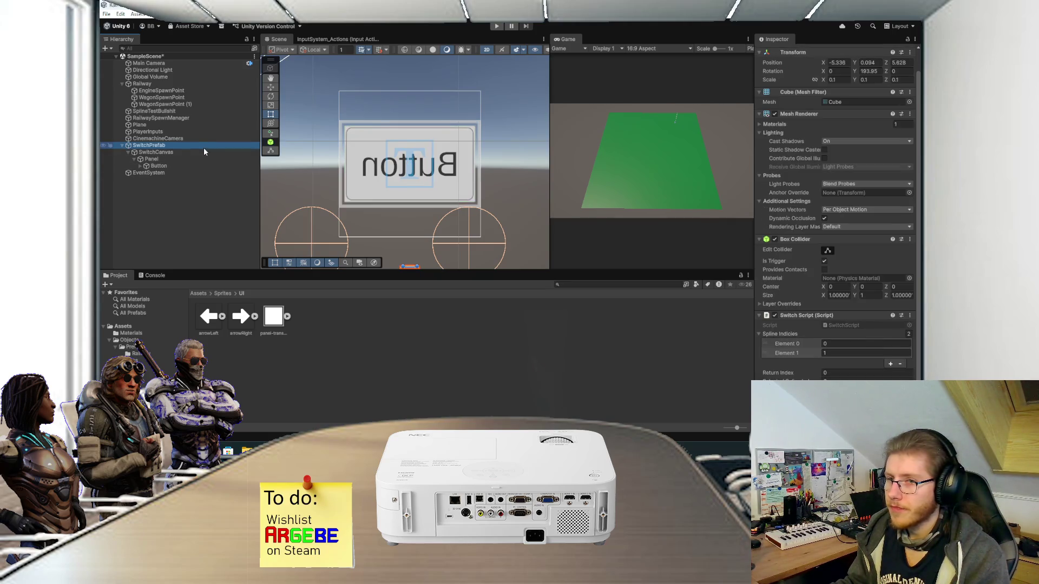
pyautogui.click(201, 152)
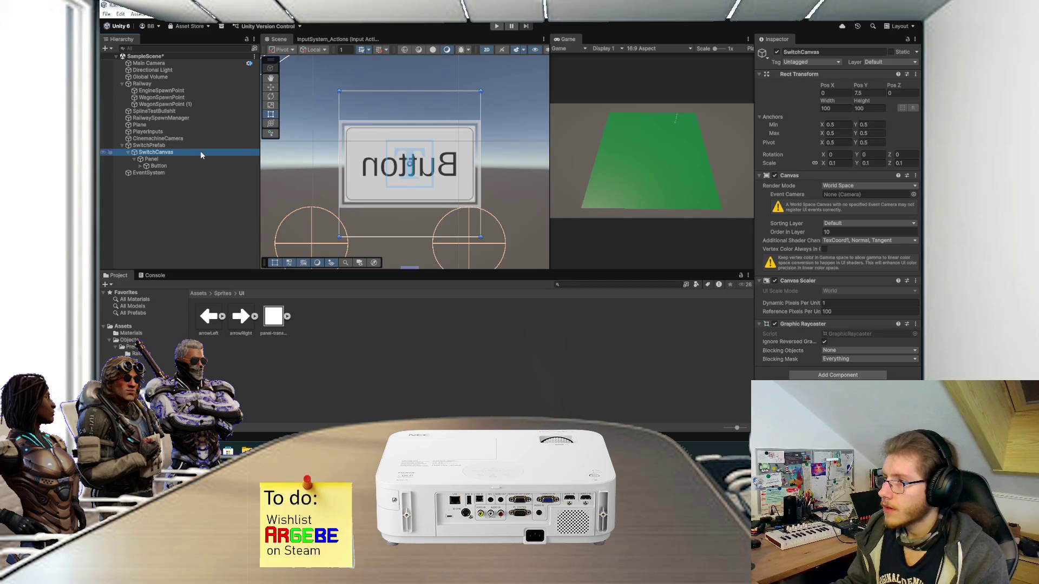
pyautogui.click(188, 170)
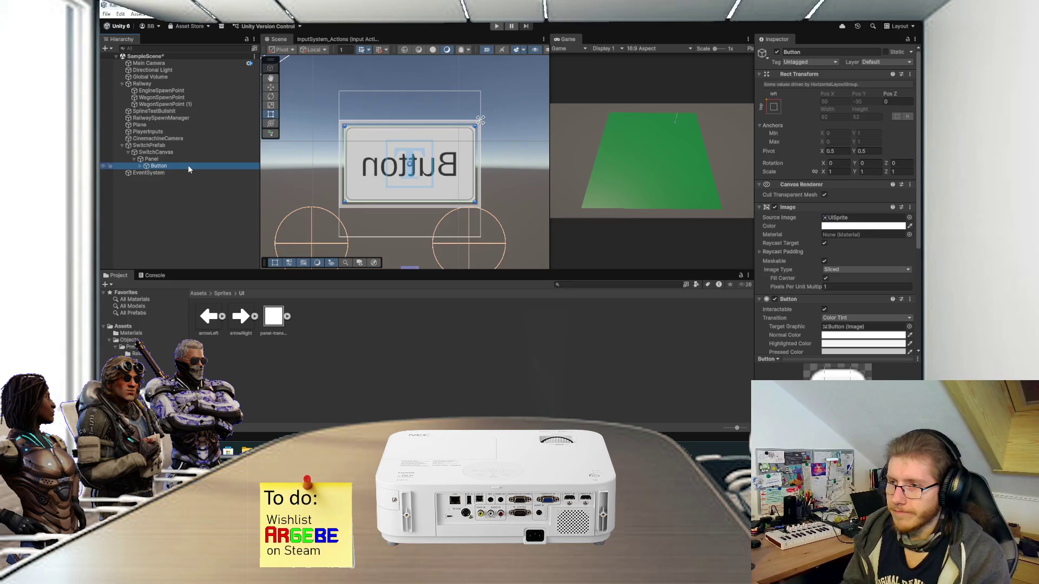
pyautogui.click(140, 167)
pyautogui.click(167, 173)
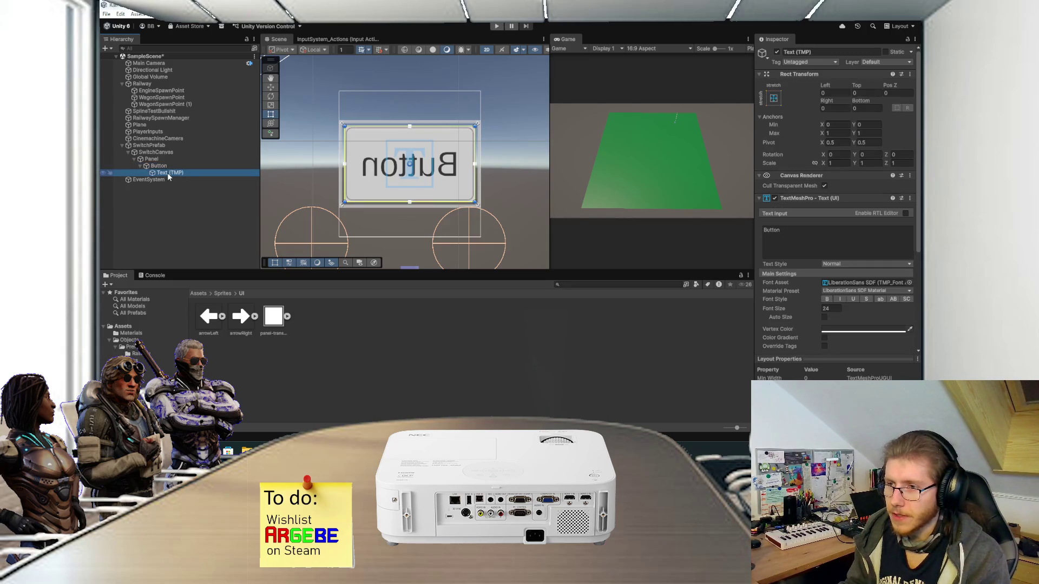
pyautogui.press('Delete')
# Step: Duplicate the Button to make a second one in the Panel
pyautogui.click(187, 166)
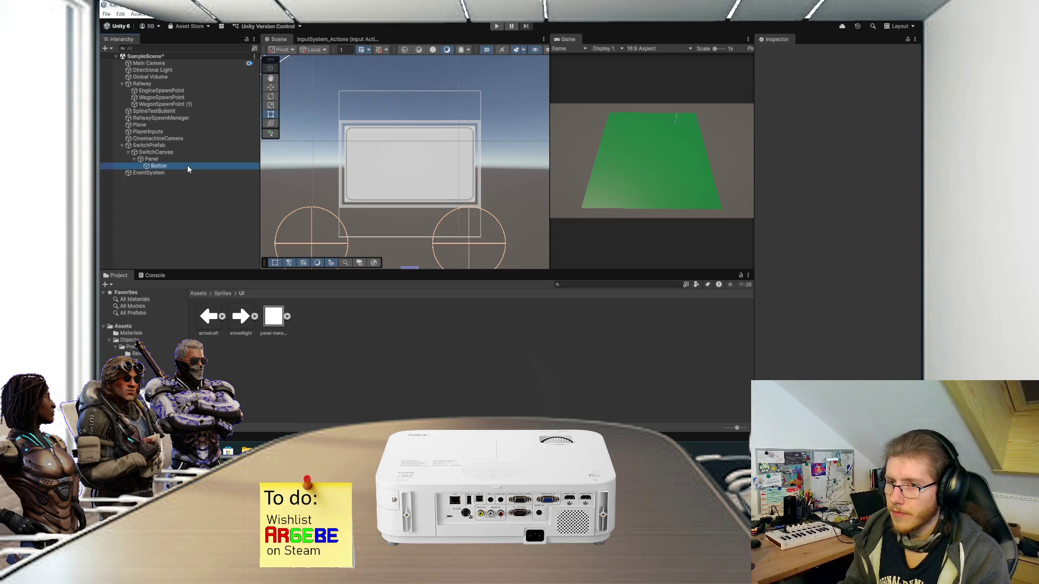
pyautogui.press('F2')
pyautogui.press('Escape')
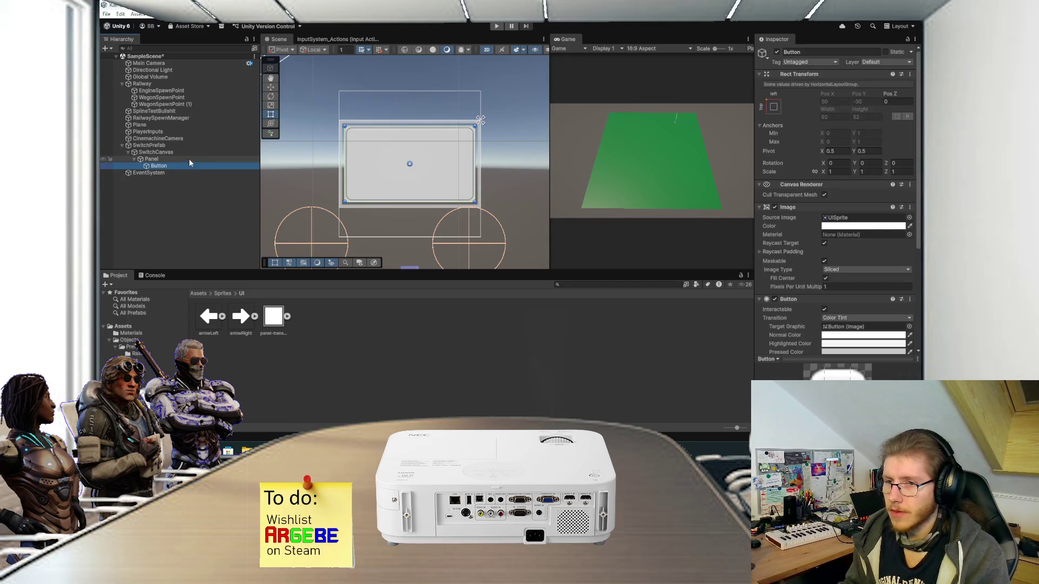
pyautogui.hotkey('ctrl', 'd')
# Step: Rename the two buttons btnLeft and btnRight
pyautogui.click(183, 166)
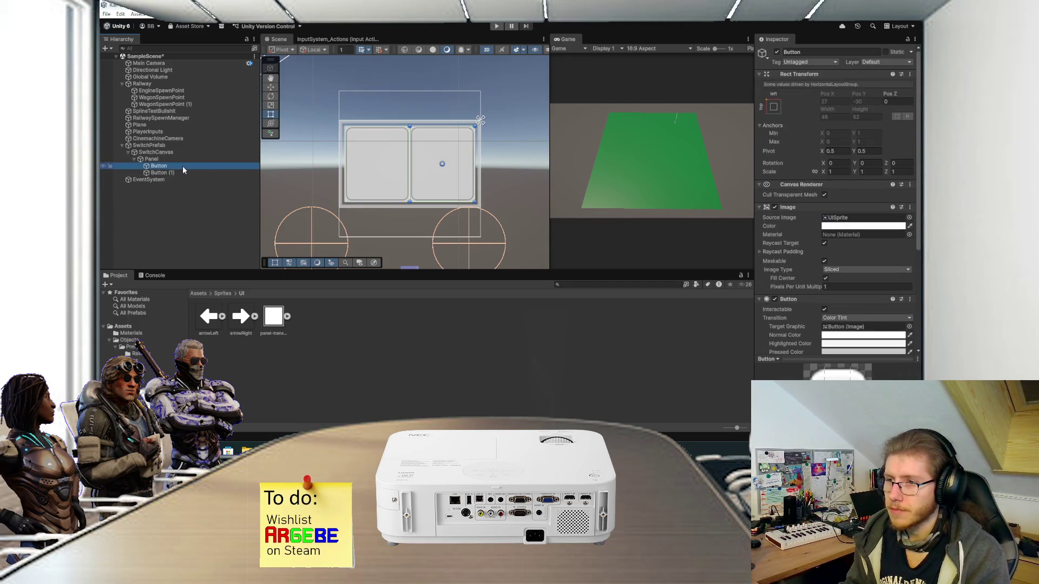
pyautogui.press('F2')
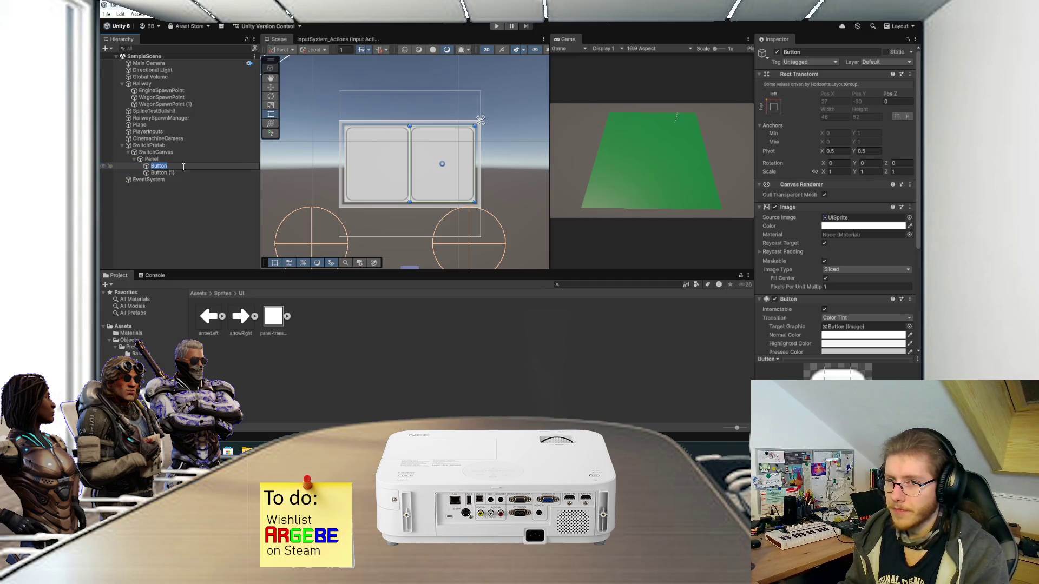
pyautogui.write('btnLeft')
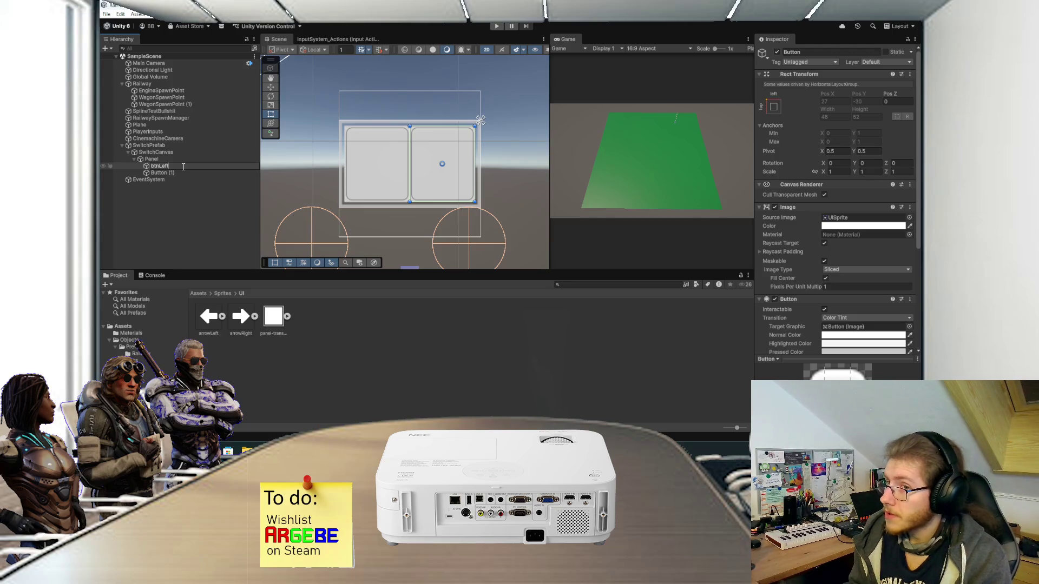
pyautogui.click(182, 172)
pyautogui.press('F2')
pyautogui.write('btnRight')
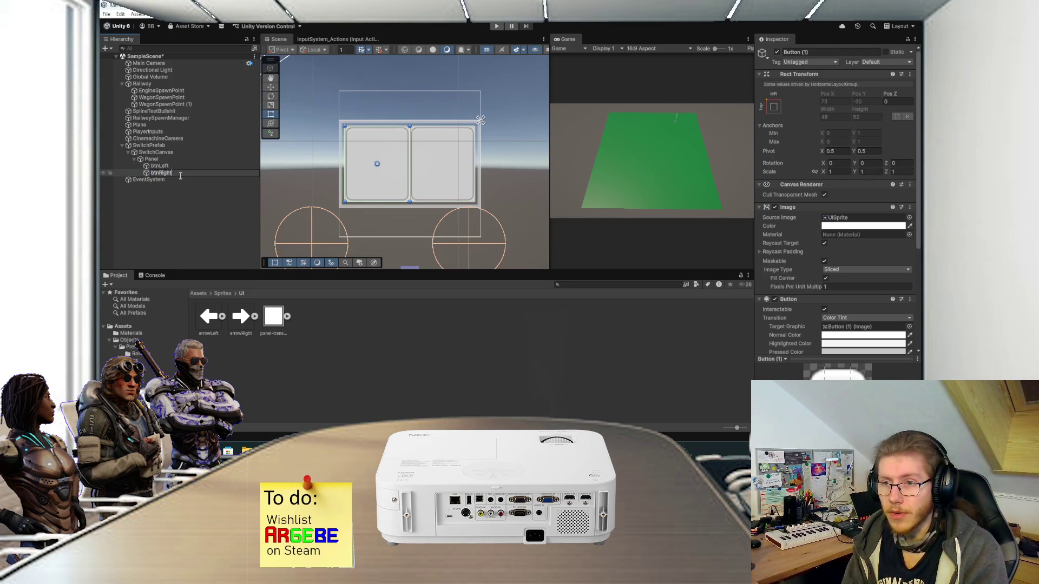
pyautogui.click(184, 166)
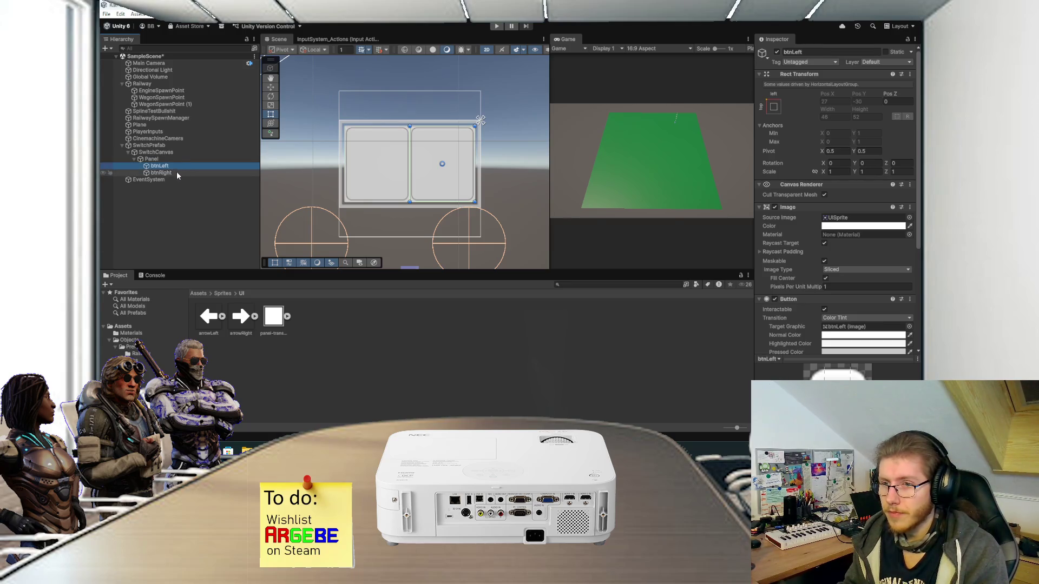
# Step: Add a stretched Image to btnLeft with the arrowLeft sprite and Preserve Aspect on
pyautogui.rightClick(163, 167)
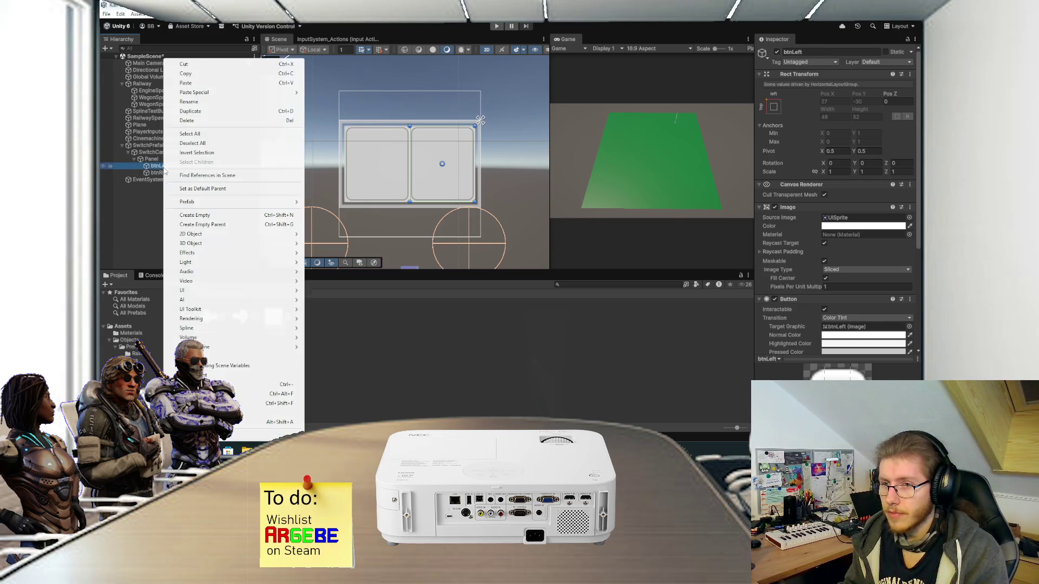
pyautogui.moveTo(216, 296)
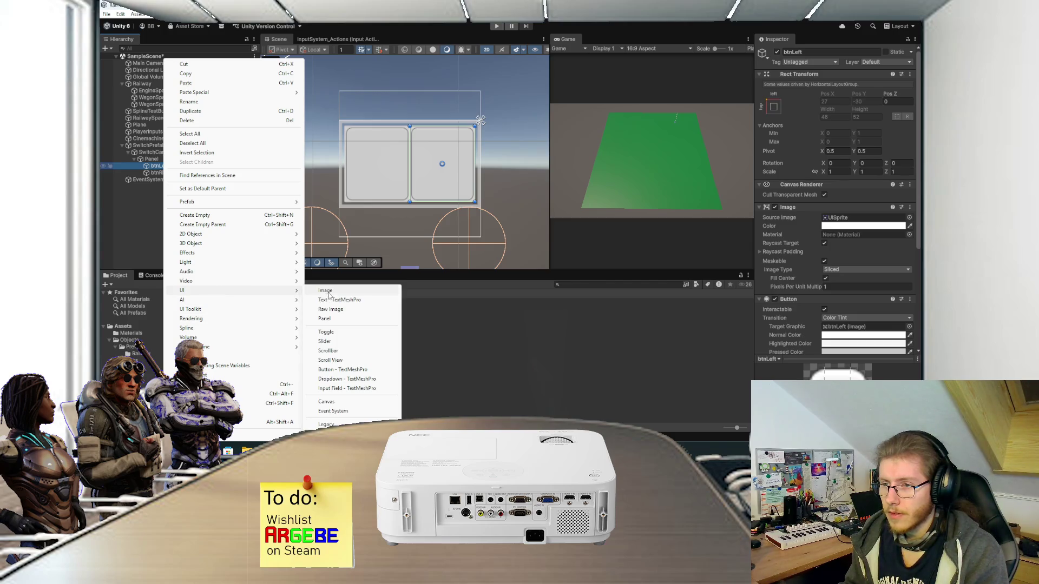
pyautogui.click(357, 290)
pyautogui.click(773, 96)
pyautogui.keyDown('alt'); pyautogui.click(864, 226); pyautogui.keyUp('alt')
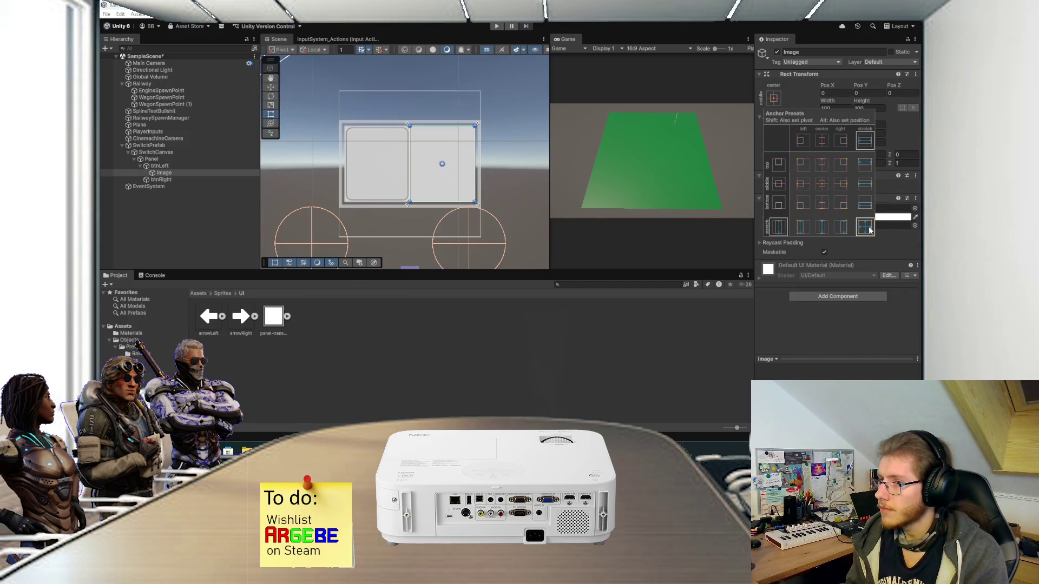
pyautogui.moveTo(208, 316); pyautogui.dragTo(886, 213)
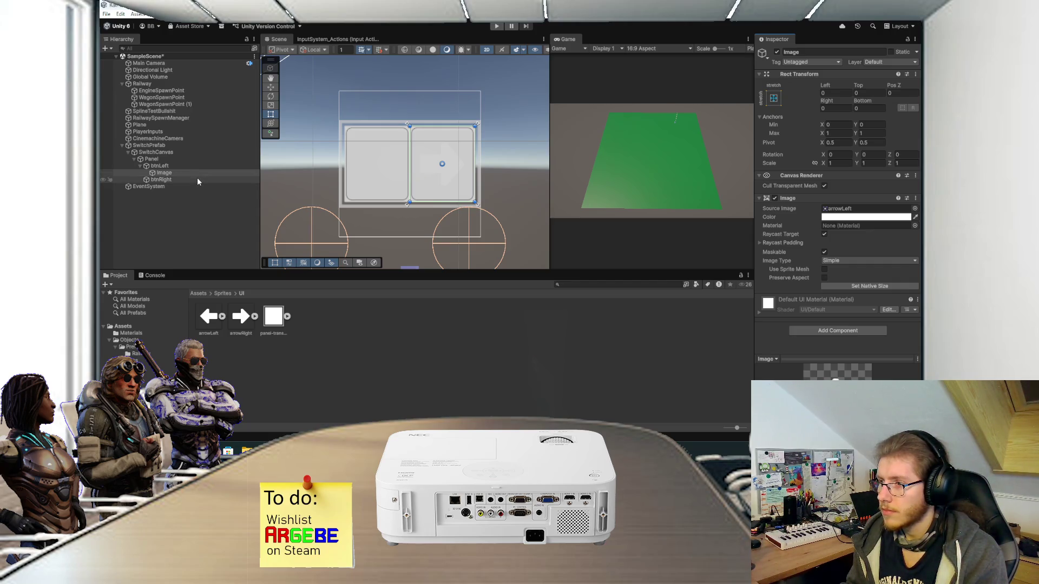
pyautogui.click(824, 277)
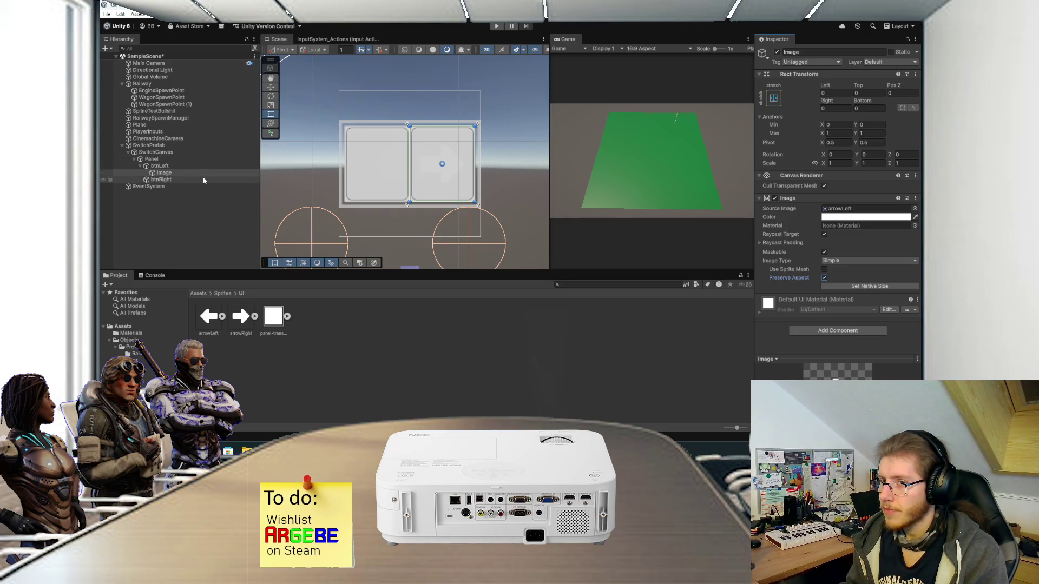
pyautogui.click(177, 173)
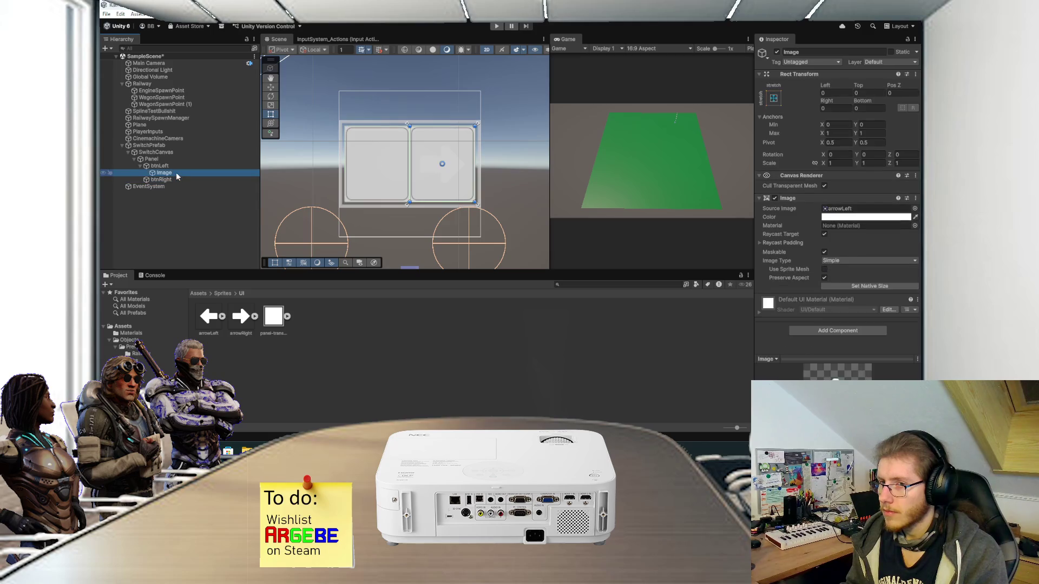
# Step: Replace btnRight with a duplicate of btnLeft named btnRight, using the arrowRight sprite
pyautogui.click(167, 179)
pyautogui.press('Delete')
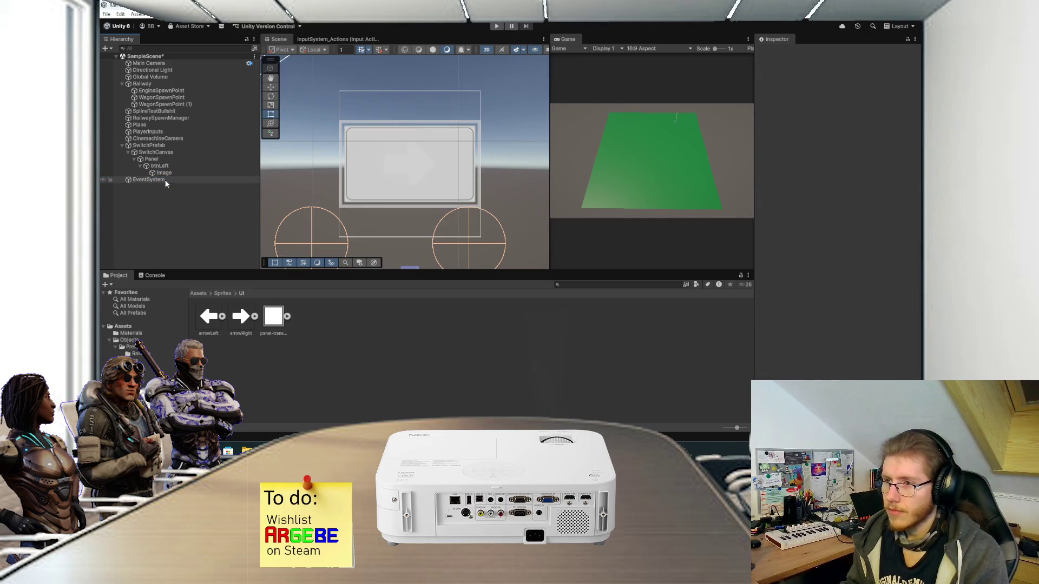
pyautogui.click(168, 167)
pyautogui.hotkey('ctrl', 'd')
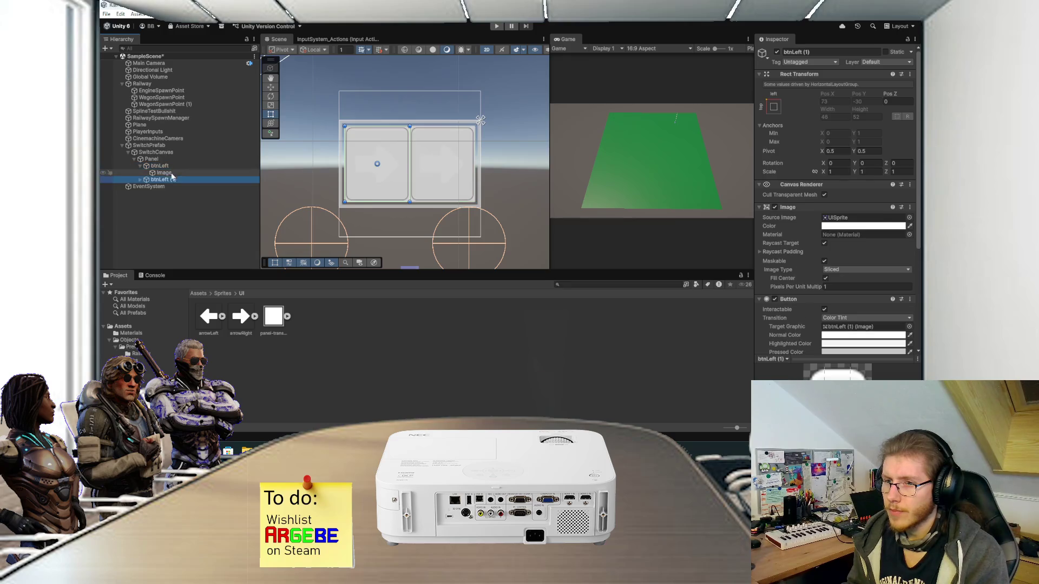
pyautogui.click(139, 180)
pyautogui.press('F2')
pyautogui.write('btn')
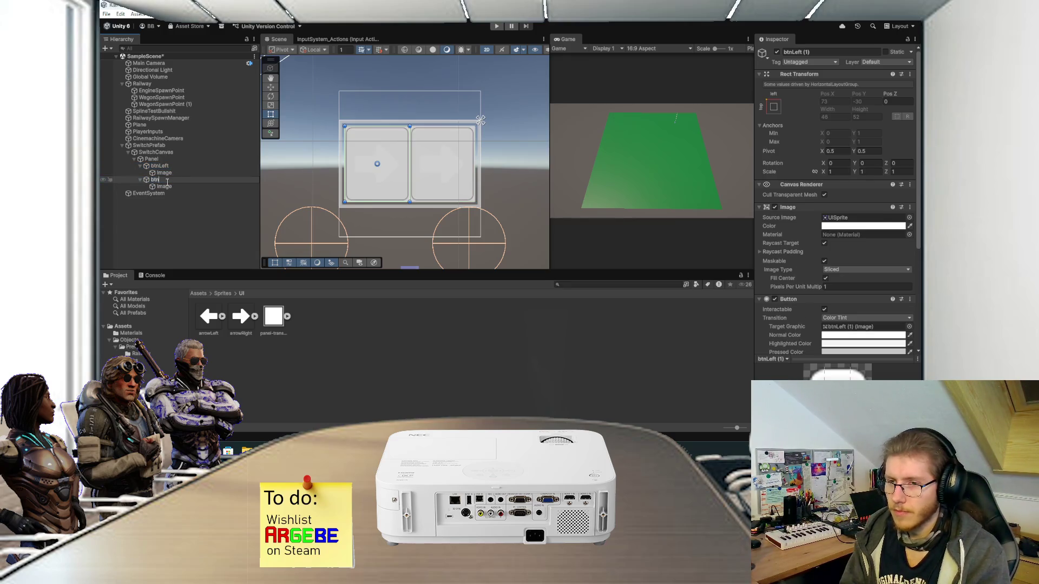
pyautogui.write('Right')
pyautogui.press('Return')
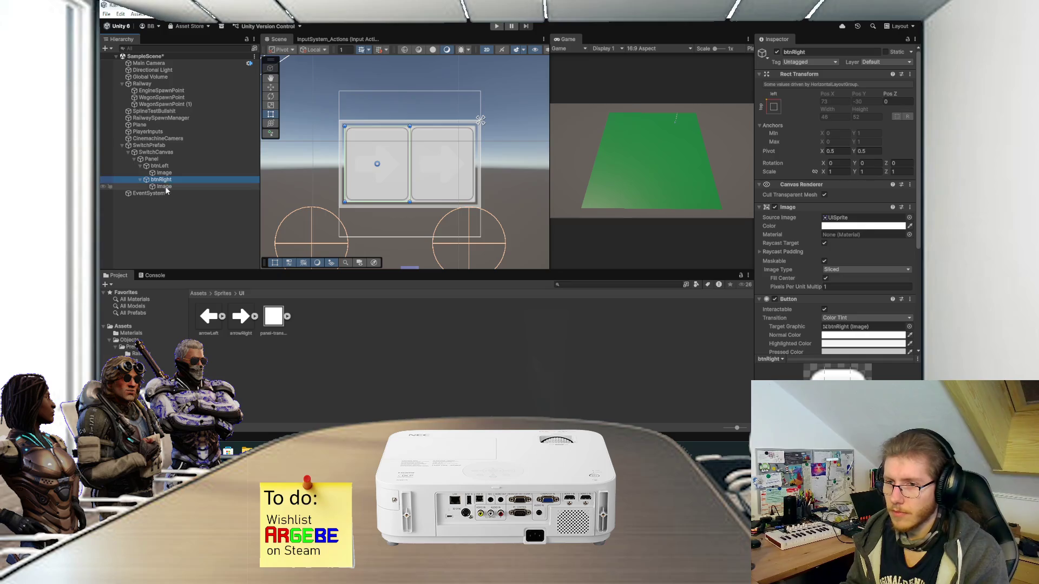
pyautogui.click(179, 187)
pyautogui.moveTo(241, 316)
pyautogui.mouseDown()
pyautogui.moveTo(833, 190)
pyautogui.moveTo(853, 210)
pyautogui.mouseUp()
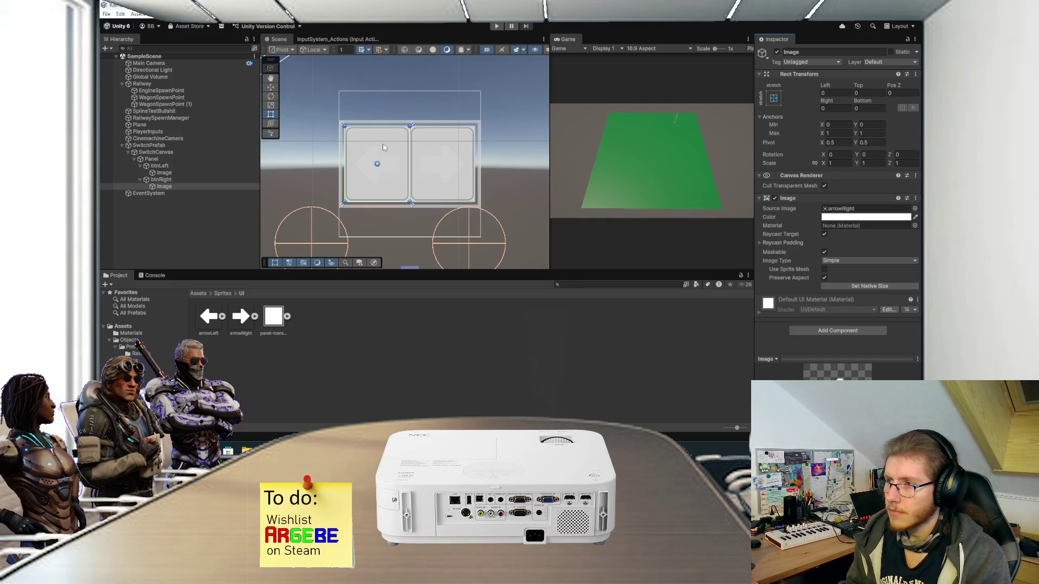
# Step: Rename the Panel under SwitchCanvas to SwitchVM
pyautogui.click(209, 155)
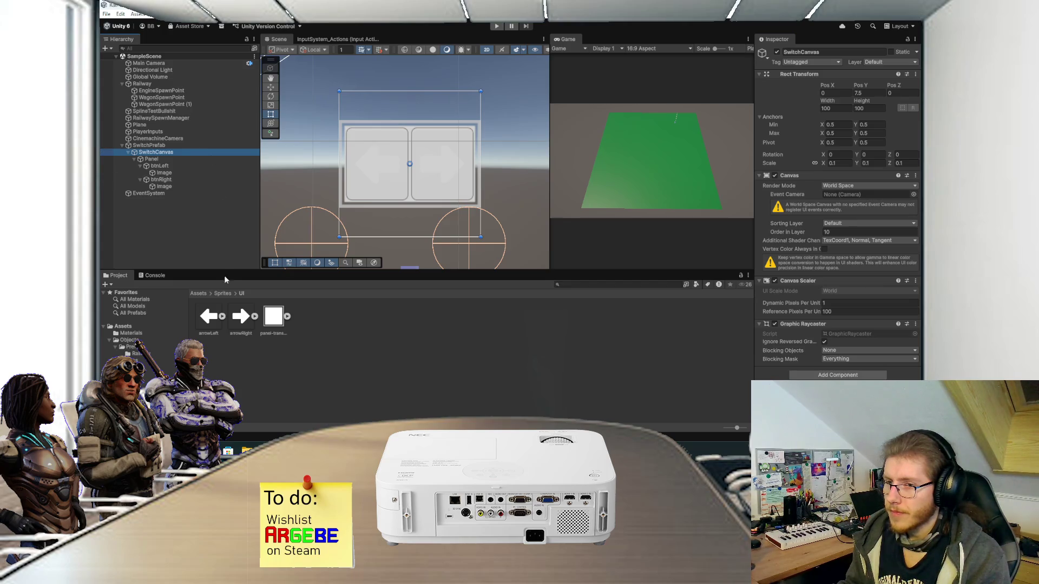
pyautogui.click(177, 160)
pyautogui.click(177, 159)
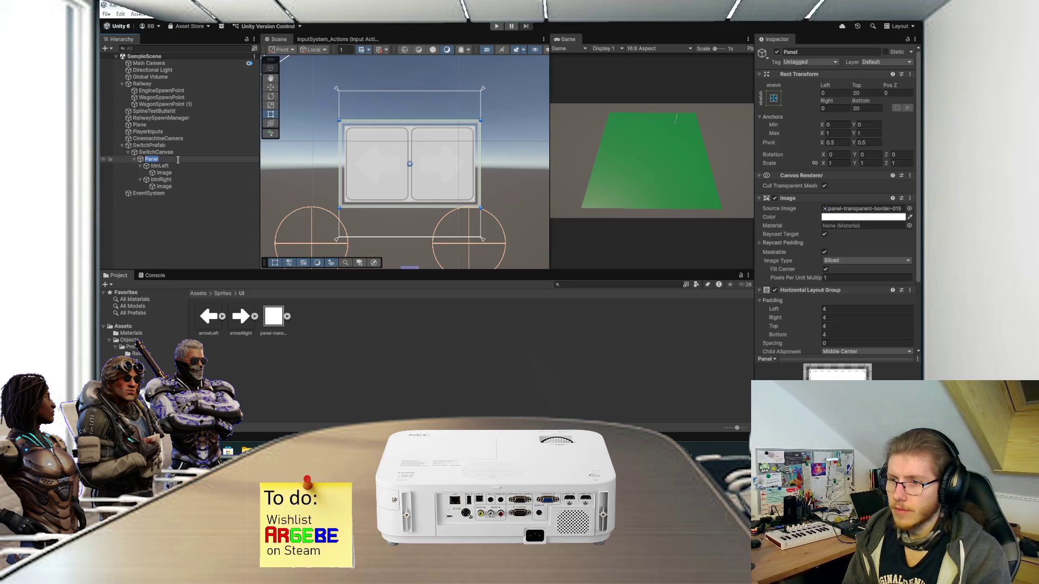
pyautogui.write('SwitchVM')
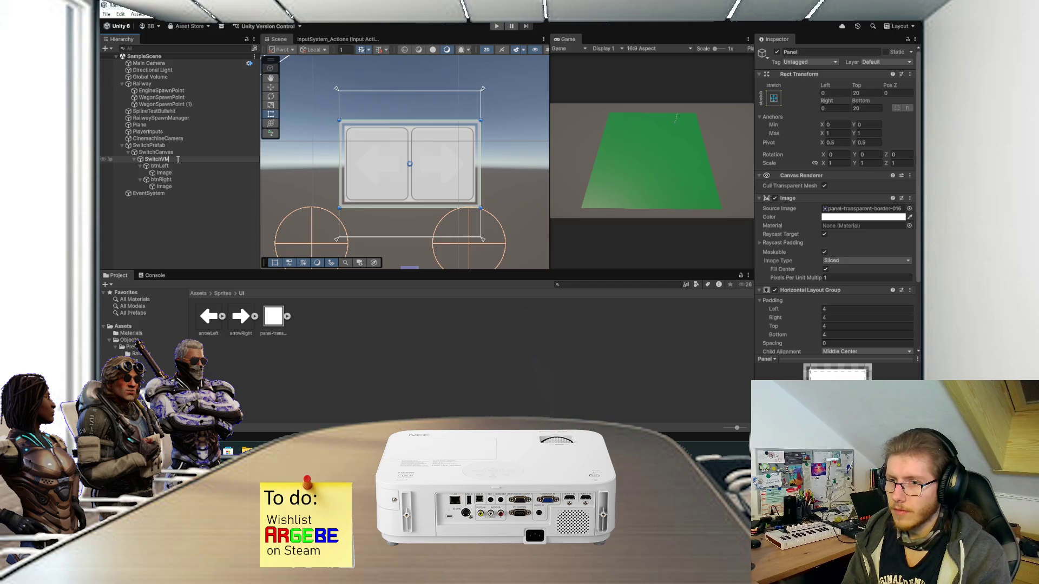
pyautogui.press('Return')
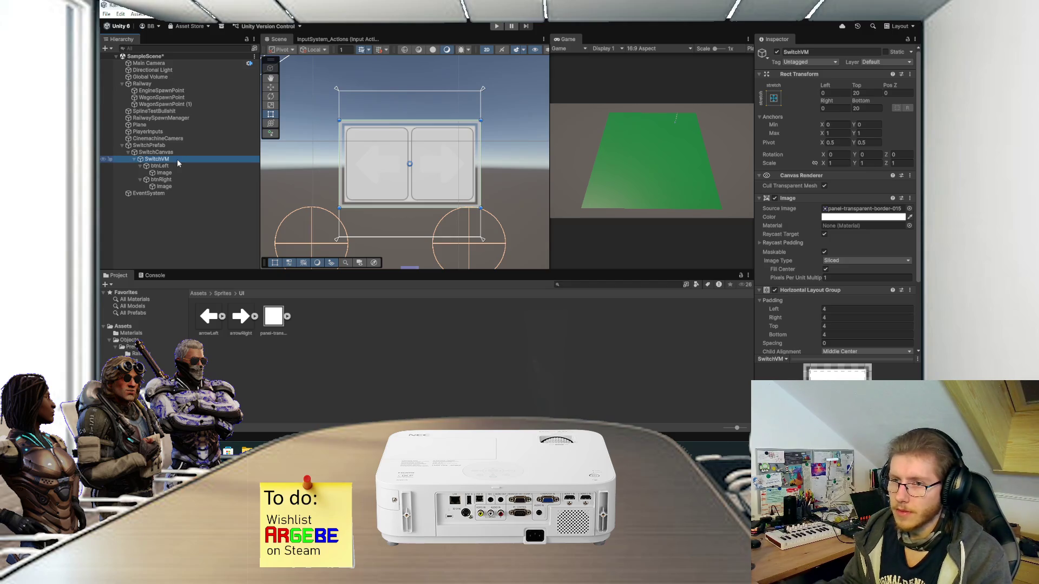
# Step: Create a ViewModels folder in Assets and a new folder inside it
pyautogui.click(207, 295)
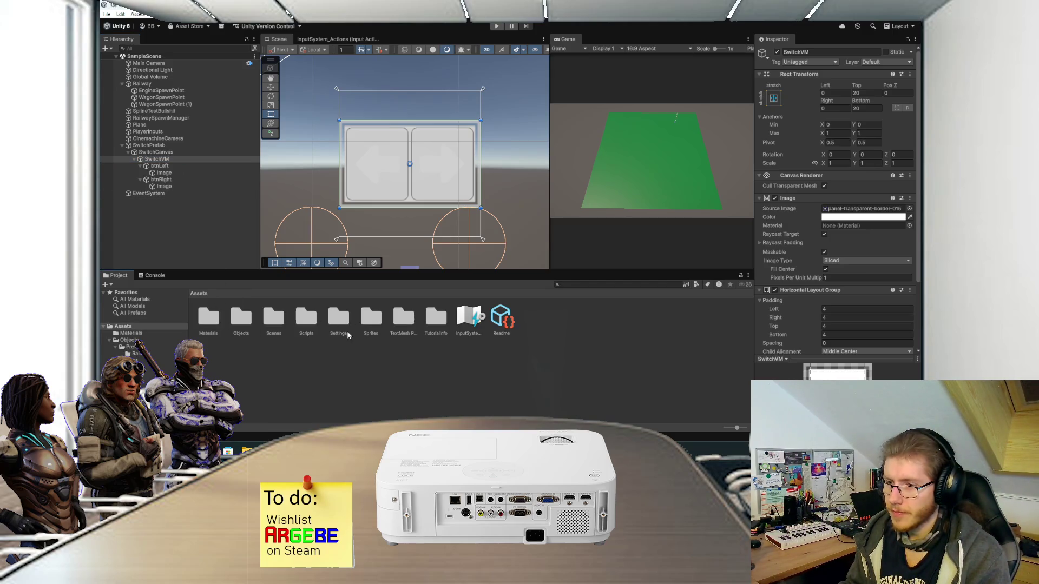
pyautogui.rightClick(345, 356)
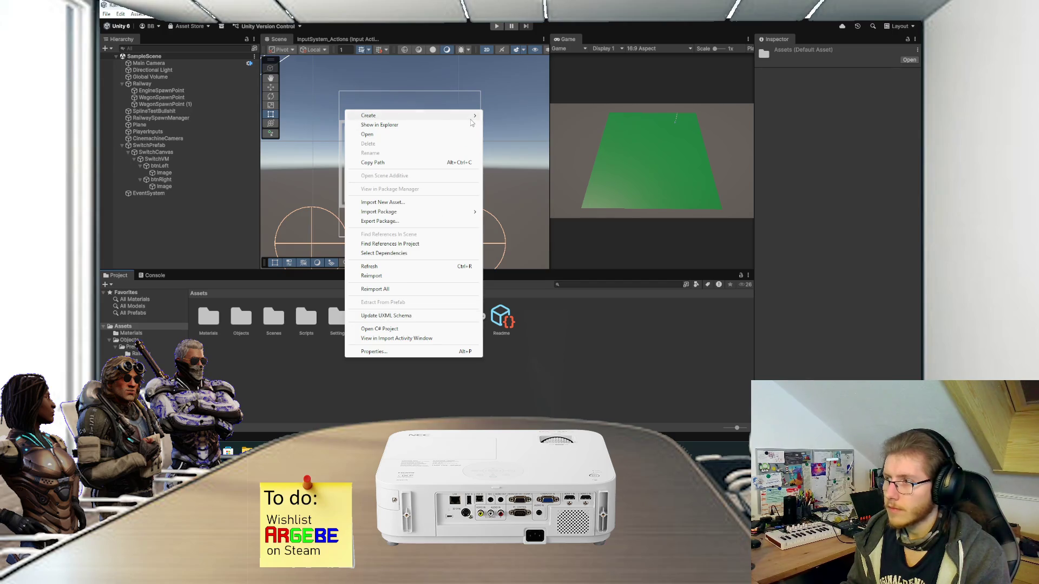
pyautogui.click(501, 116)
pyautogui.write('ViewMo')
pyautogui.press('Return')
pyautogui.press('Return')
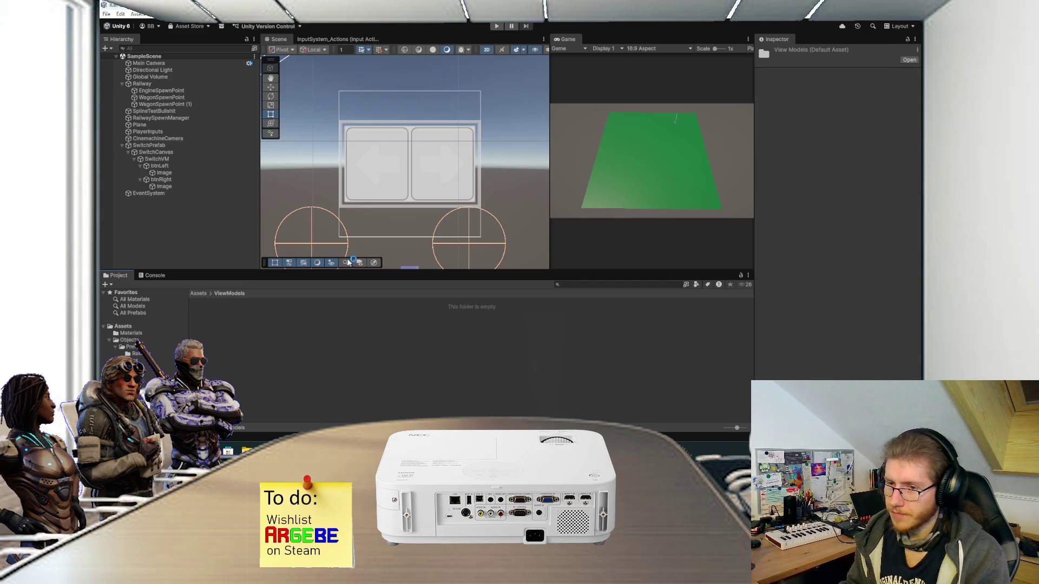
pyautogui.rightClick(287, 328)
pyautogui.moveTo(414, 85)
pyautogui.click(447, 87)
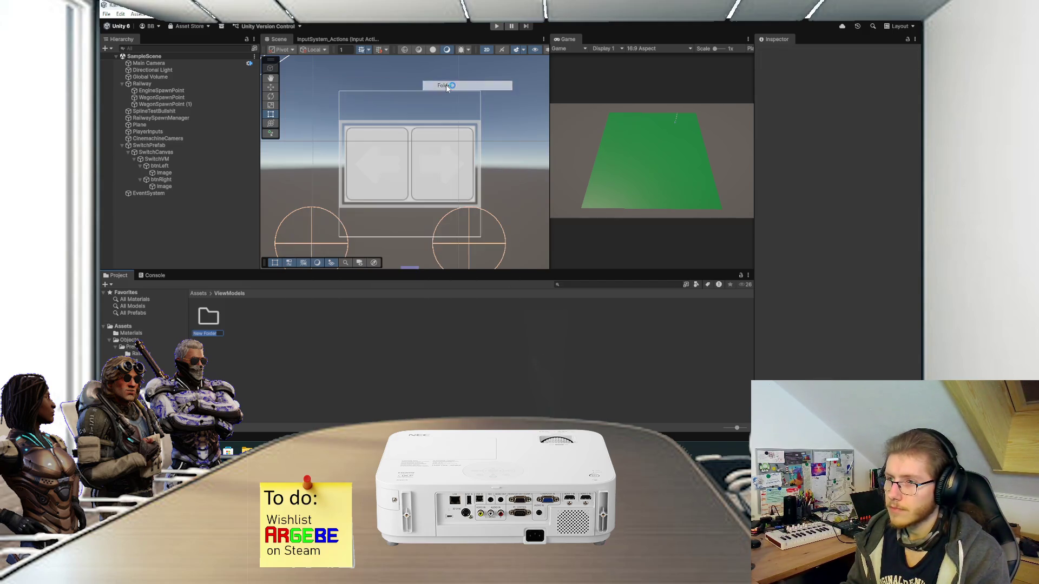
# Step: Name the folder Railway and create a SwitchVM MonoBehaviour script inside it
pyautogui.write('Ra')
pyautogui.press('Return')
pyautogui.press('Return')
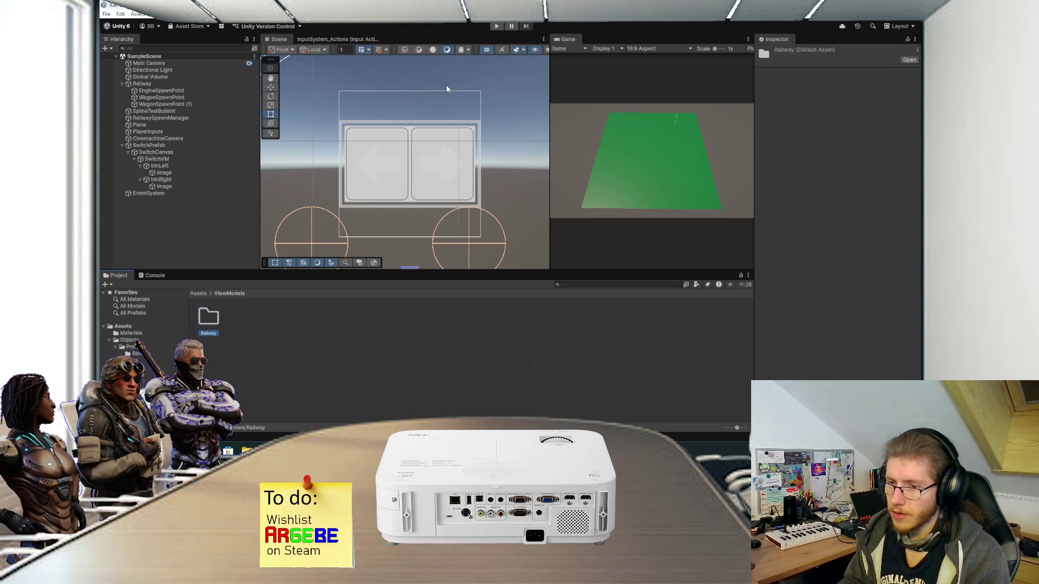
pyautogui.rightClick(247, 337)
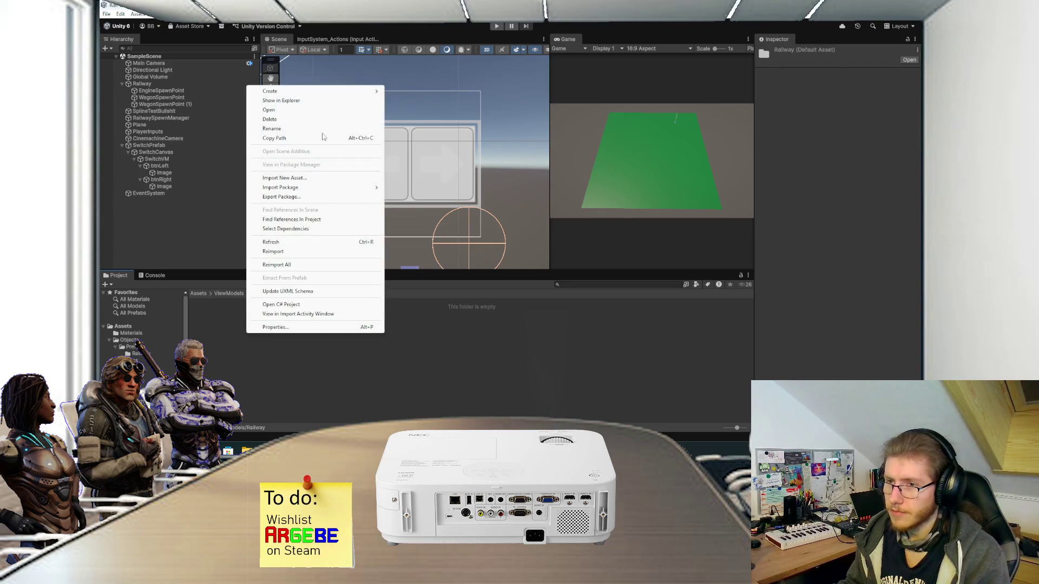
pyautogui.moveTo(346, 91)
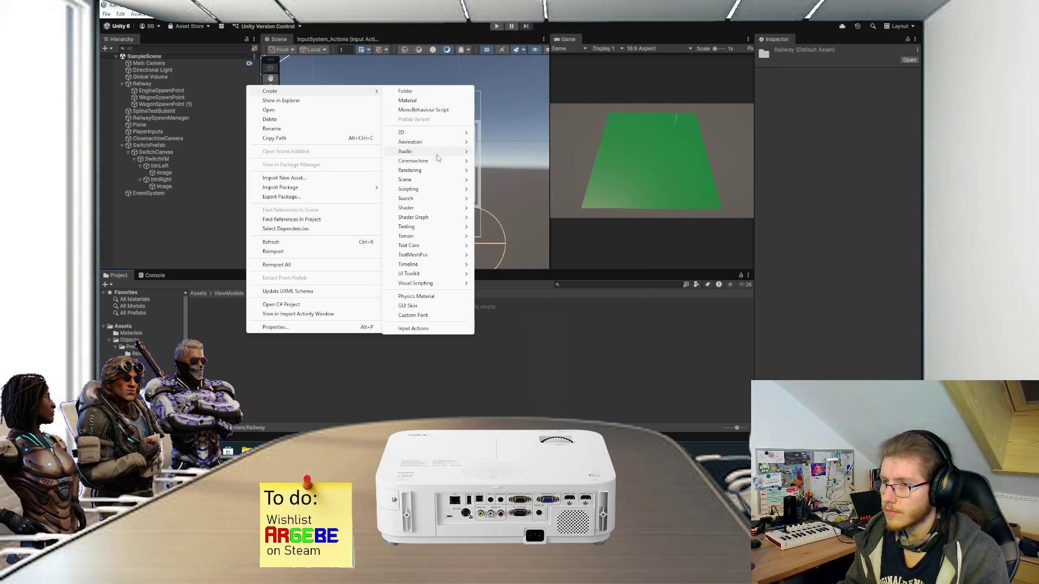
pyautogui.moveTo(431, 190)
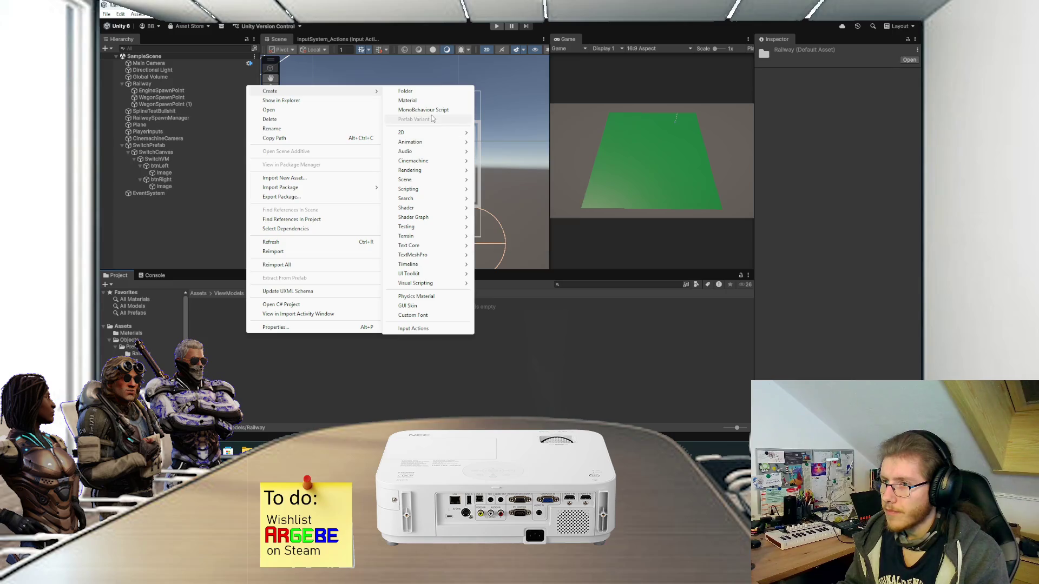
pyautogui.click(423, 110)
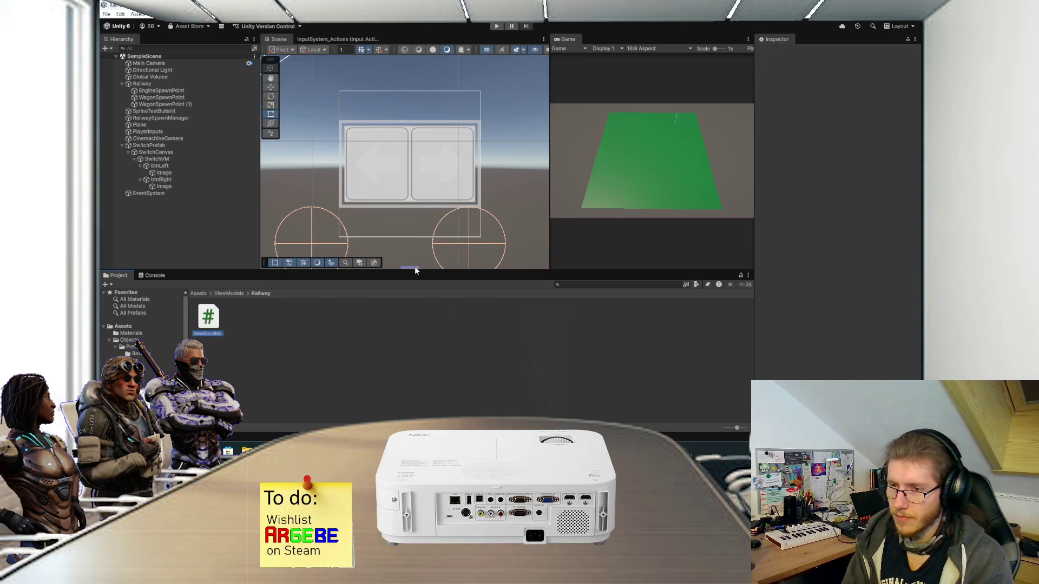
pyautogui.write('SwitchVM')
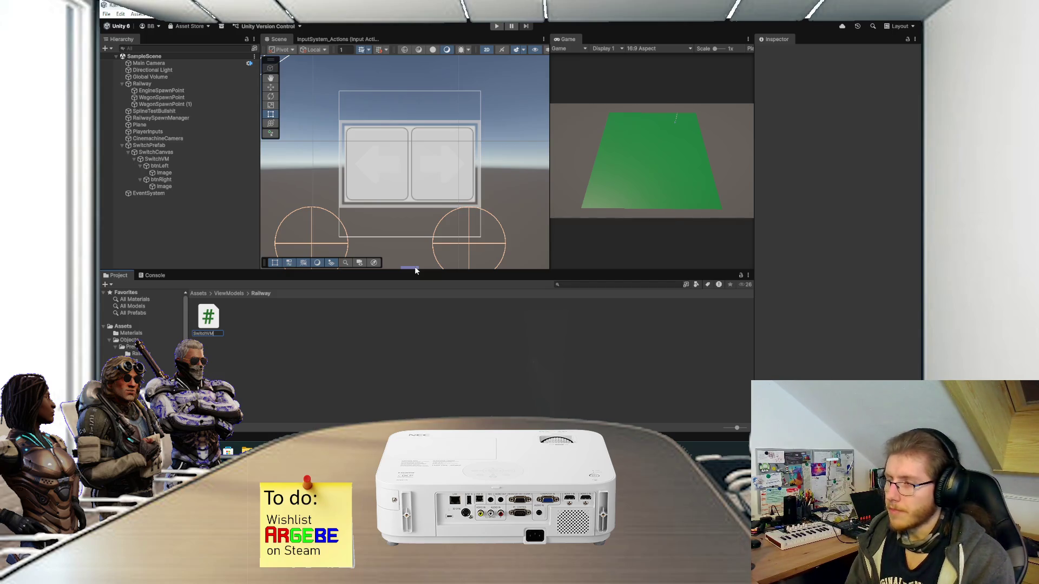
pyautogui.press('Return')
# Step: Attach the SwitchVM script to the SwitchVM object and save the scene
pyautogui.click(176, 161)
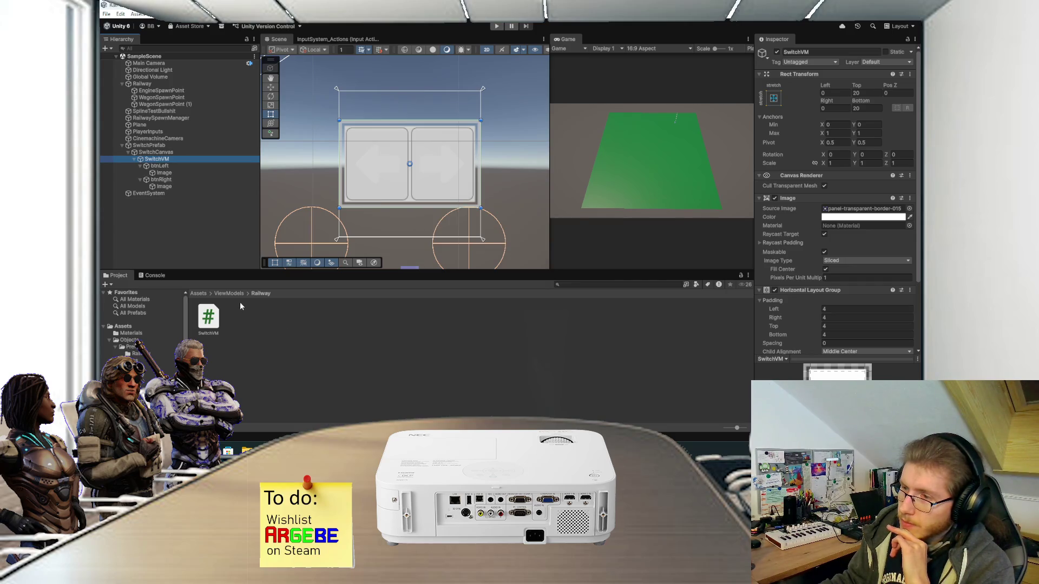
pyautogui.moveTo(219, 318)
pyautogui.mouseDown()
pyautogui.moveTo(707, 238)
pyautogui.moveTo(807, 195)
pyautogui.mouseUp()
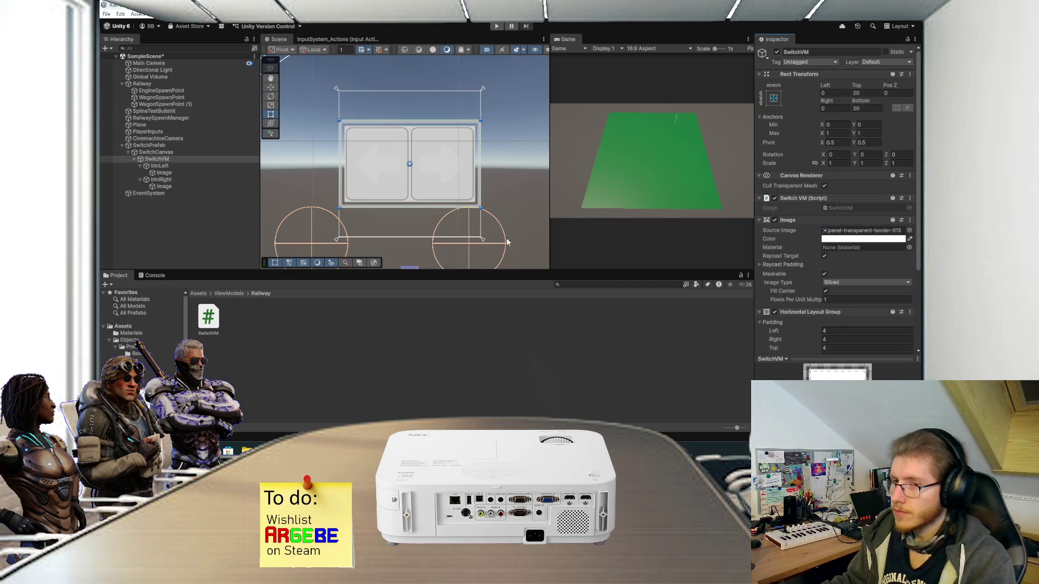
pyautogui.hotkey('ctrl', 's')
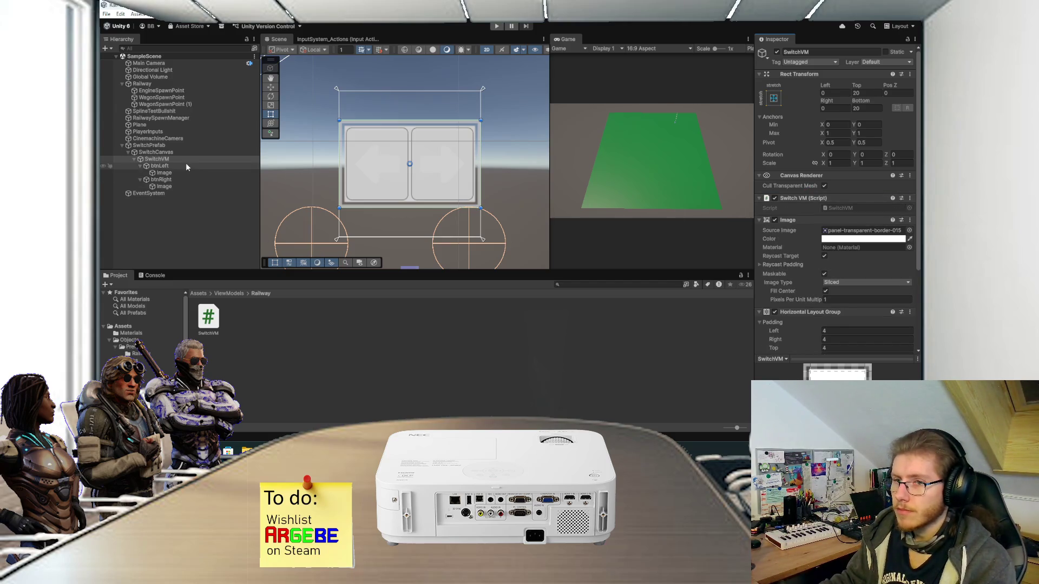
# Step: Turn off 2D view and open SwitchVM.cs in Visual Studio
pyautogui.click(488, 51)
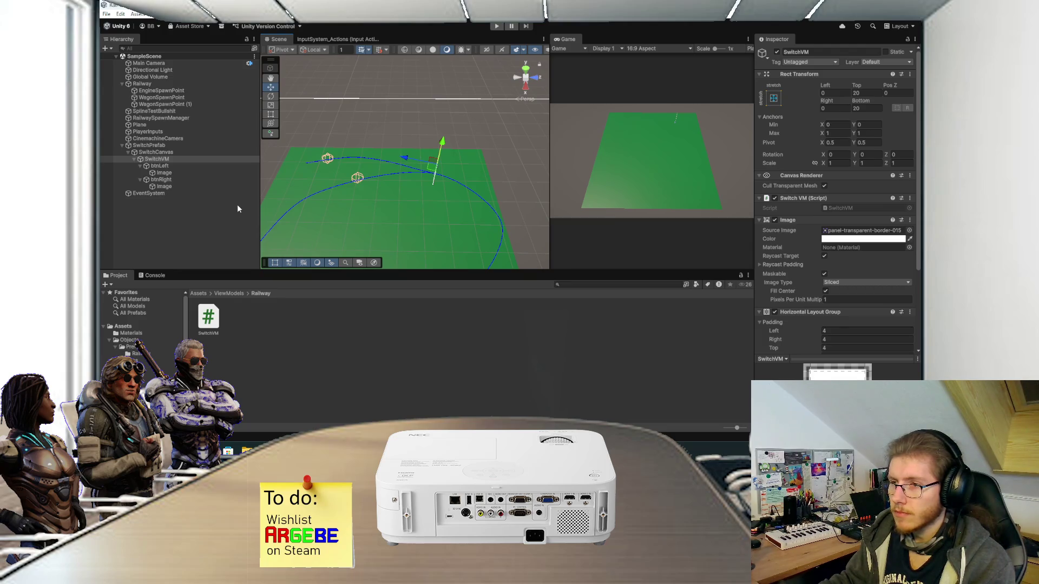
pyautogui.click(209, 318)
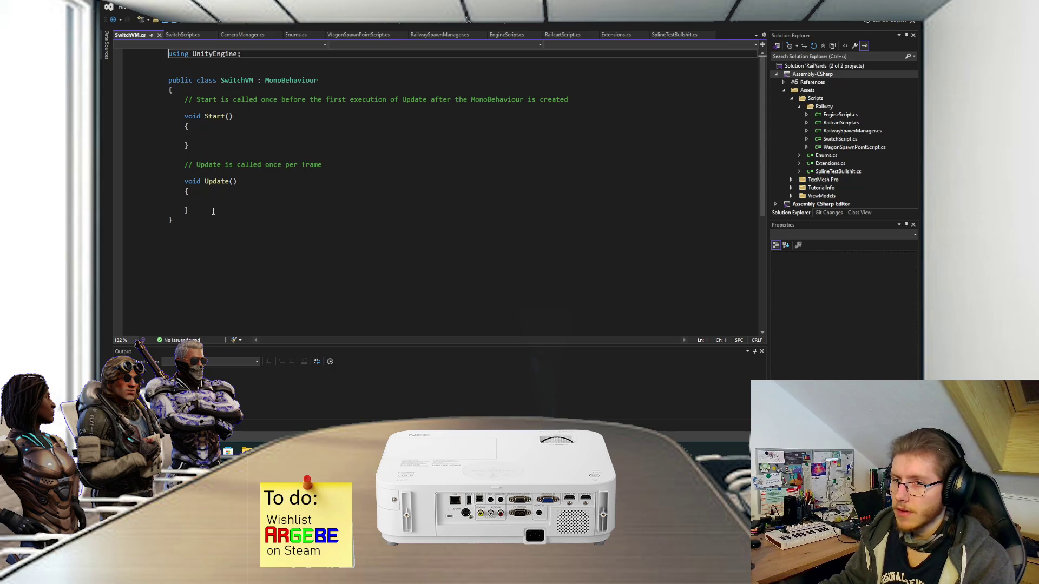
pyautogui.click(211, 212)
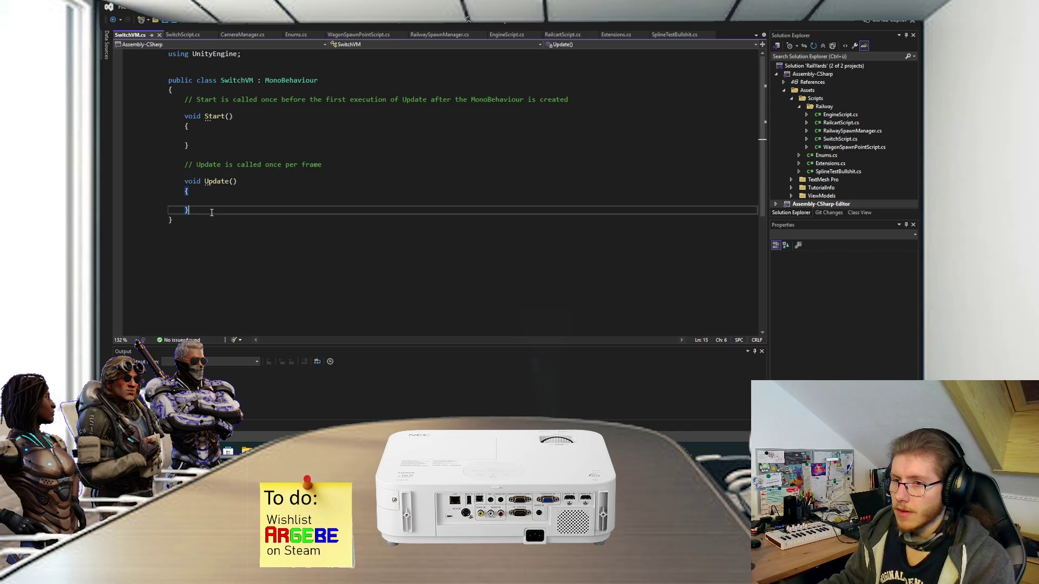
# Step: Replace the Start/Update template with an empty public void Setup() method and save
pyautogui.moveTo(205, 212); pyautogui.dragTo(207, 93)
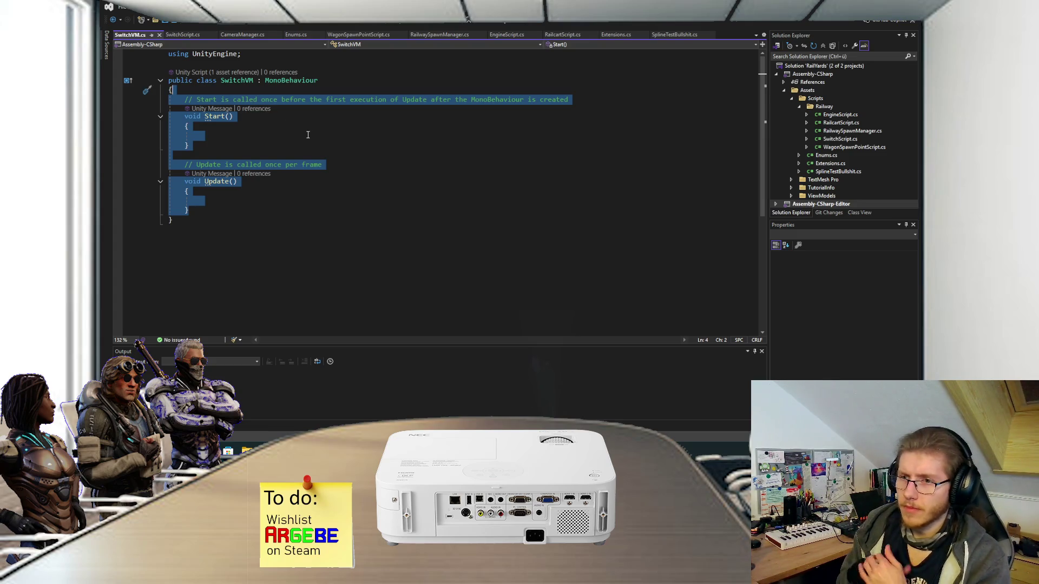
pyautogui.press('Return')
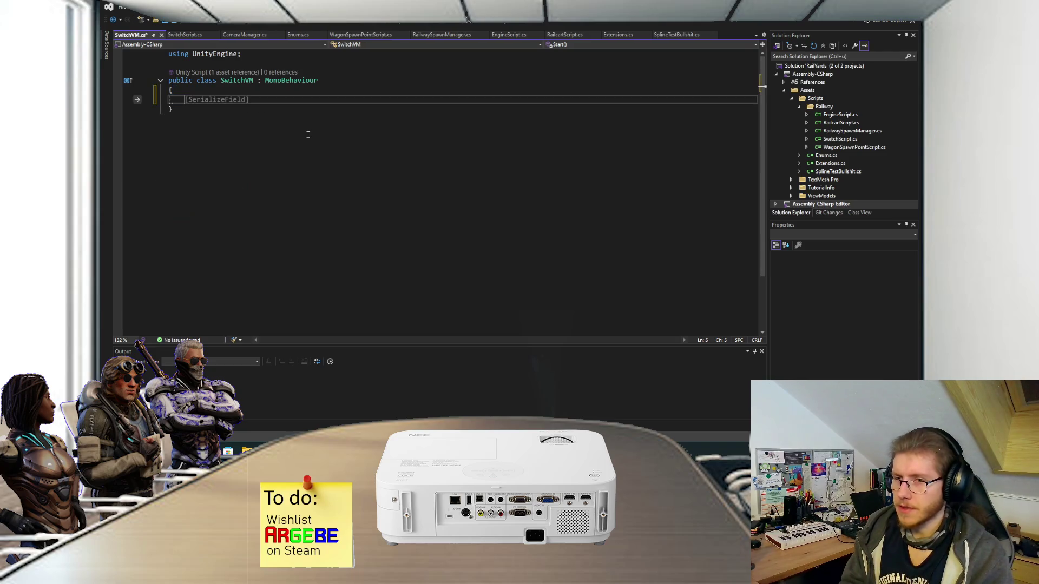
pyautogui.write('[Ser')
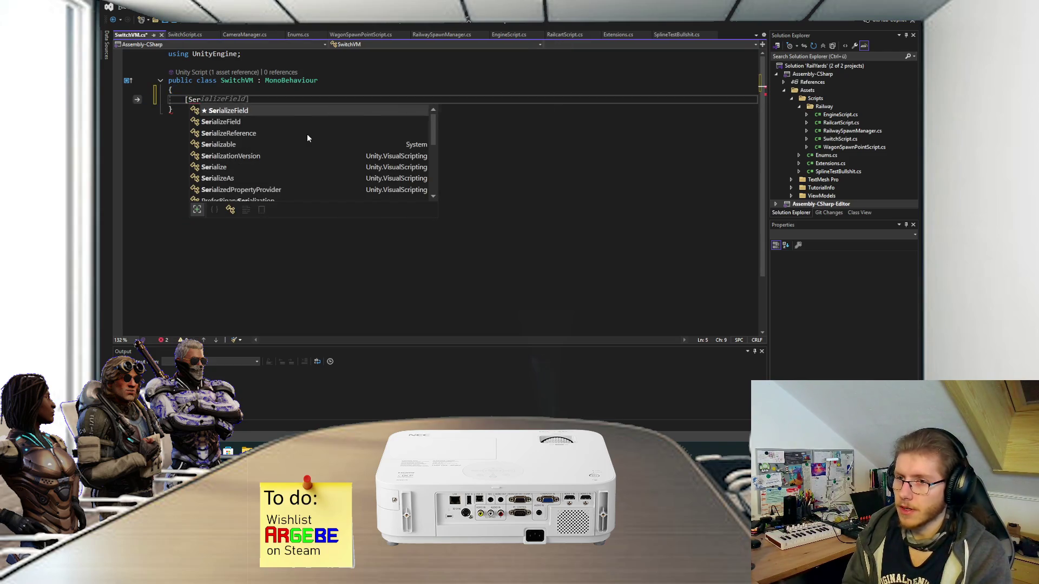
pyautogui.press('Tab')
pyautogui.write('private')
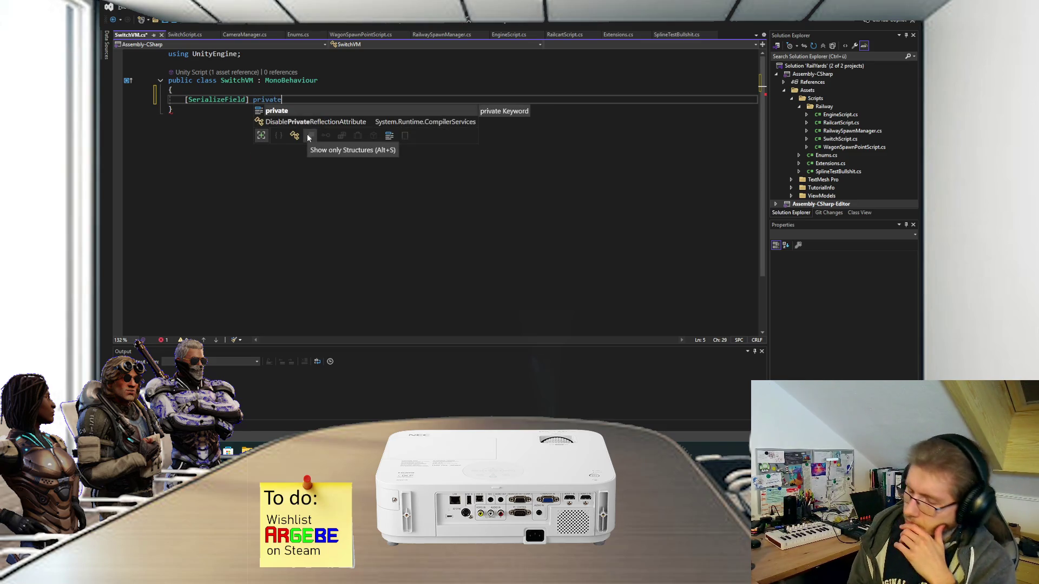
pyautogui.press('BackSpace')
pyautogui.press('BackSpace')
pyautogui.press('BackSpace')
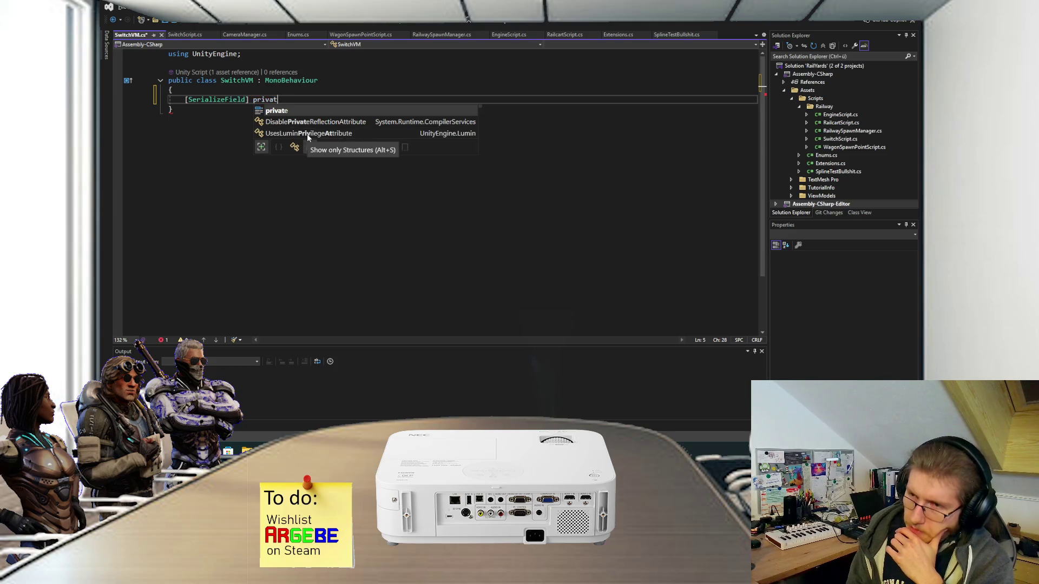
pyautogui.press('BackSpace')
pyautogui.press('BackSpace')
pyautogui.press('BackSpace')
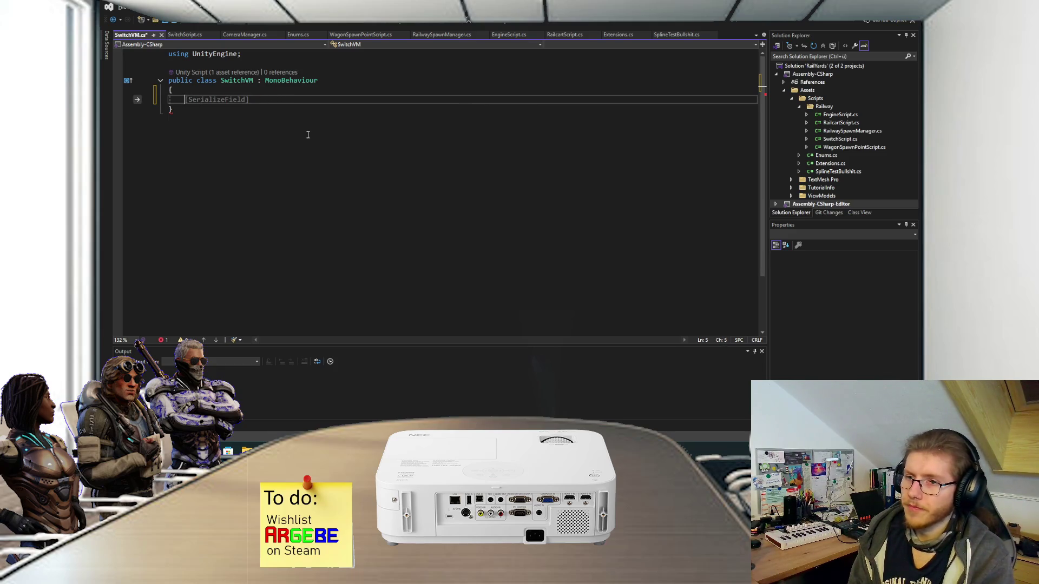
pyautogui.write('public void ')
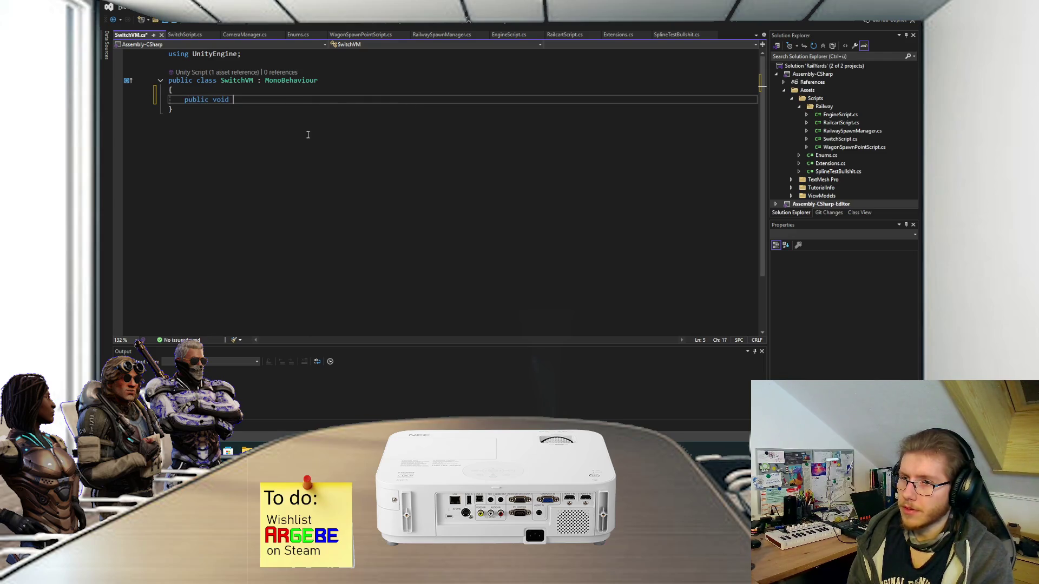
pyautogui.write('Setup(')
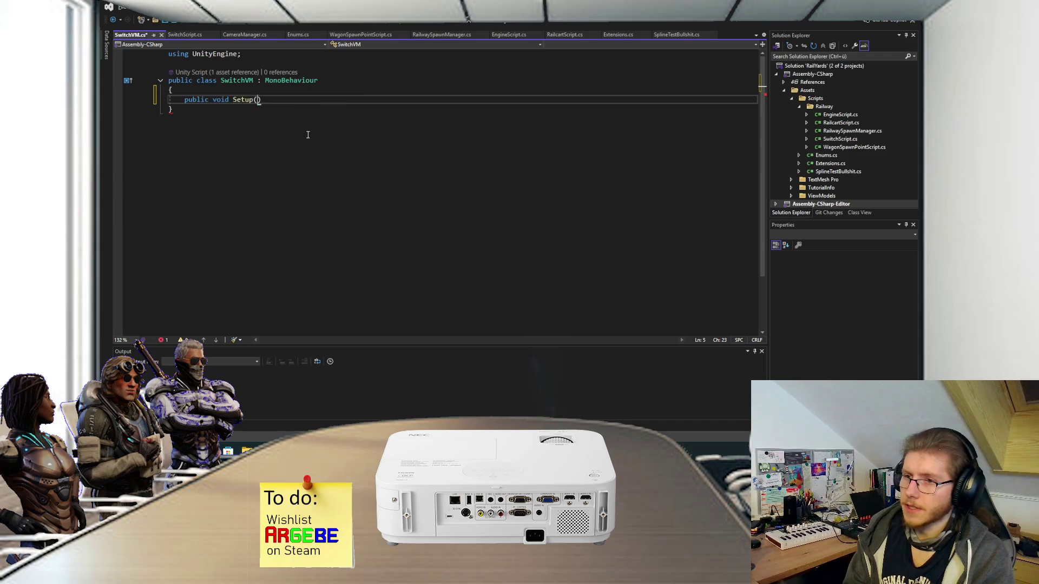
pyautogui.write(')')
pyautogui.press('Return')
pyautogui.write('{')
pyautogui.press('Return')
pyautogui.hotkey('ctrl', 's')
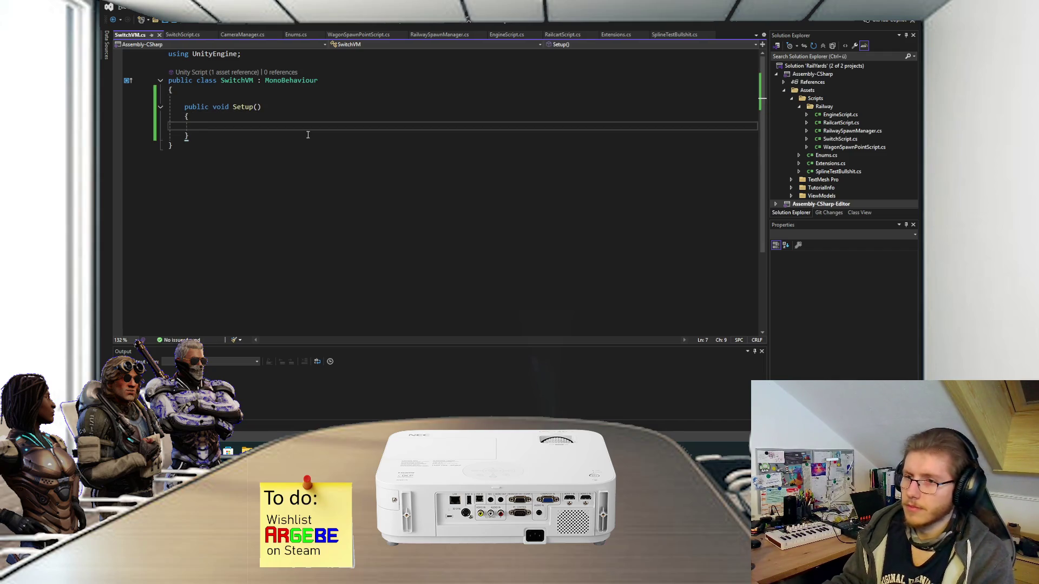
# Step: Begin a public void SetSwitch(int index) method below Setup
pyautogui.click(287, 94)
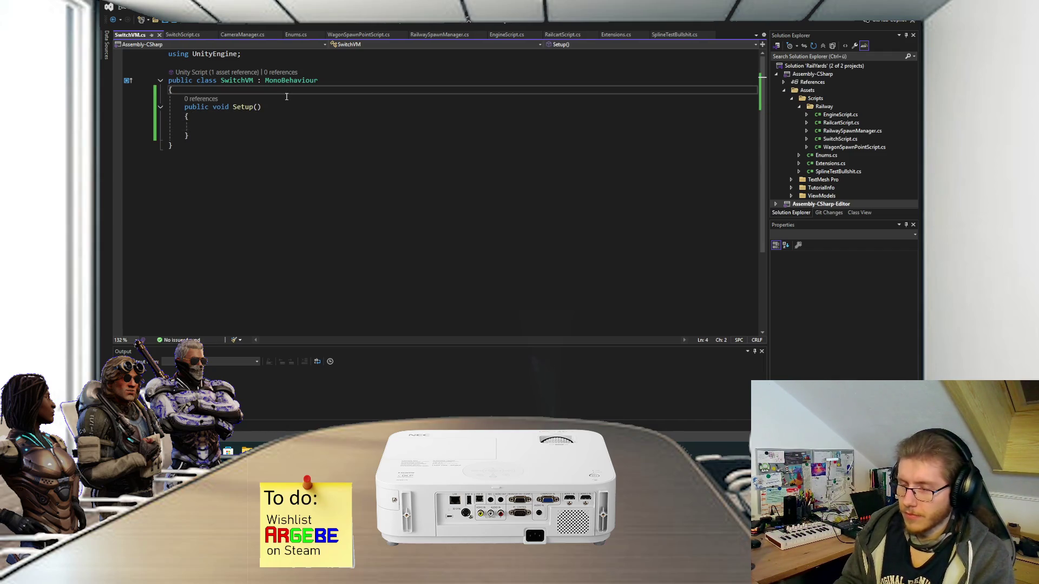
pyautogui.press('Down')
pyautogui.press('Down')
pyautogui.press('Up')
pyautogui.press('Up')
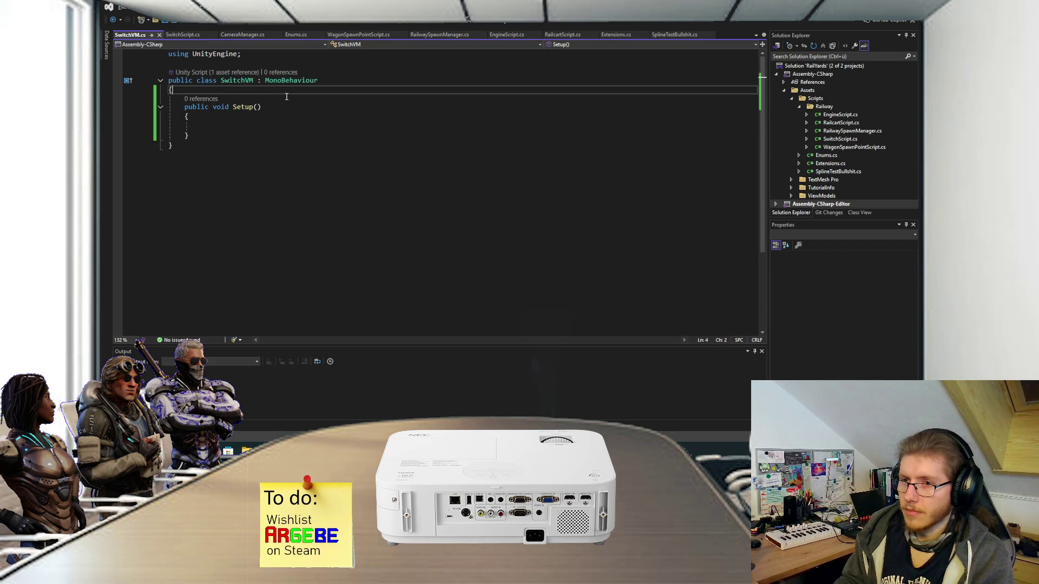
pyautogui.click(251, 125)
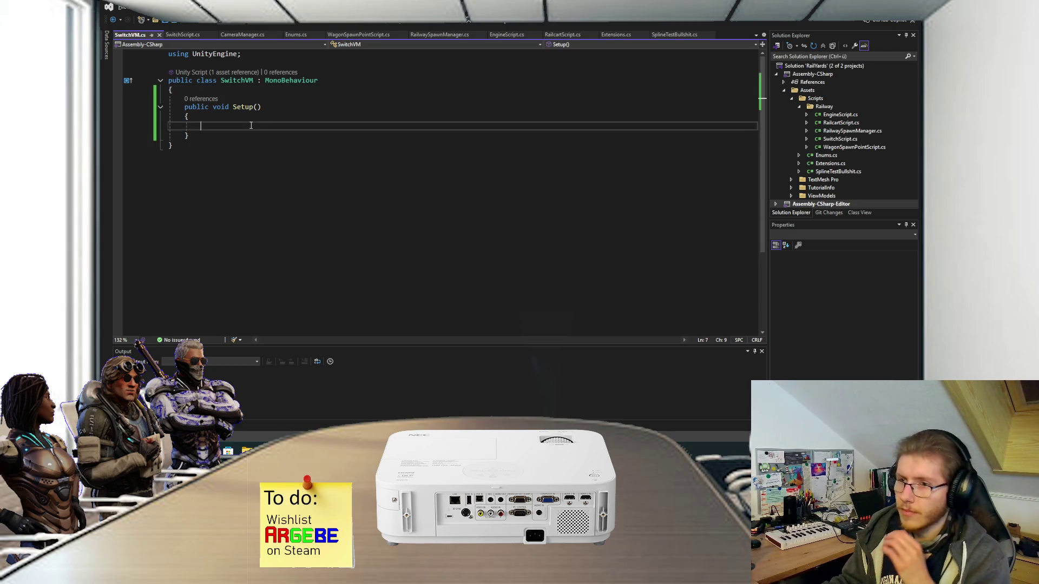
pyautogui.click(229, 137)
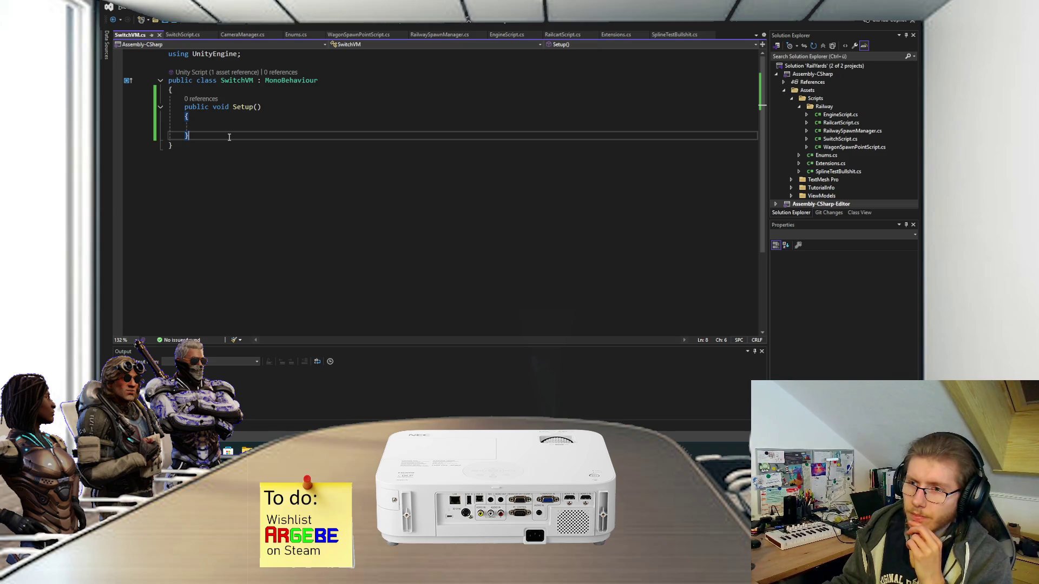
pyautogui.press('Return')
pyautogui.press('Return')
pyautogui.write('public v')
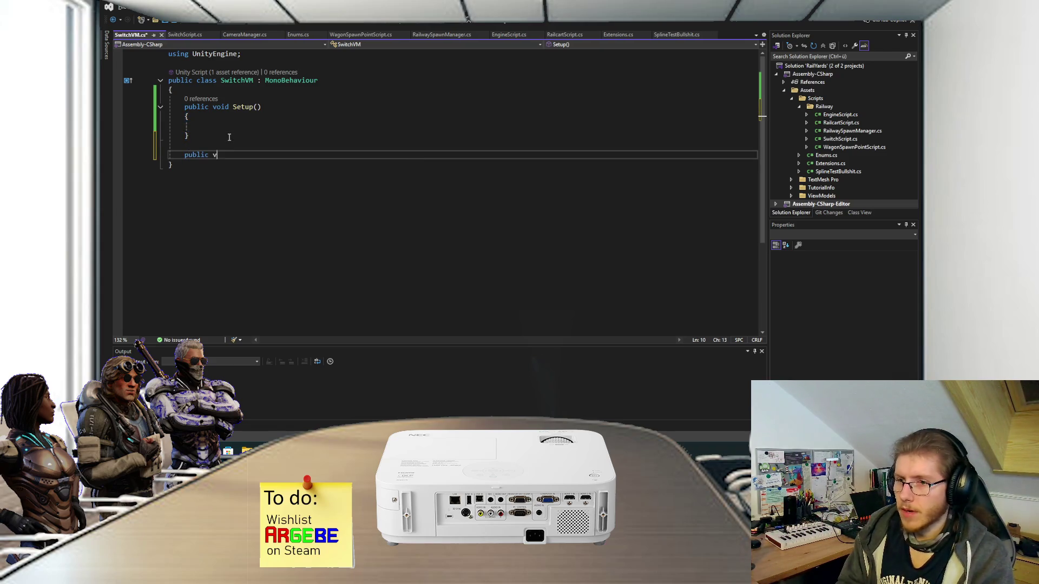
pyautogui.write('oid SetSwitch(')
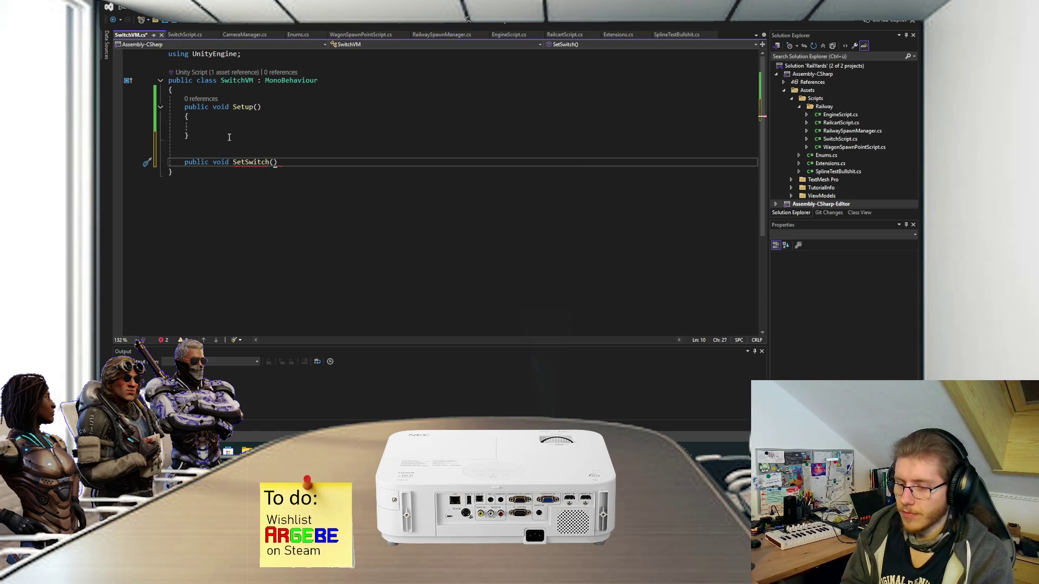
pyautogui.write('int index)')
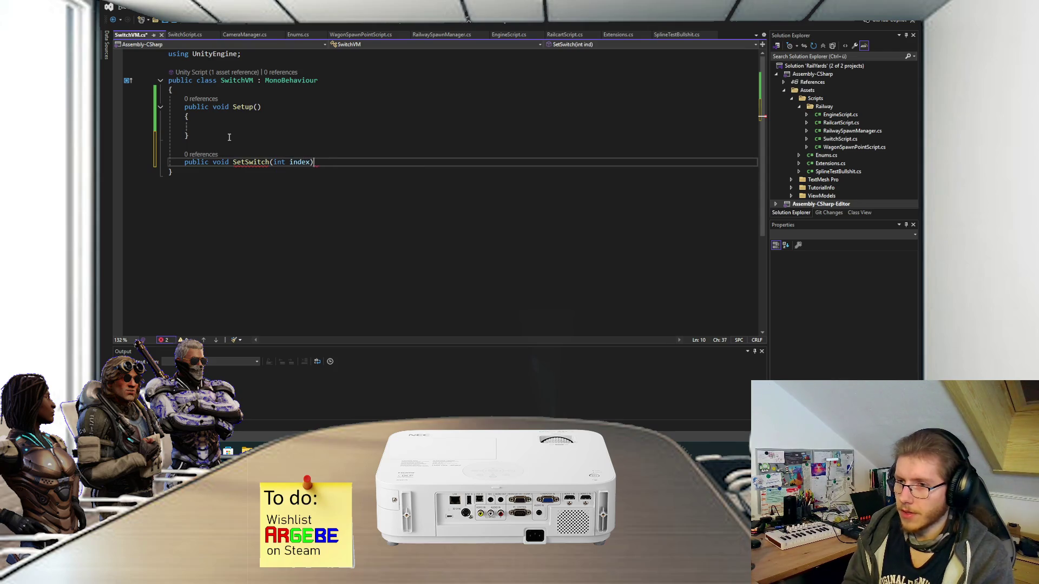
# Step: Give SetSwitch(int index) an empty body and save the script
pyautogui.press('Return')
pyautogui.write('{')
pyautogui.press('Return')
pyautogui.hotkey('ctrl', 's')
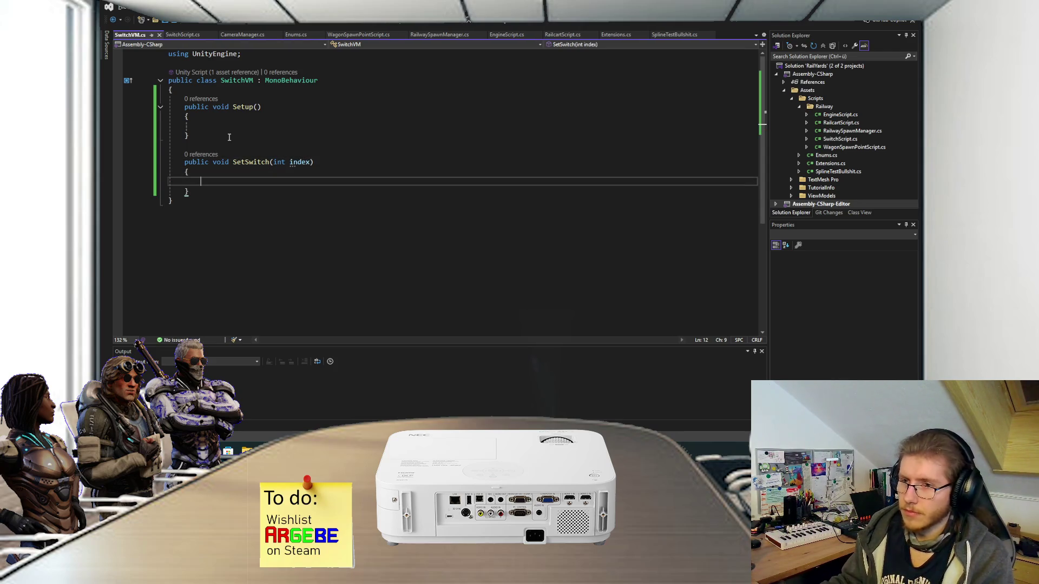
# Step: Declare a private SwitchScript _switchScript field above Setup
pyautogui.click(223, 98)
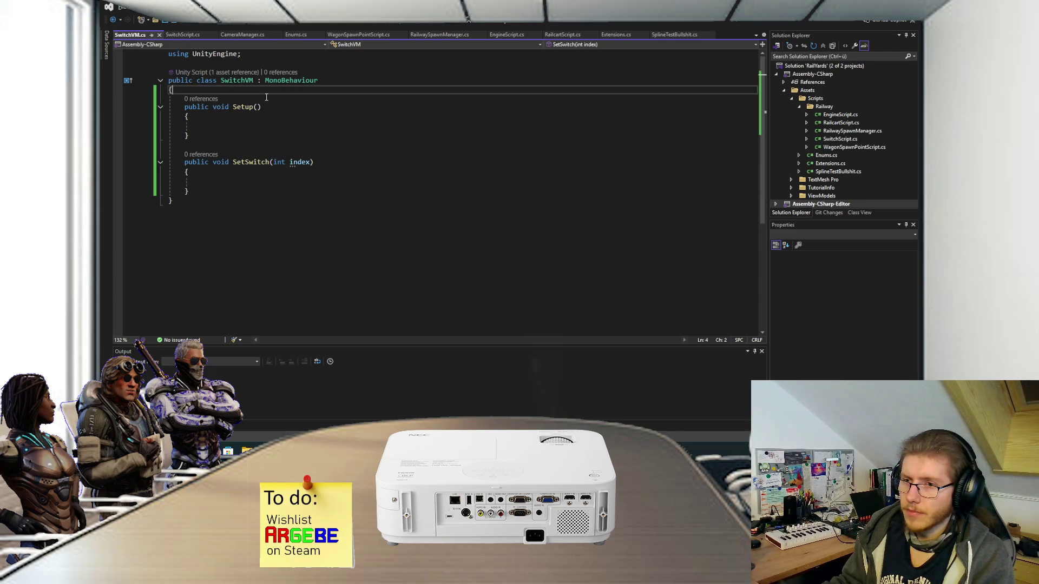
pyautogui.hotkey('ctrl', 'Return')
pyautogui.hotkey('ctrl', 'Return')
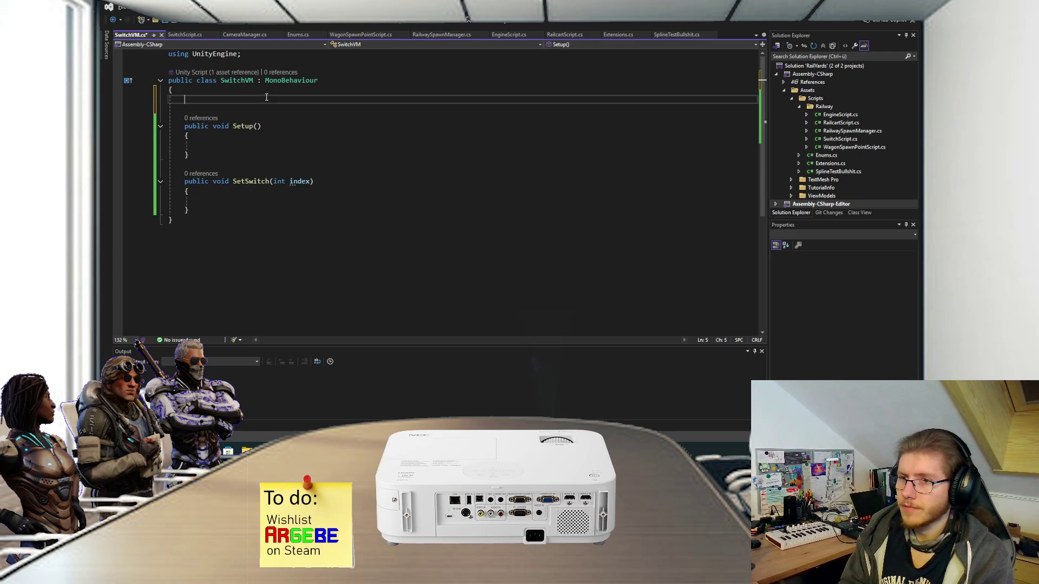
pyautogui.write('private SwitchScript _switchScript')
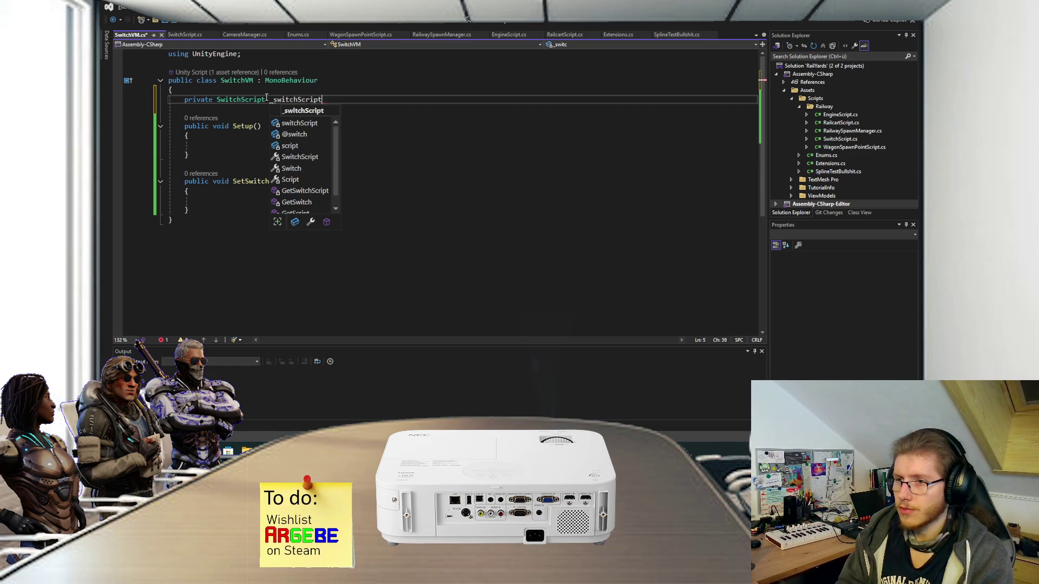
pyautogui.write(';')
pyautogui.press('Down')
pyautogui.press('Down')
pyautogui.press('Down')
pyautogui.write('_sc')
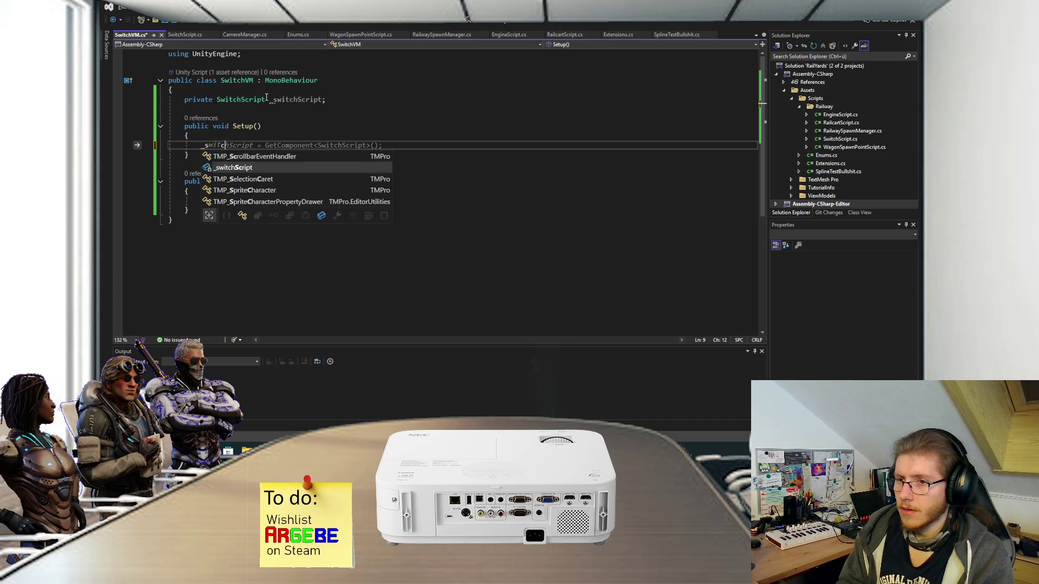
pyautogui.write(' =')
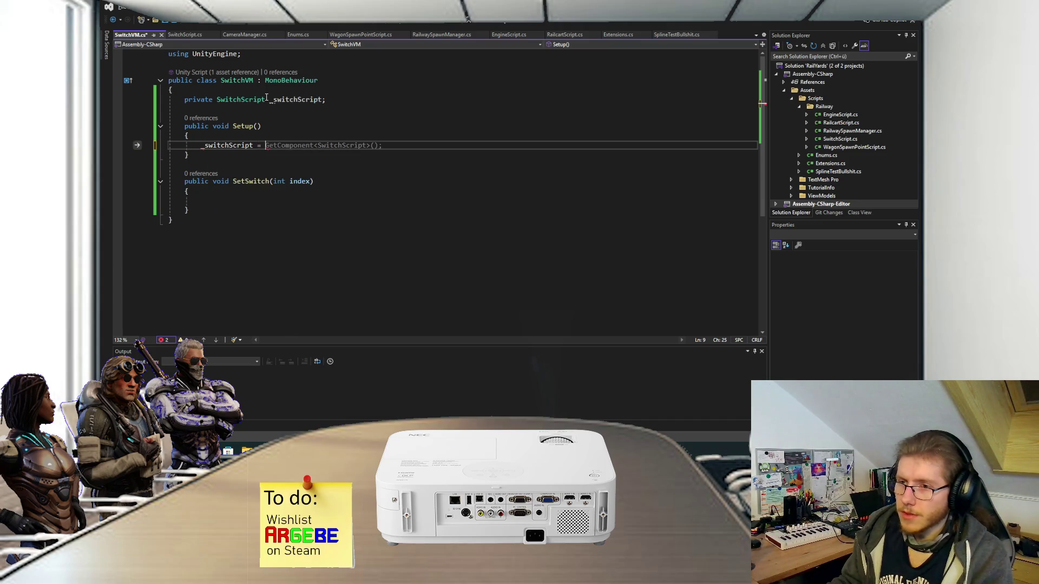
# Step: Add a SwitchScript switchScript parameter to Setup, assign it to _switchScript, and save
pyautogui.click(290, 125)
pyautogui.write('SwitchScript ')
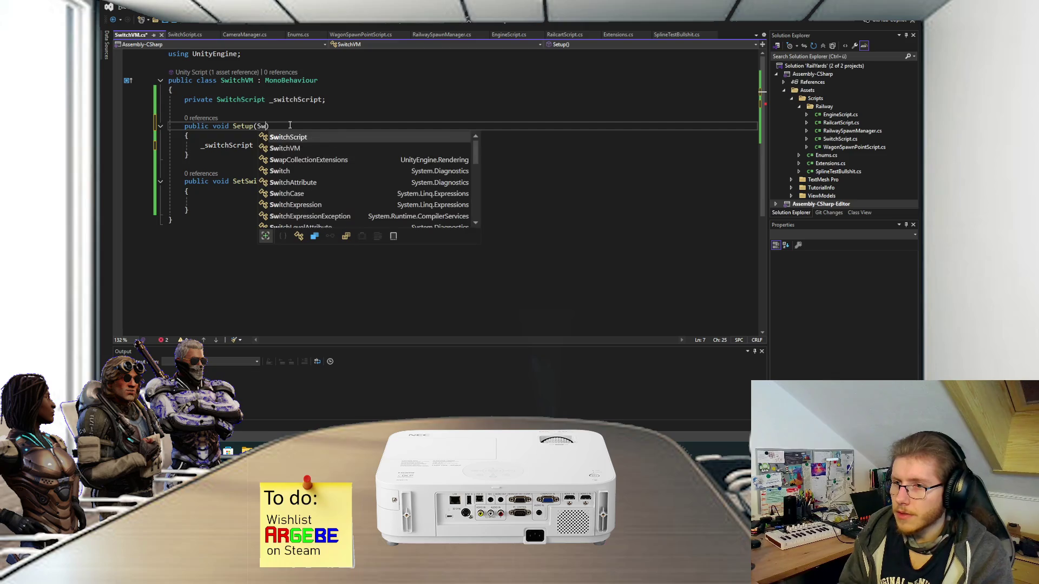
pyautogui.write('switchScript')
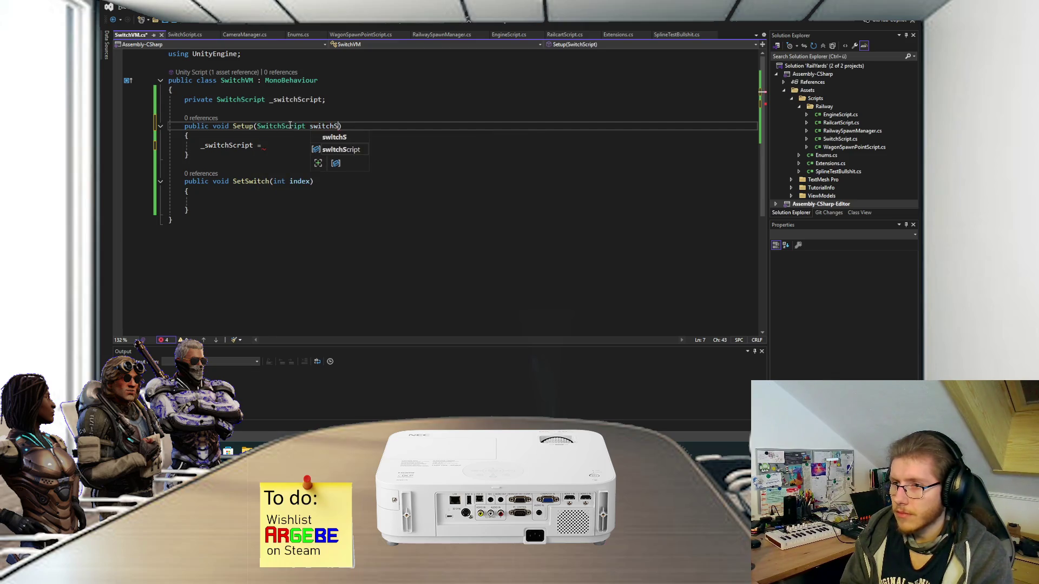
pyautogui.press('Escape')
pyautogui.click(292, 144)
pyautogui.write('switchScrit')
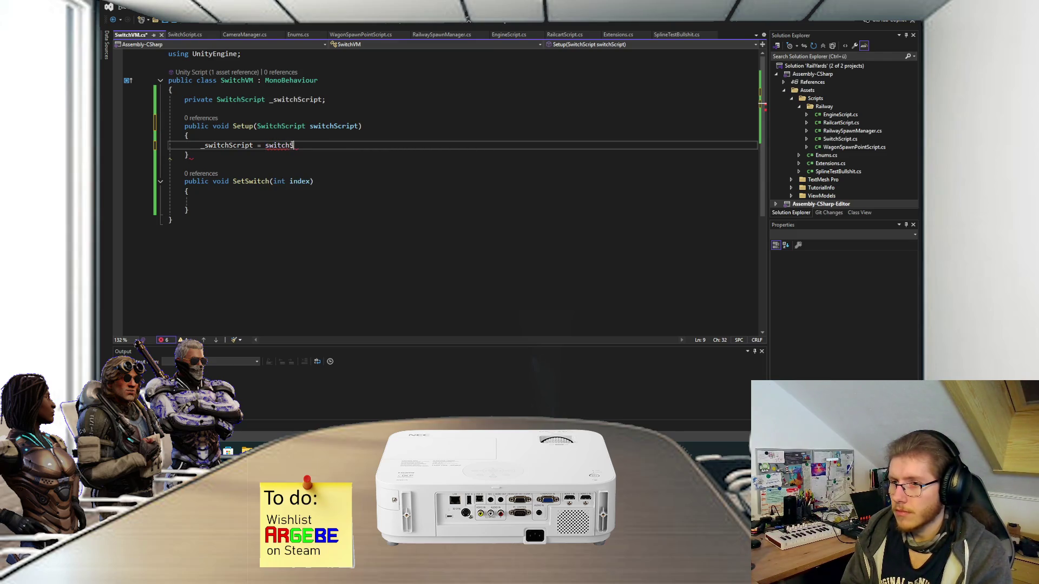
pyautogui.press('BackSpace')
pyautogui.press('BackSpace')
pyautogui.write('ipt;')
pyautogui.hotkey('ctrl', 's')
pyautogui.click(264, 202)
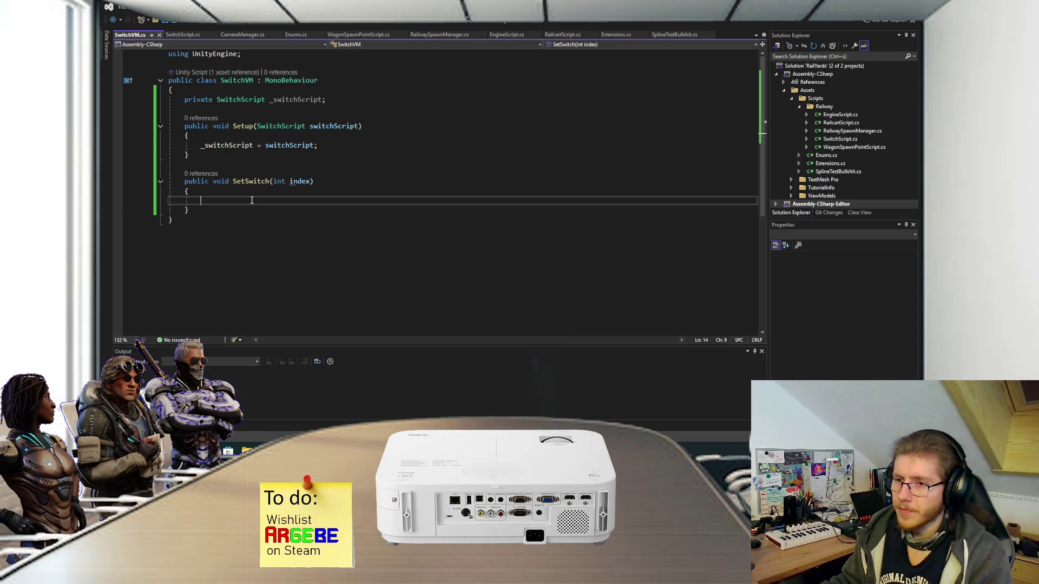
# Step: In SetSwitch, assign _switchScript.SelectedSplineIndex = _switchScript.SplineIndicies[index] and save
pyautogui.write('_switchScript.S')
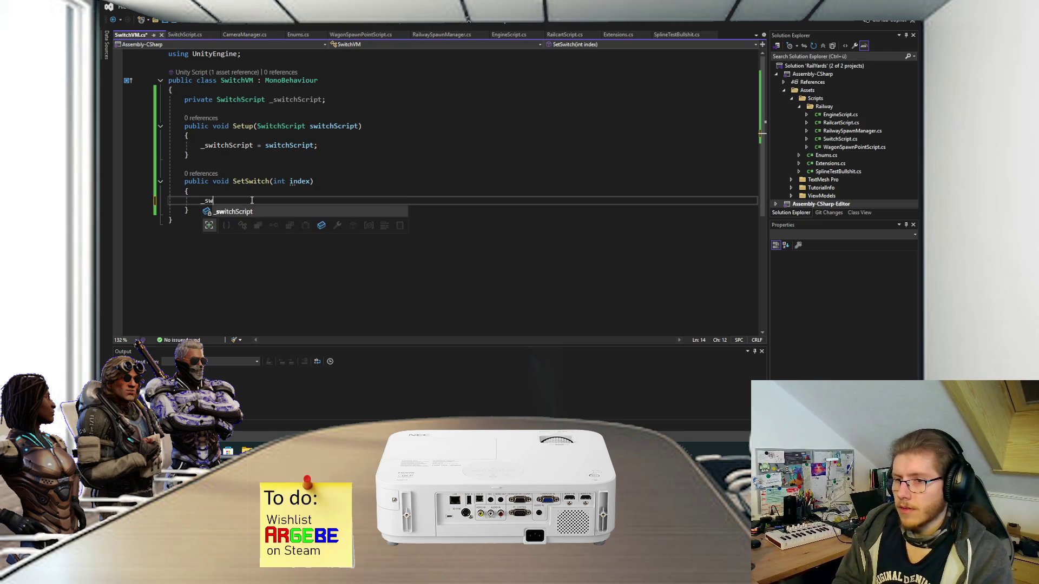
pyautogui.press('BackSpace')
pyautogui.press('BackSpace')
pyautogui.press('BackSpace')
pyautogui.press('BackSpace')
pyautogui.press('BackSpace')
pyautogui.hotkey('ctrl', 's')
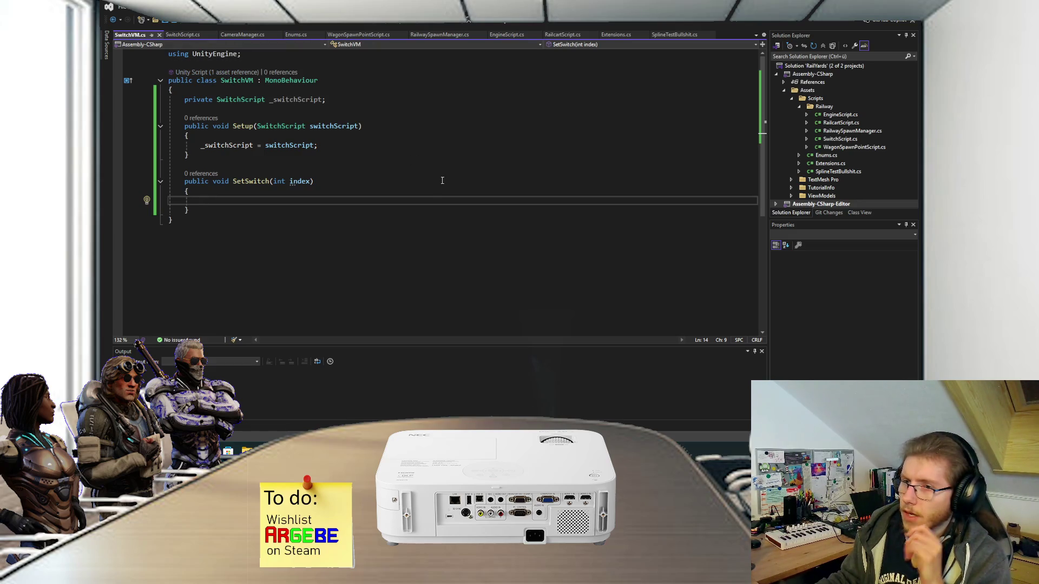
pyautogui.write('_switchScript.')
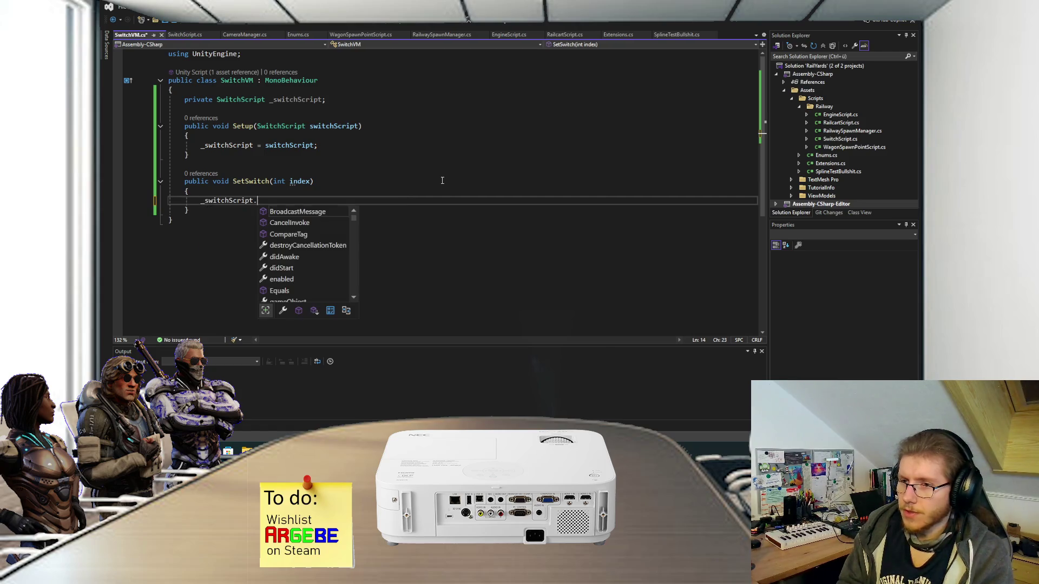
pyautogui.write('Sele')
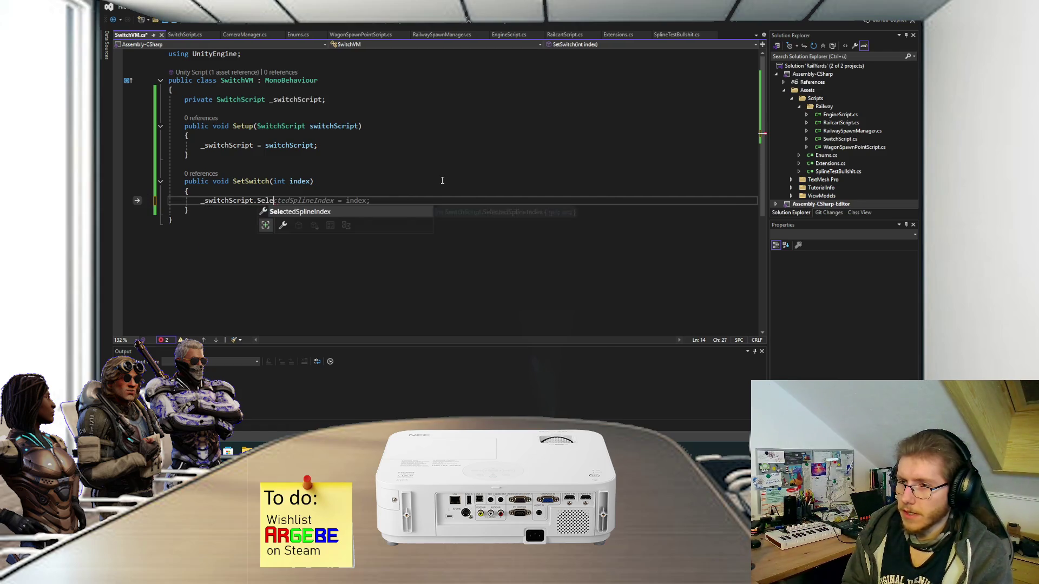
pyautogui.press('Tab')
pyautogui.write('= _switchScript.')
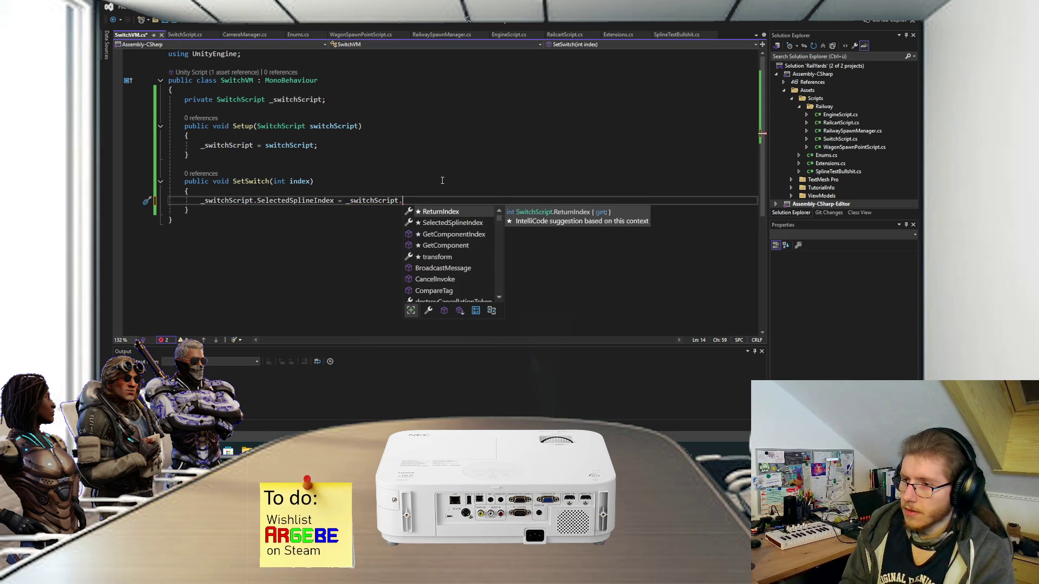
pyautogui.write('Sp')
pyautogui.press('Tab')
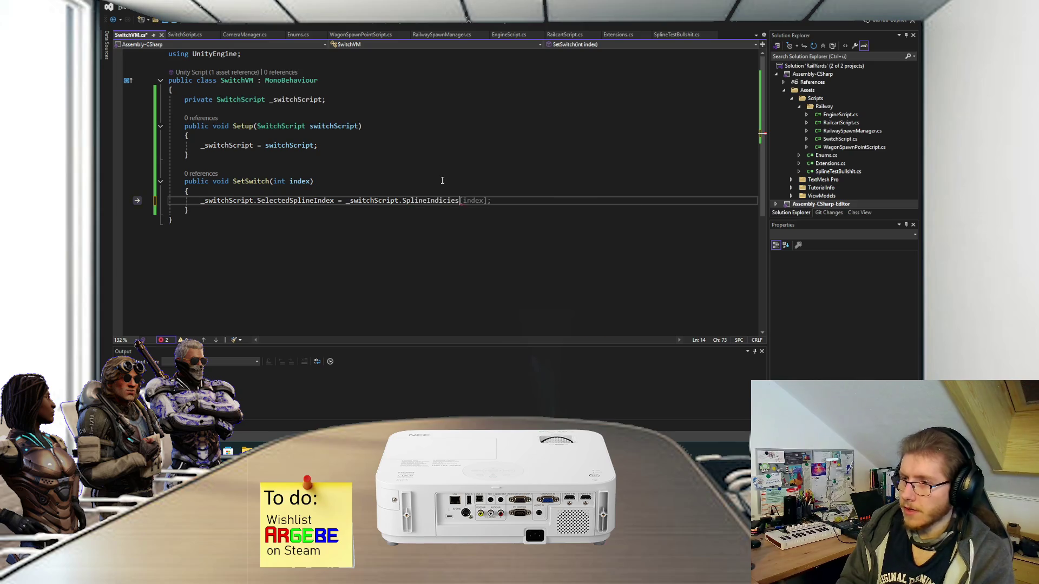
pyautogui.write('[index];')
pyautogui.hotkey('ctrl', 's')
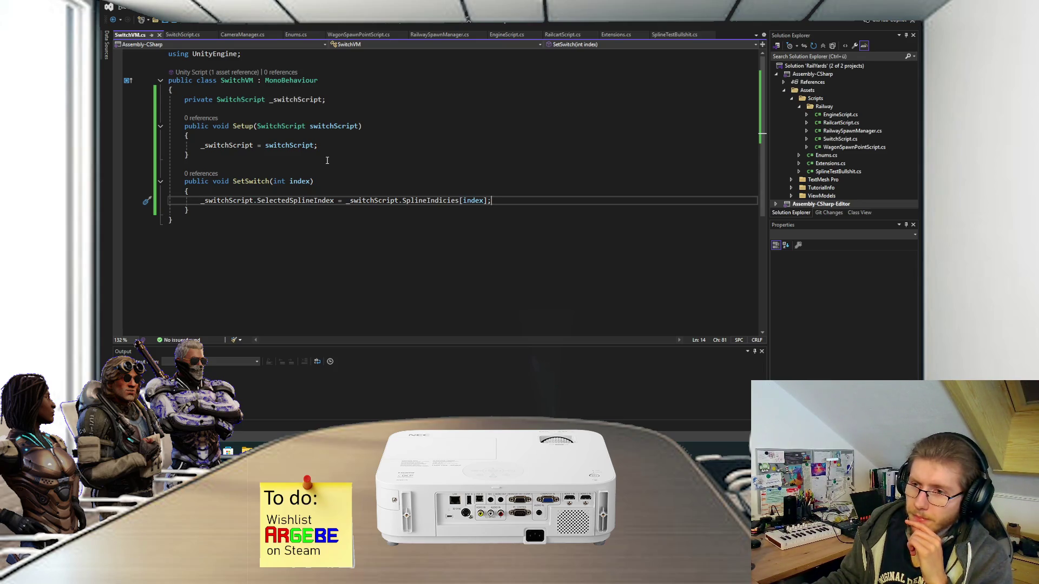
# Step: Delete the Setup method from SwitchVM
pyautogui.click(363, 145)
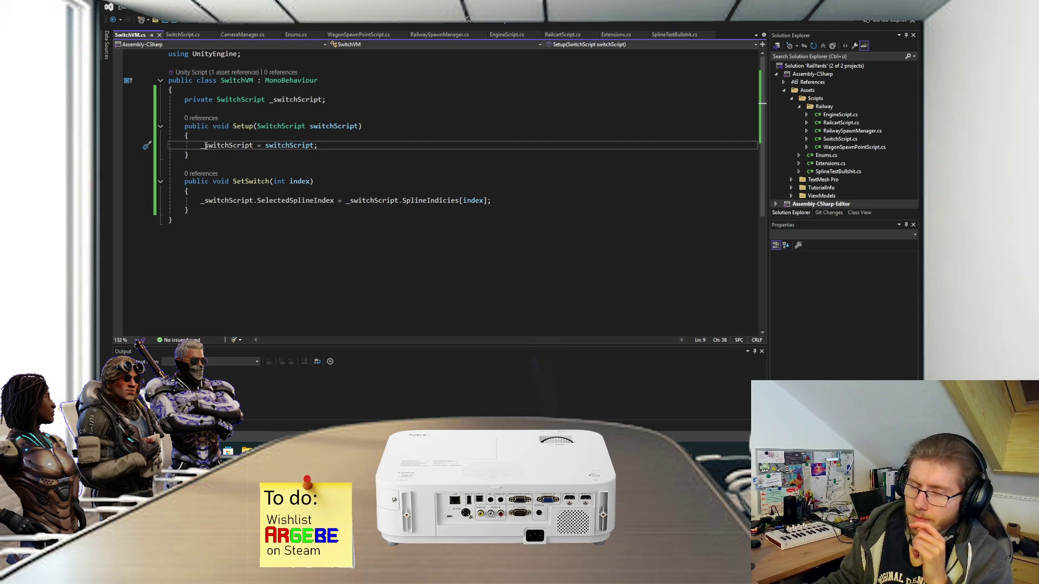
pyautogui.moveTo(197, 155); pyautogui.dragTo(168, 109)
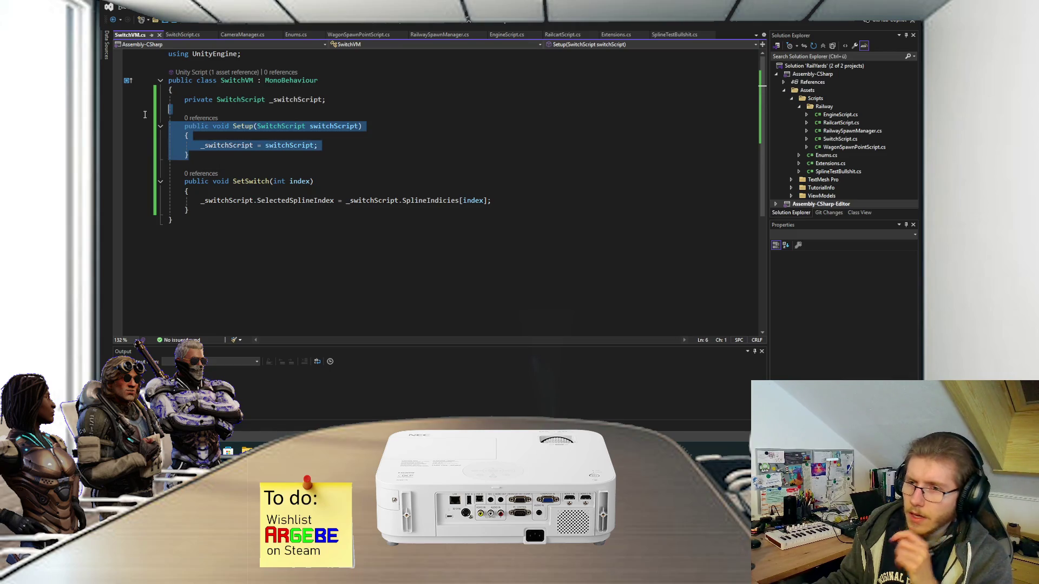
pyautogui.press('Delete')
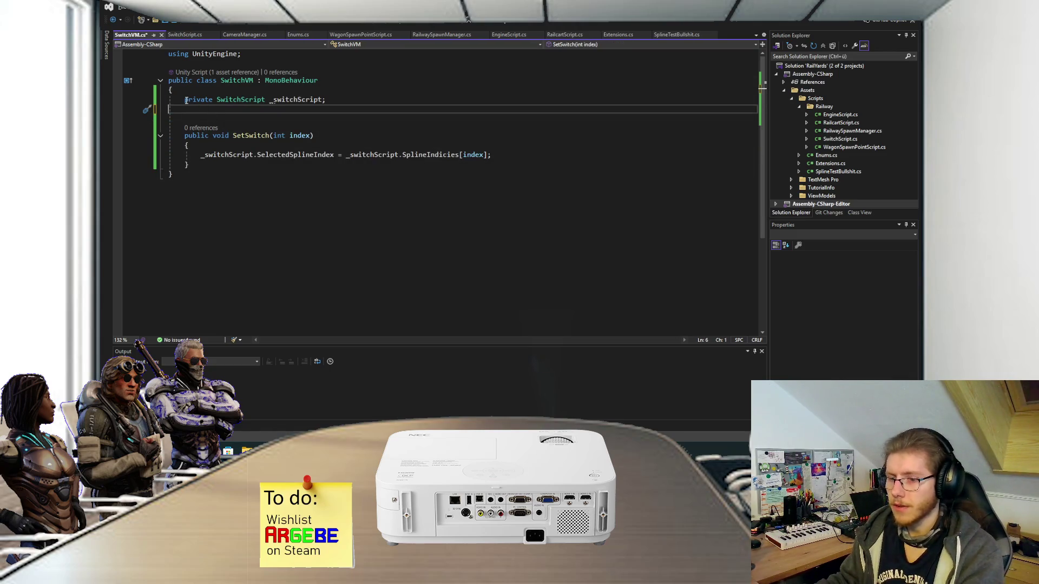
# Step: Mark SwitchVM's _switchScript field with [SerializeField] and save
pyautogui.press('BackSpace')
pyautogui.press('Home')
pyautogui.write('Se')
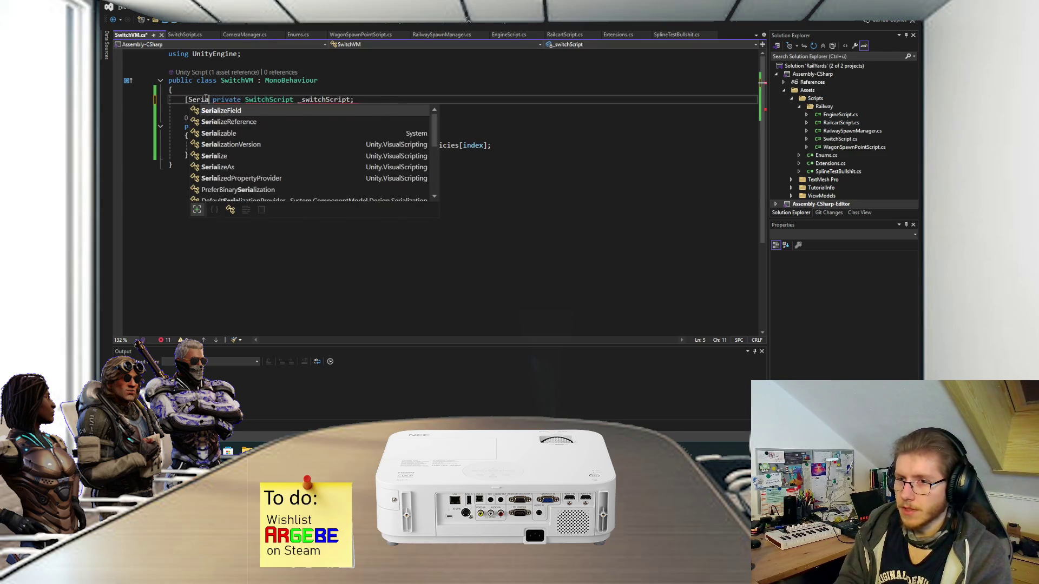
pyautogui.press('Tab')
pyautogui.write(']')
pyautogui.press('Right')
pyautogui.hotkey('ctrl', 's')
# Step: Add '[SerializeField] private Canvas _switchCanvas;' to SwitchScript and let Unity recompile
pyautogui.click(181, 35)
pyautogui.scroll(4, 272, 144)
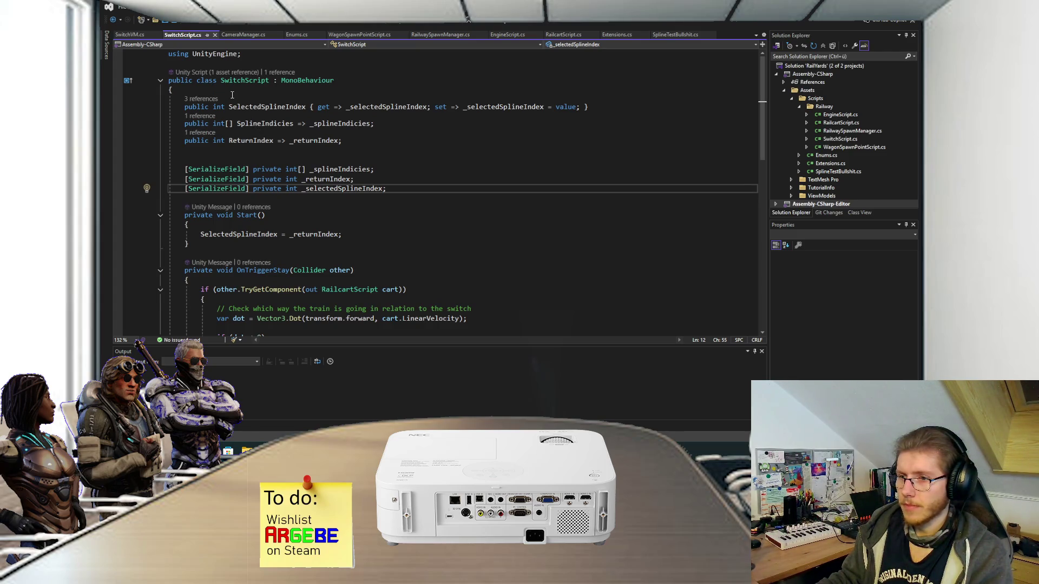
pyautogui.click(411, 389)
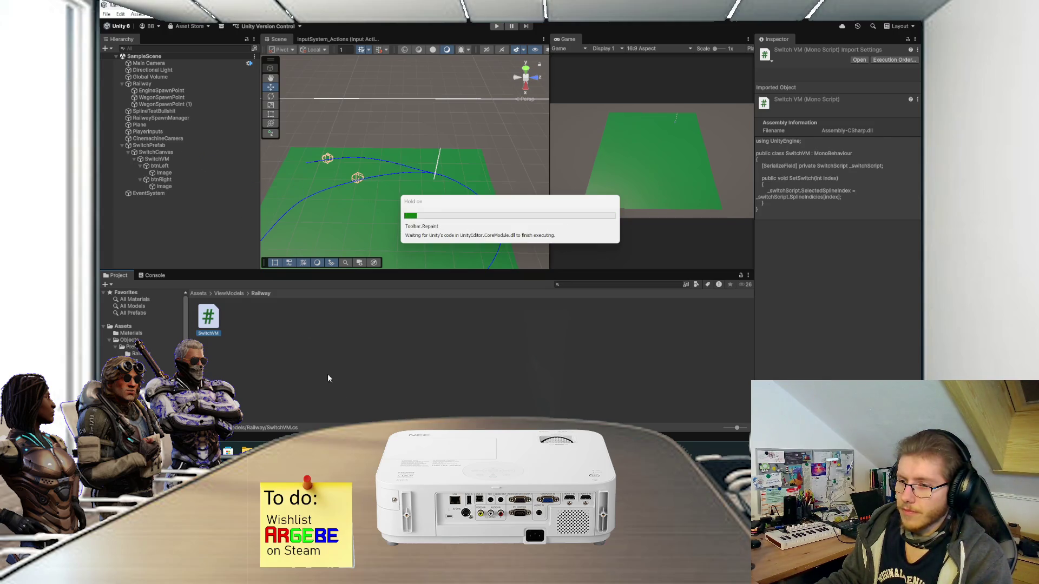
pyautogui.hotkey('alt', 'Tab')
pyautogui.click(251, 94)
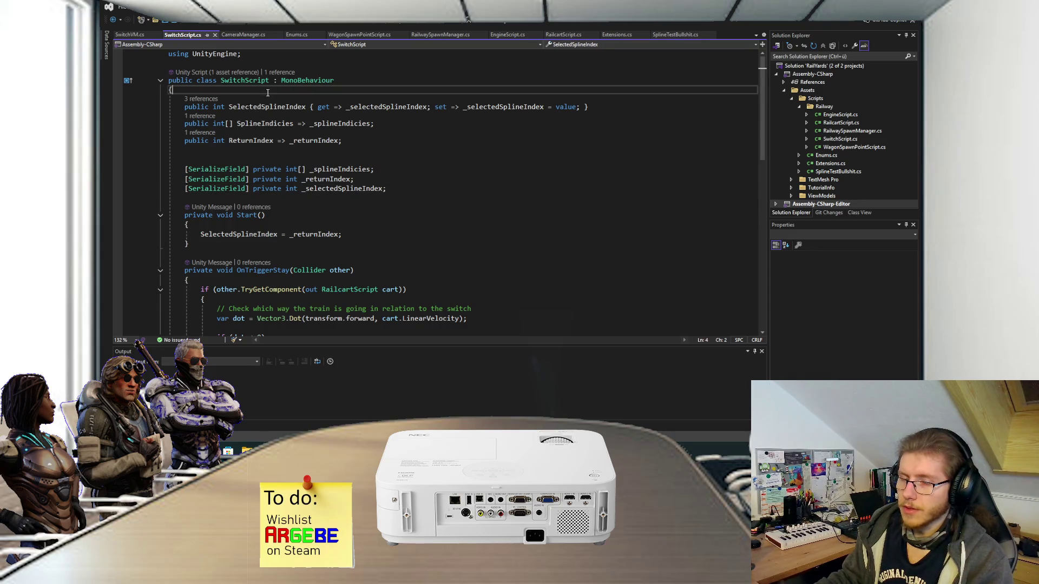
pyautogui.press('Return')
pyautogui.hotkey('ctrl', 'z')
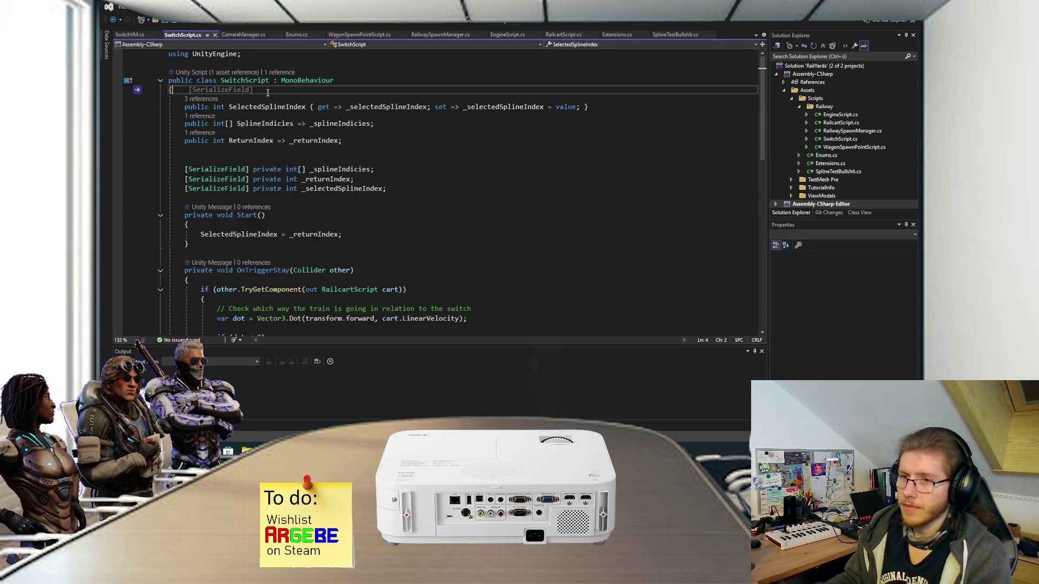
pyautogui.click(374, 144)
pyautogui.press('Down')
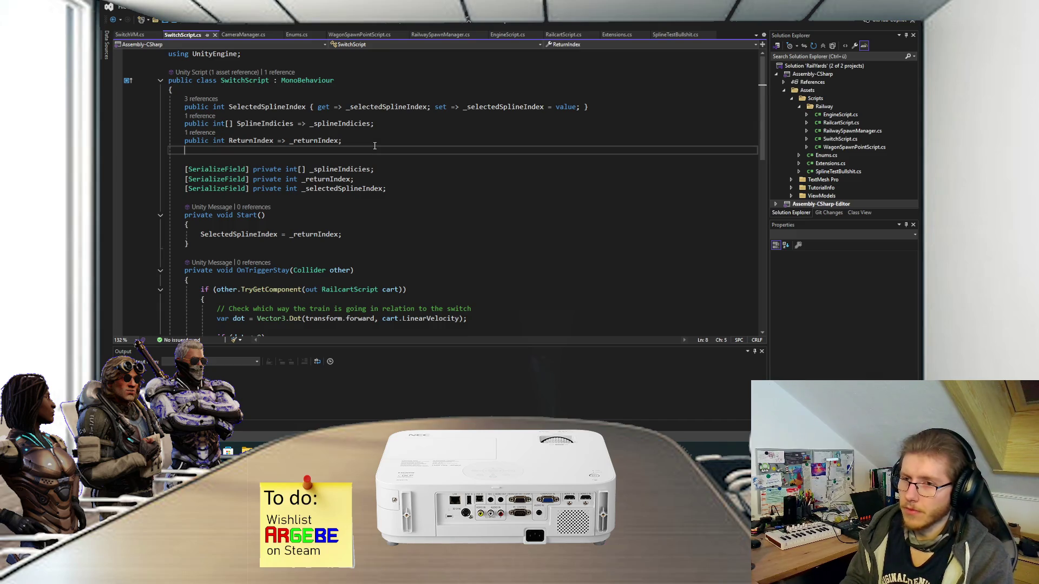
pyautogui.press('Return')
pyautogui.write('[SerializeField')
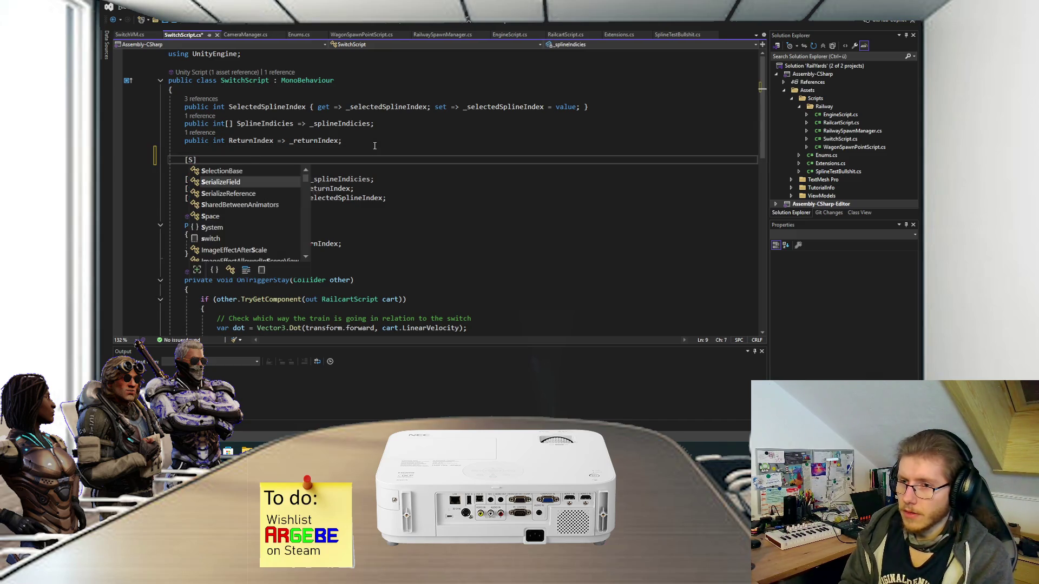
pyautogui.write('] pri')
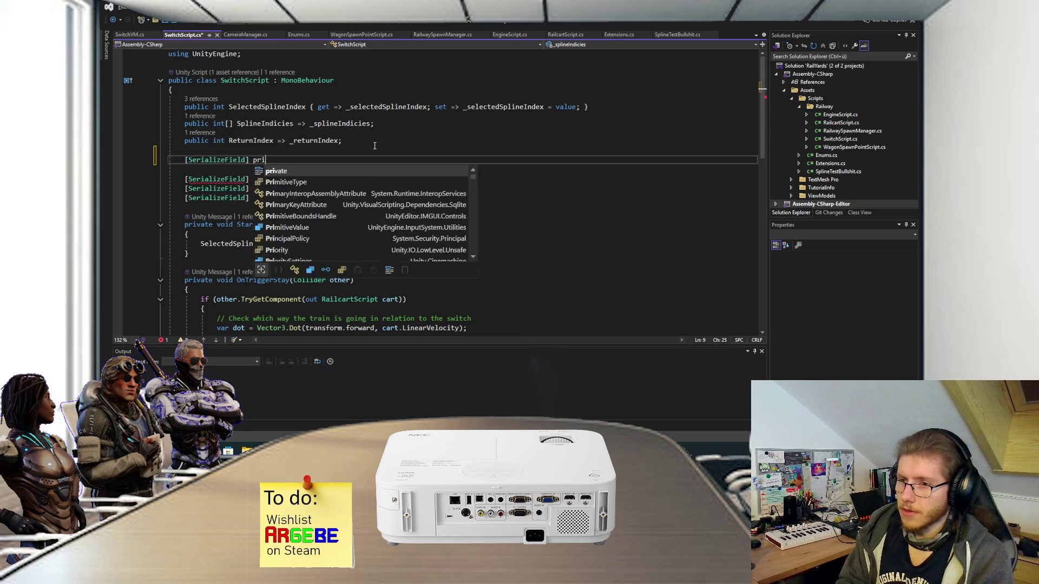
pyautogui.write('vate Canvas ')
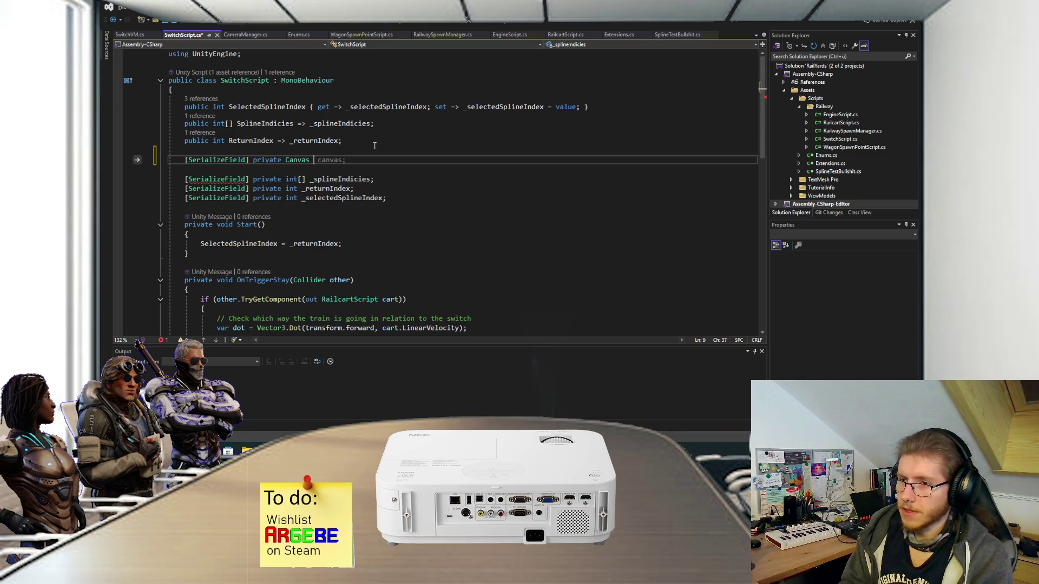
pyautogui.write('_switchCanvas;')
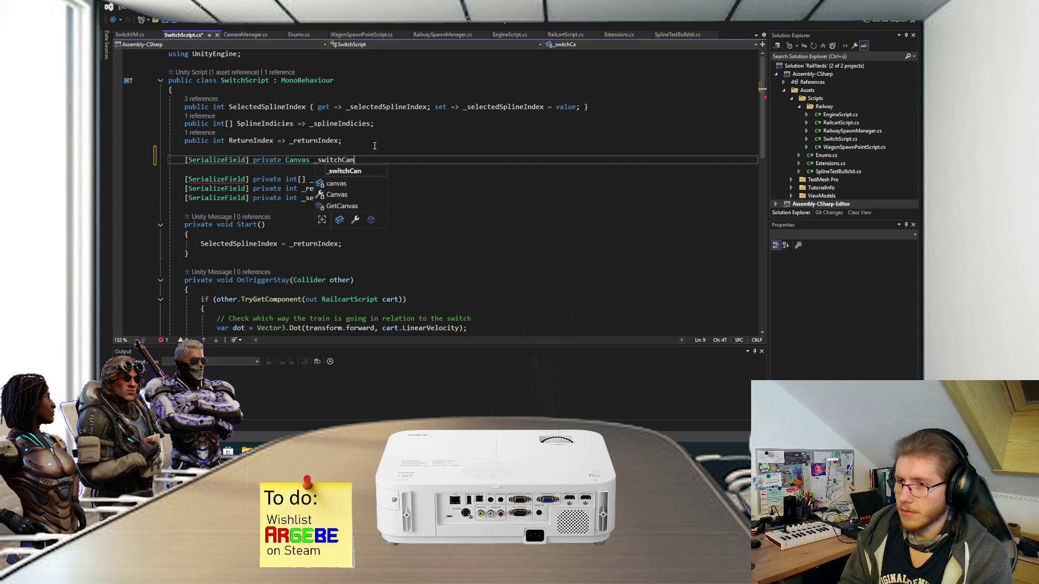
pyautogui.press('Delete')
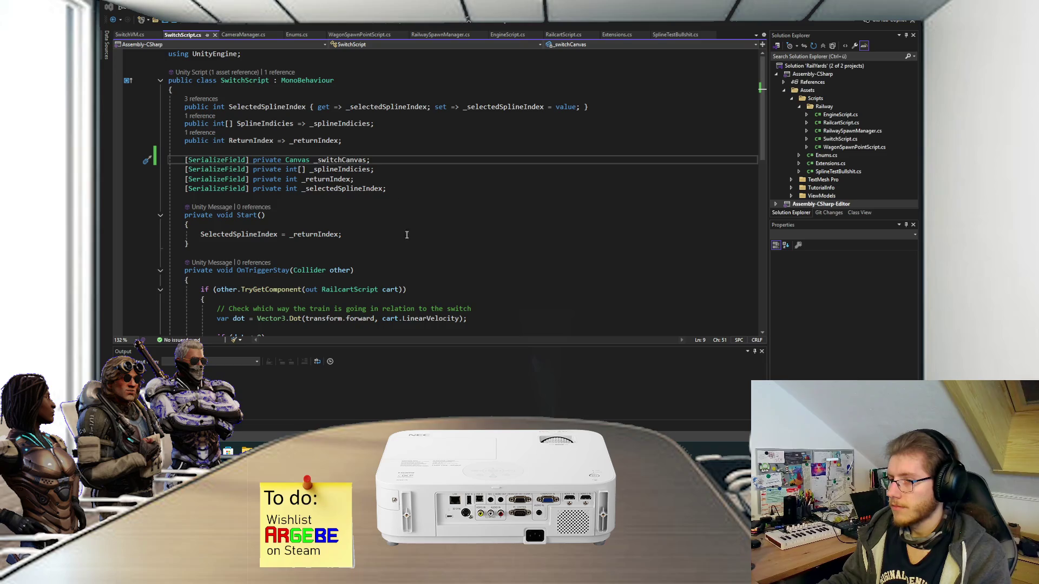
pyautogui.hotkey('alt', 'Tab')
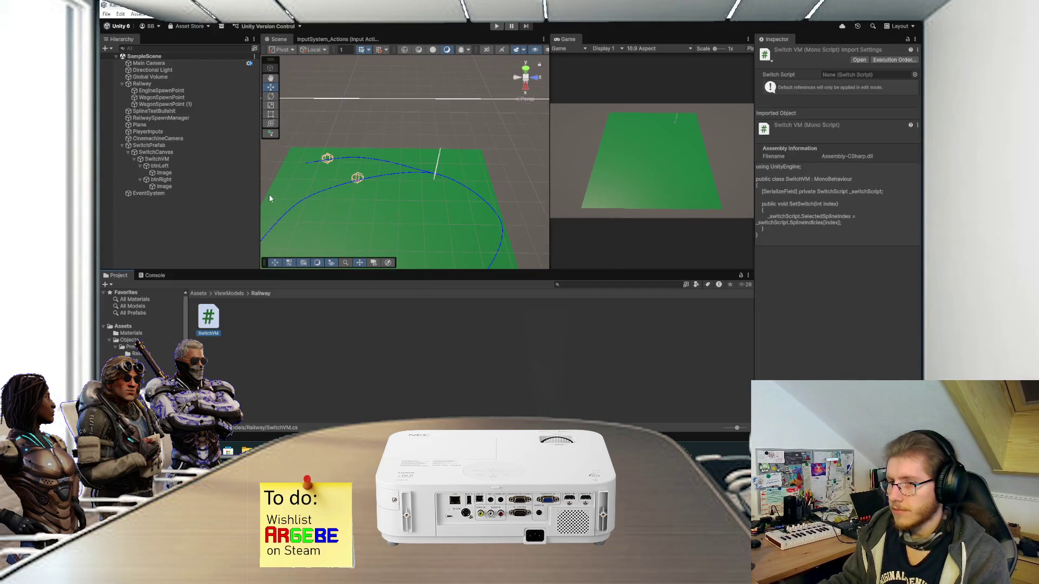
# Step: Assign SwitchCanvas to SwitchPrefab's Switch Canvas field and SwitchPrefab to SwitchVM's Switch Script slot
pyautogui.click(197, 145)
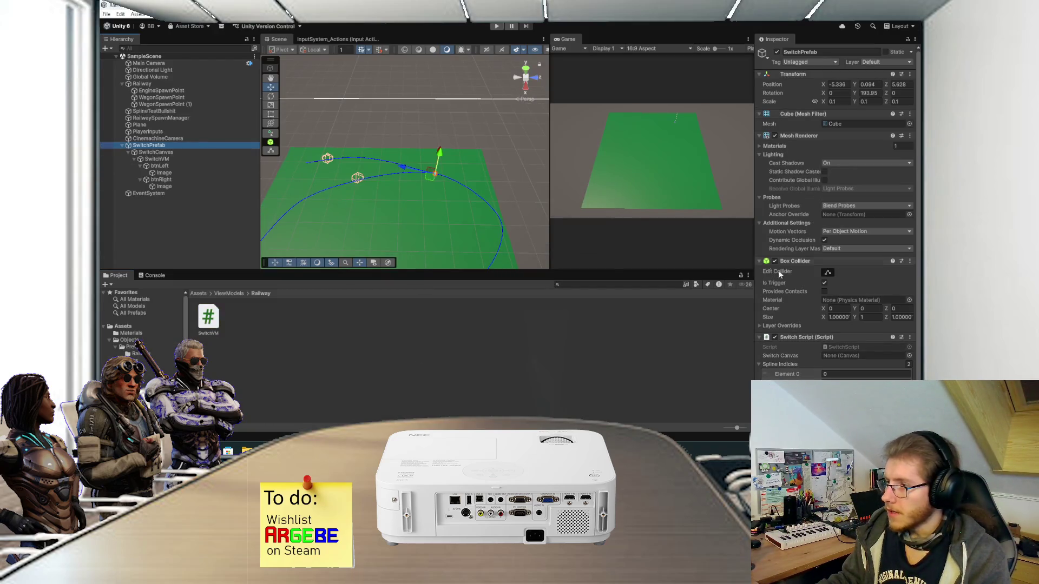
pyautogui.scroll(-3, 794, 238)
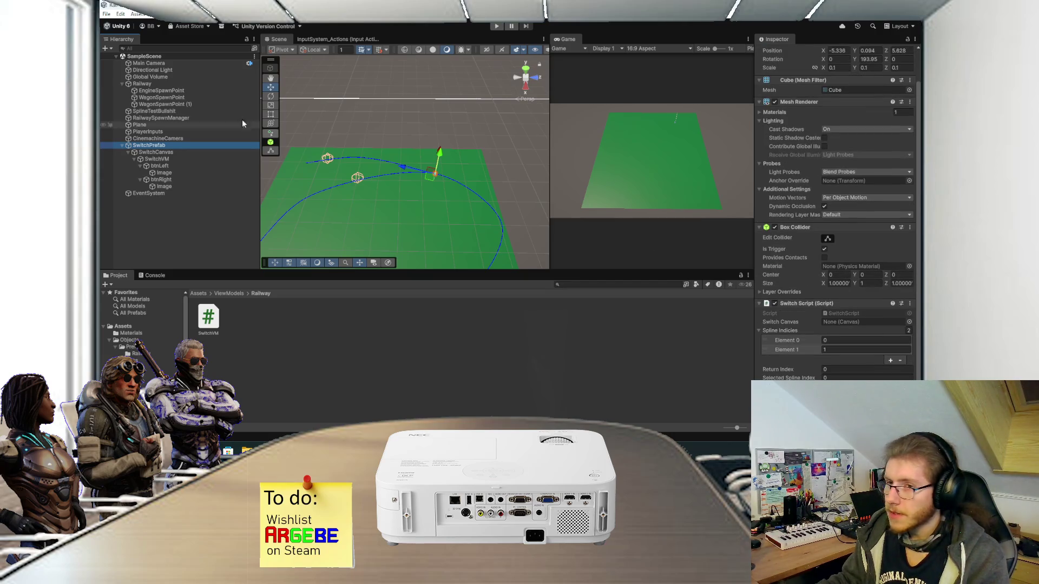
pyautogui.moveTo(162, 153)
pyautogui.mouseDown()
pyautogui.moveTo(487, 243)
pyautogui.moveTo(866, 322)
pyautogui.mouseUp()
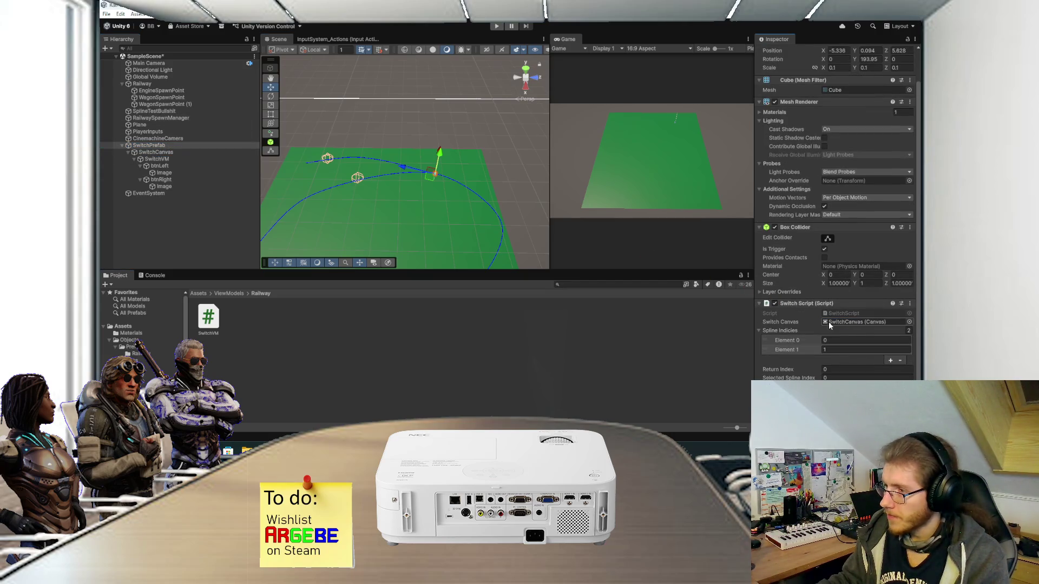
pyautogui.click(160, 158)
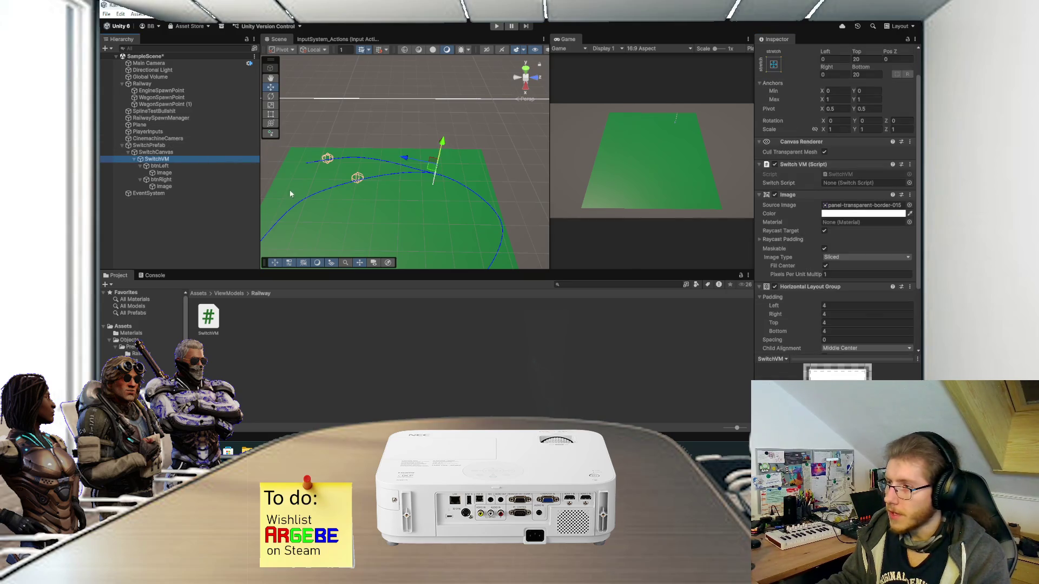
pyautogui.moveTo(155, 146)
pyautogui.mouseDown()
pyautogui.moveTo(839, 179)
pyautogui.moveTo(829, 184)
pyautogui.mouseUp()
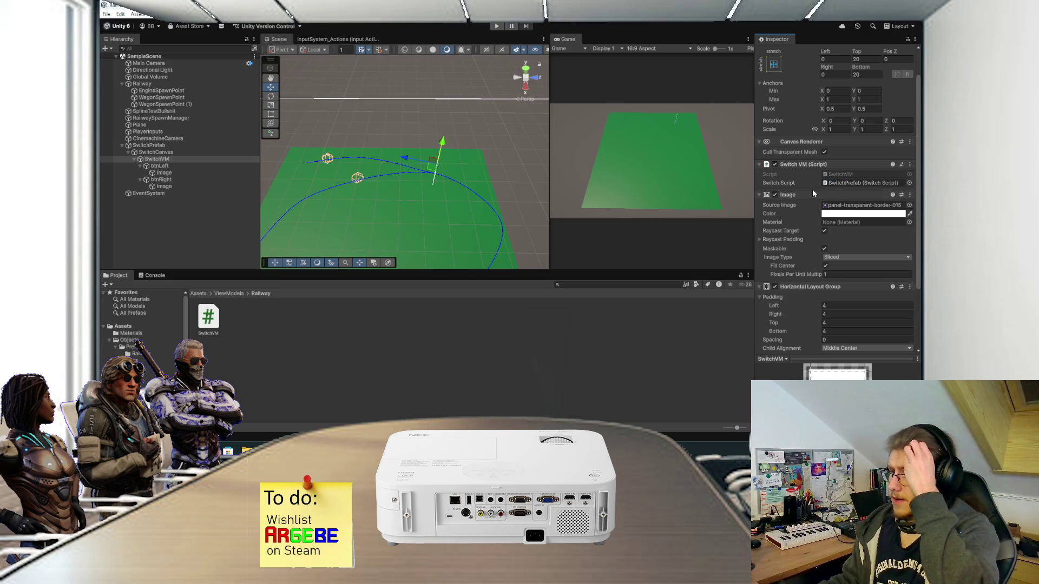
pyautogui.hotkey('alt', 'Tab')
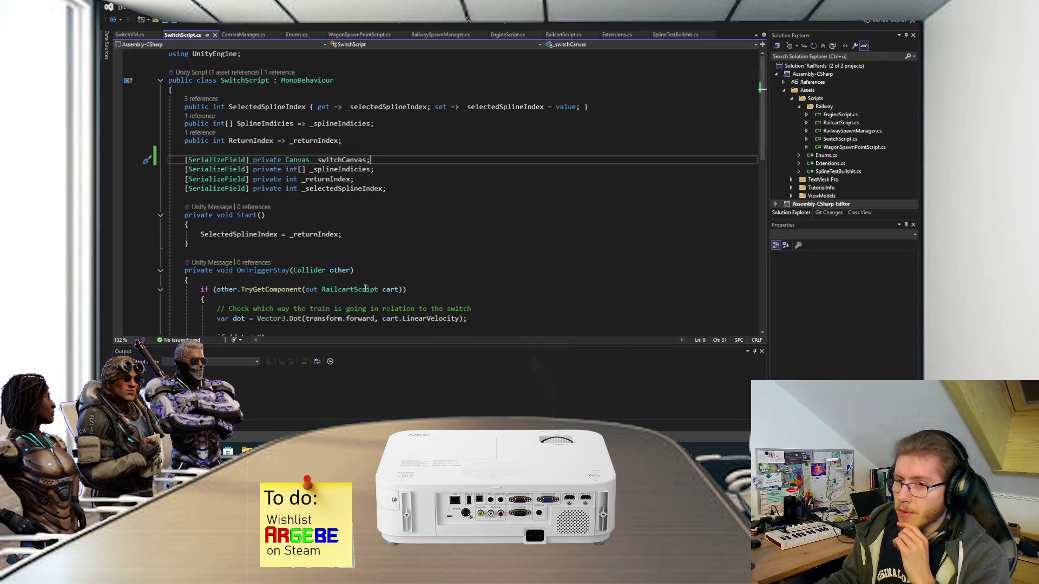
# Step: Add an Update method to SwitchVM, then delete it again
pyautogui.click(130, 35)
pyautogui.click(211, 153)
pyautogui.press('Return')
pyautogui.press('Return')
pyautogui.write('upd')
pyautogui.press('Return')
pyautogui.hotkey('ctrl', 's')
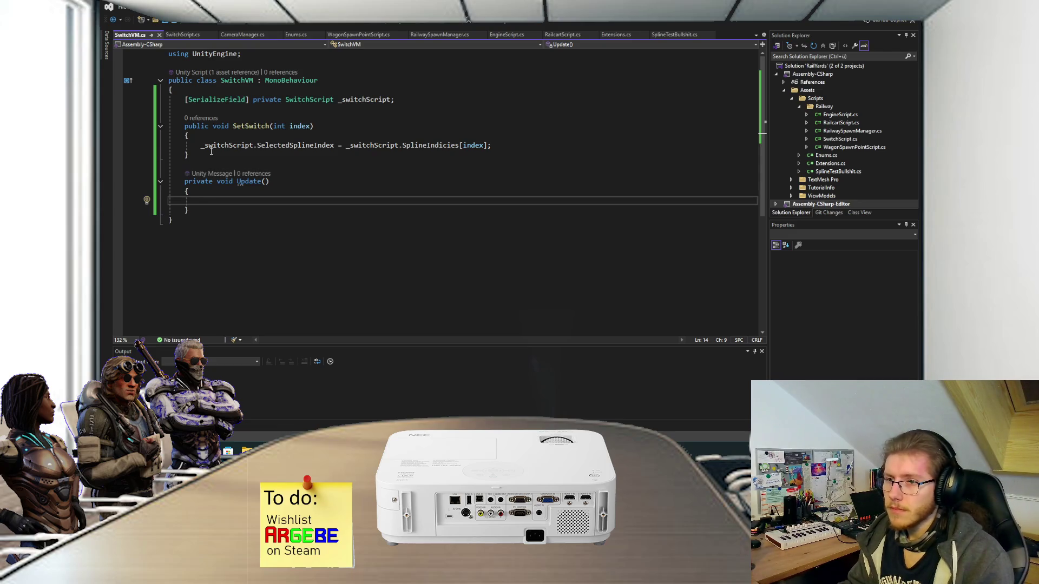
pyautogui.click(214, 91)
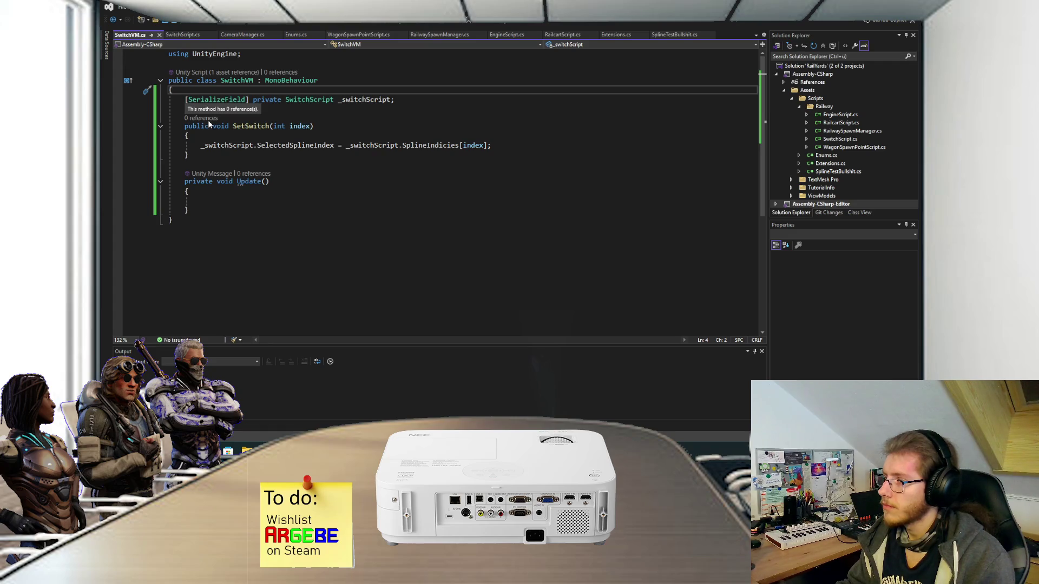
pyautogui.click(195, 210)
pyautogui.keyDown('shift'); pyautogui.click(208, 157); pyautogui.keyUp('shift')
pyautogui.press('Delete')
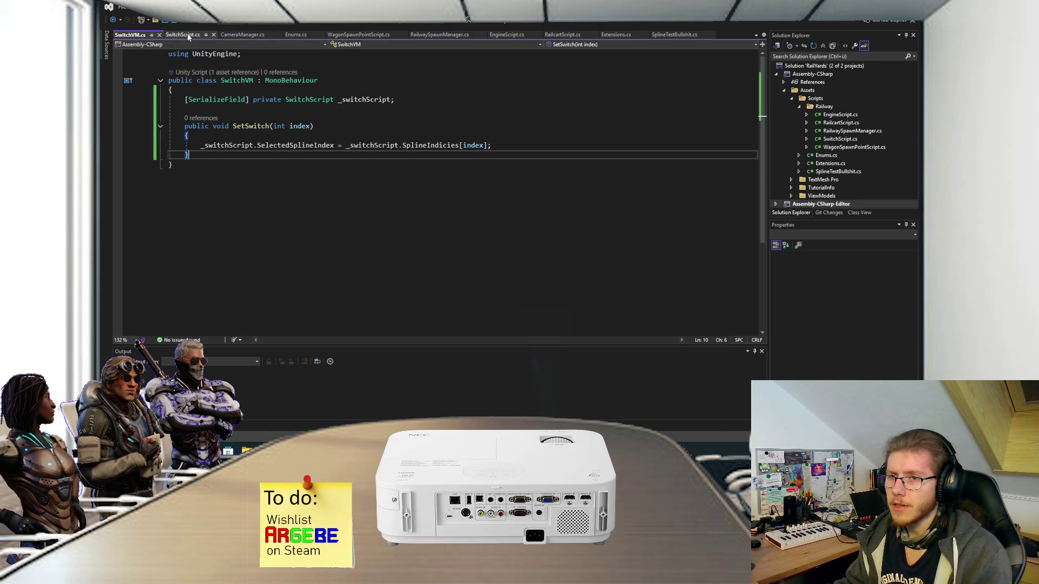
# Step: Add an Update method below OnTriggerStay in SwitchScript
pyautogui.click(183, 34)
pyautogui.scroll(-4, 282, 245)
pyautogui.click(217, 306)
pyautogui.press('Return')
pyautogui.press('Return')
pyautogui.write('upda')
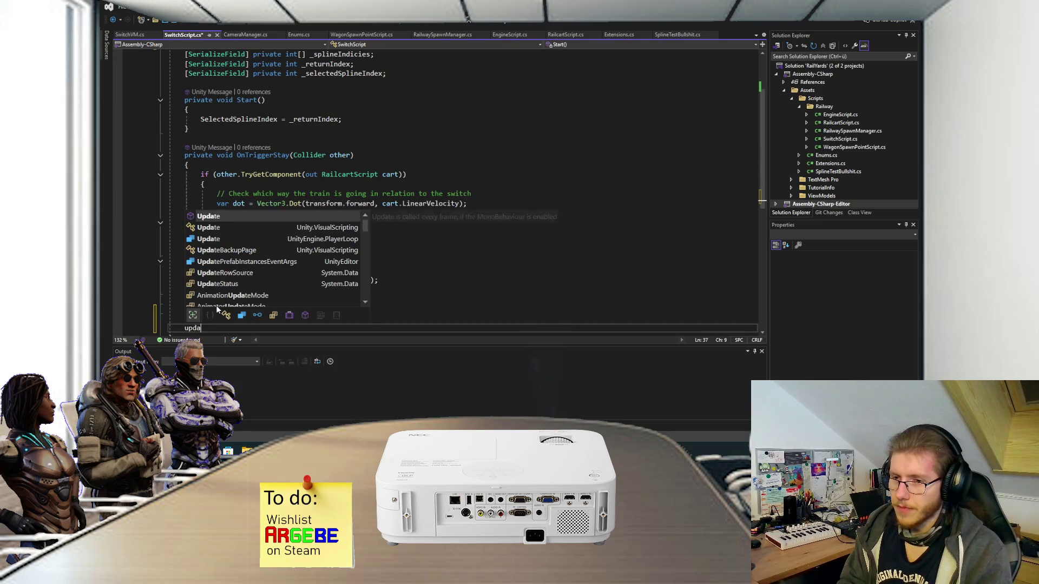
pyautogui.press('Tab')
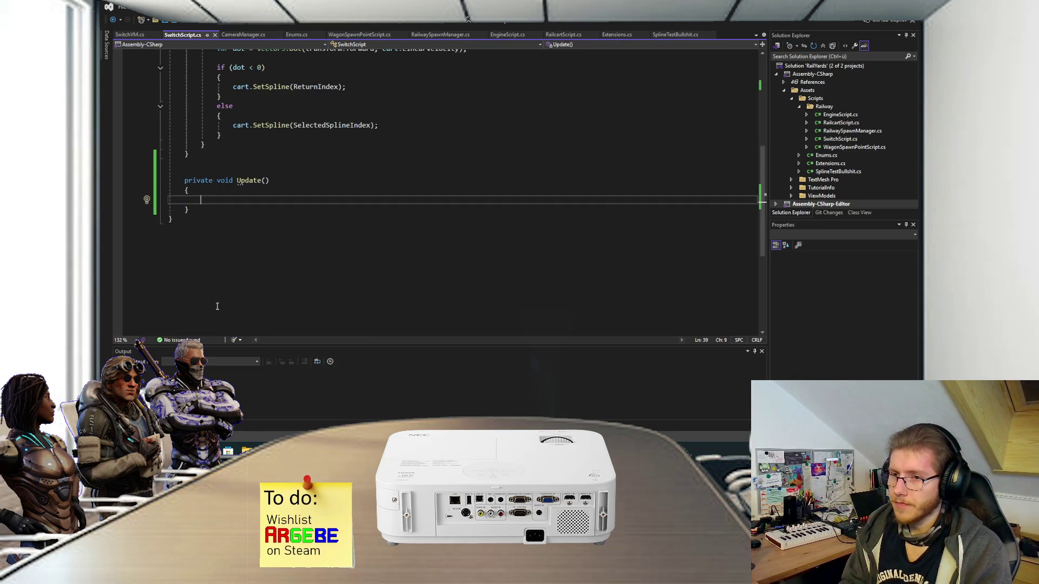
# Step: Make Update call _switchCanvas.transform.LookAt(Camera.main.transform.position) and save
pyautogui.write('_sw')
pyautogui.press('Tab')
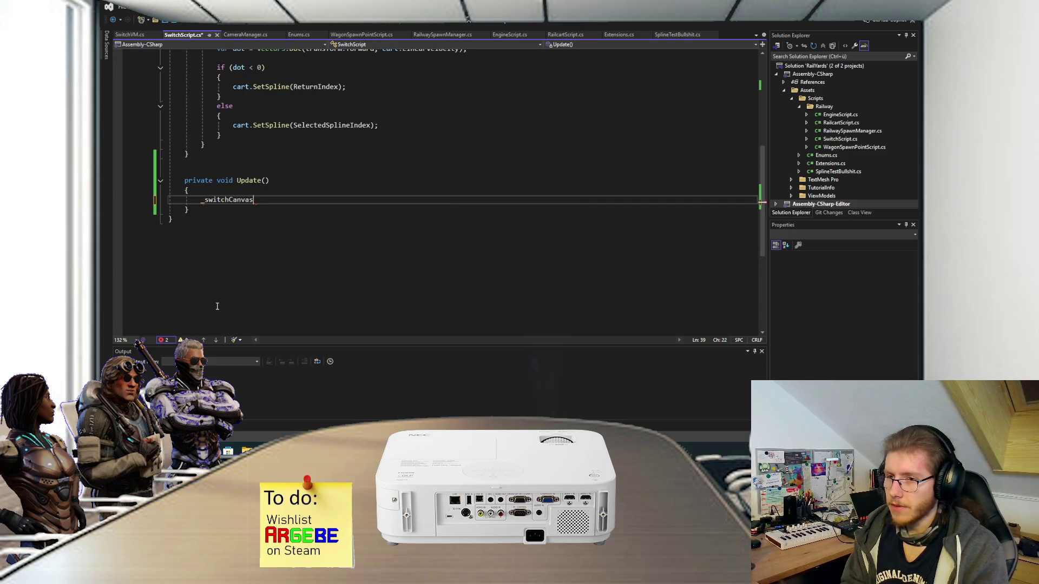
pyautogui.write('.look')
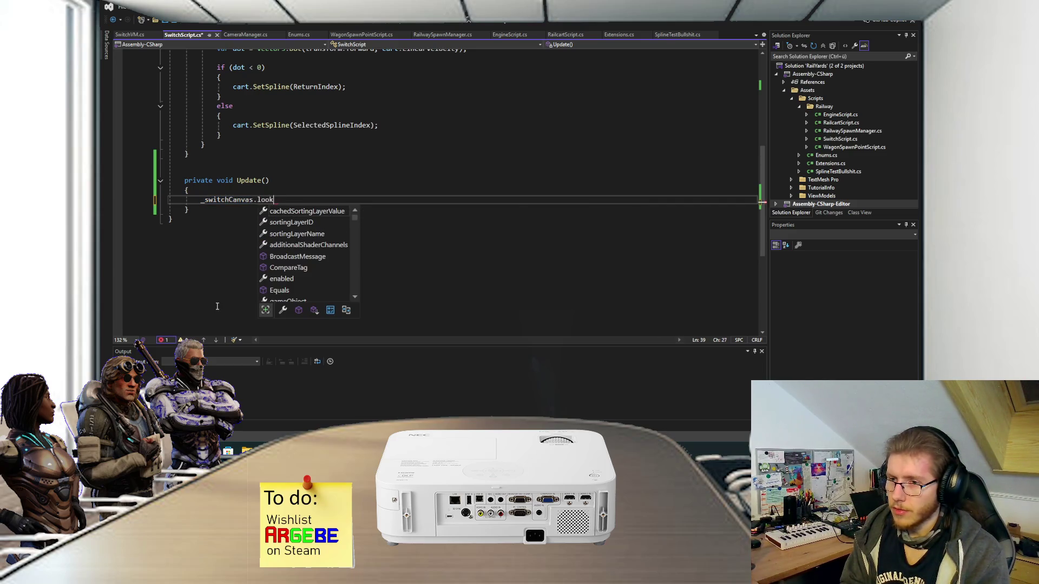
pyautogui.press('BackSpace')
pyautogui.press('BackSpace')
pyautogui.write('tr')
pyautogui.press('Tab')
pyautogui.write('.lo')
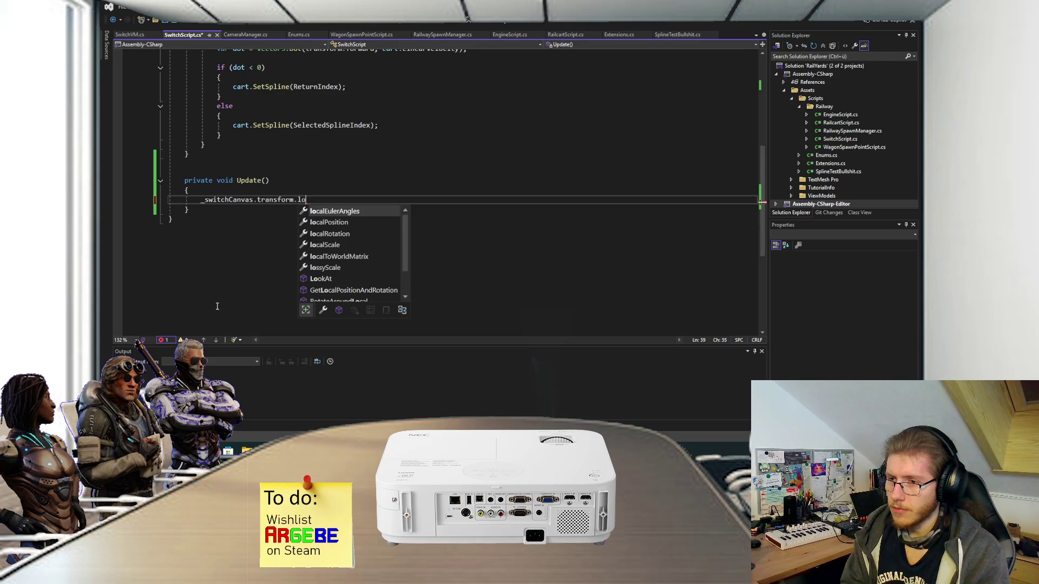
pyautogui.write('ok(')
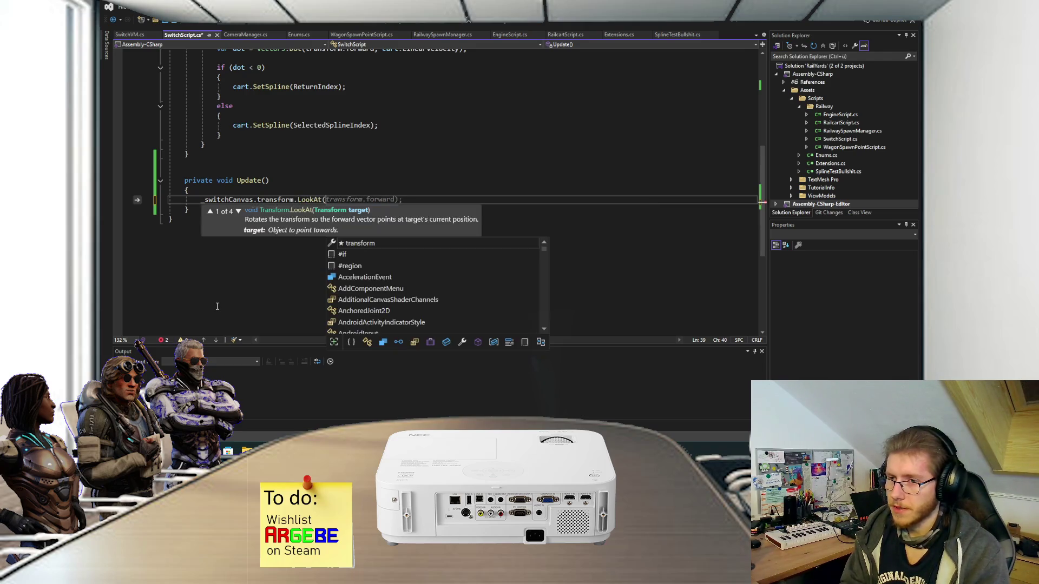
pyautogui.write('Camera.m')
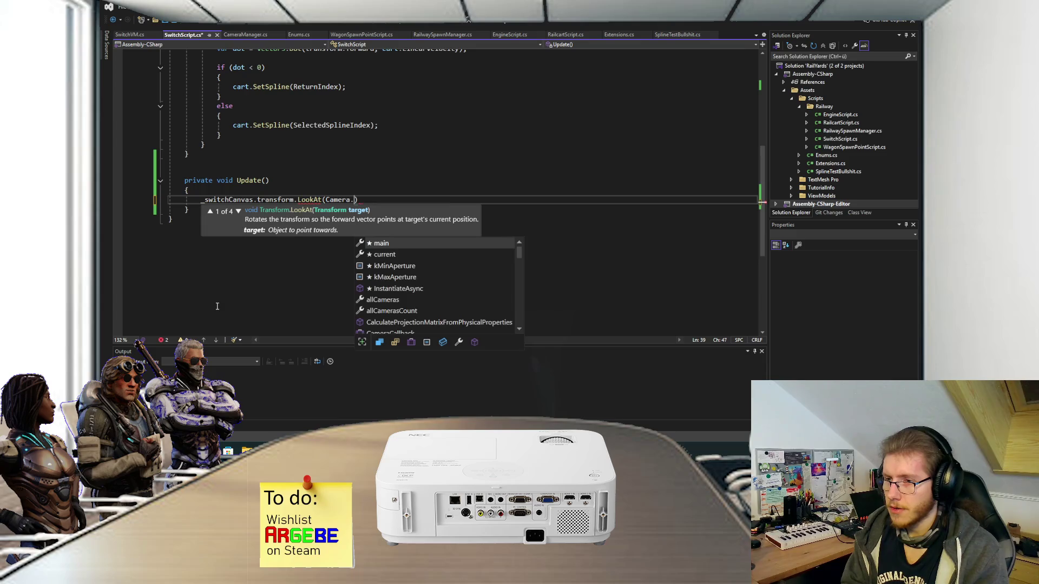
pyautogui.press('Tab')
pyautogui.press('Tab')
pyautogui.hotkey('ctrl', 's')
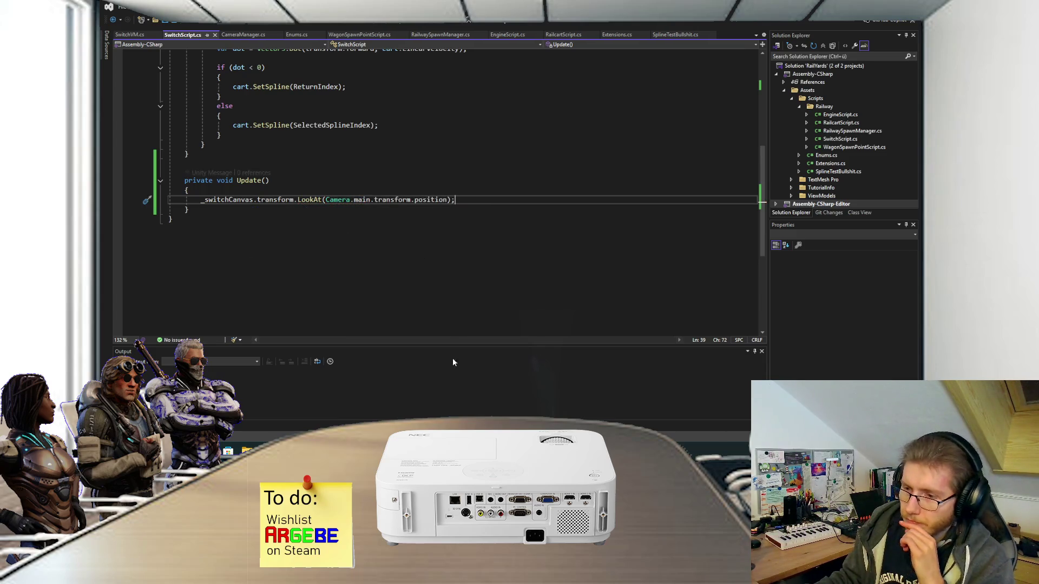
pyautogui.moveTo(416, 451)
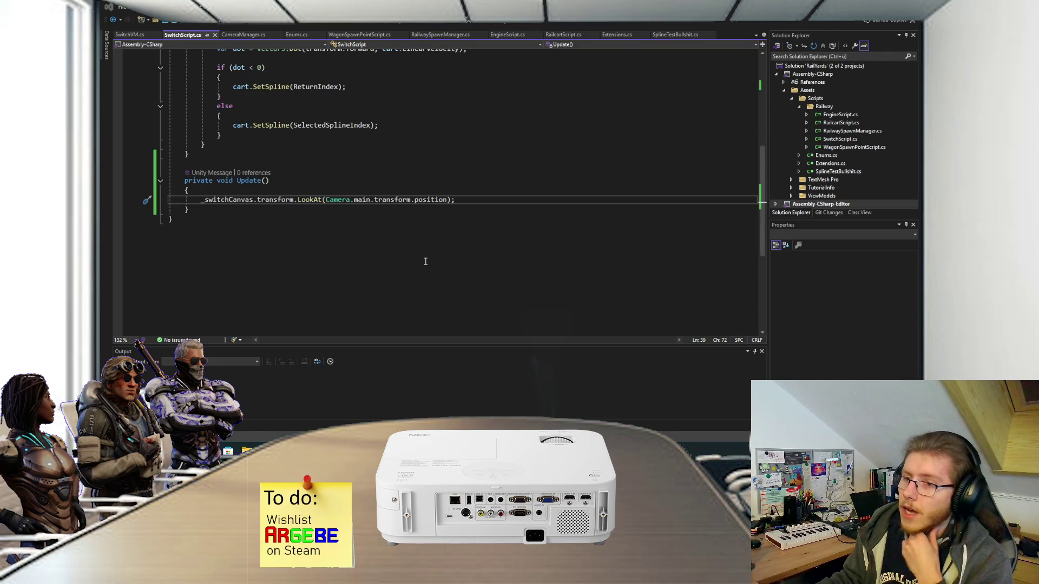
pyautogui.hotkey('alt', 'Tab')
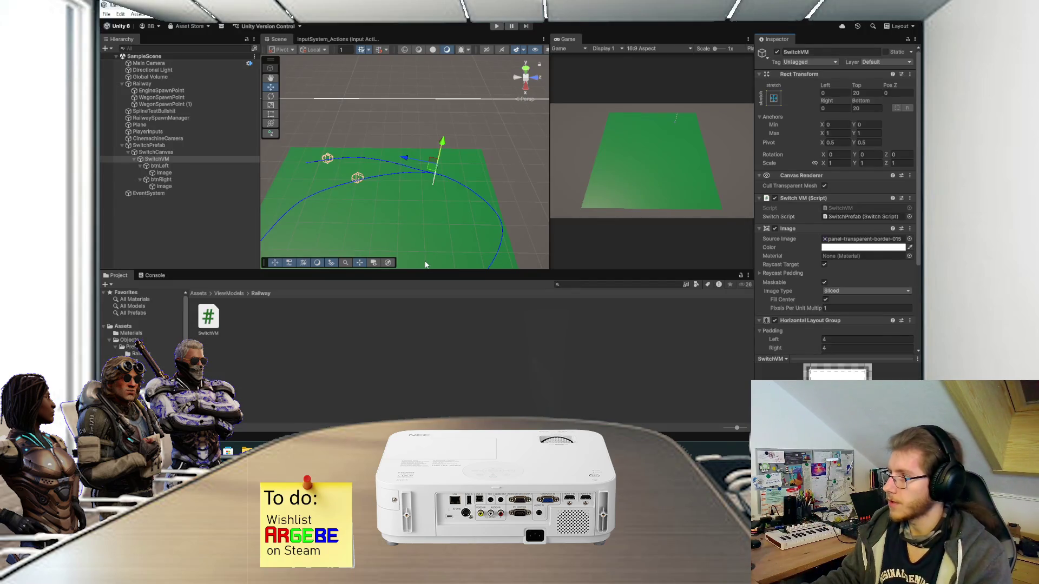
# Step: Pick the SwitchVM script and create a ViewModels folder inside Scripts
pyautogui.click(193, 166)
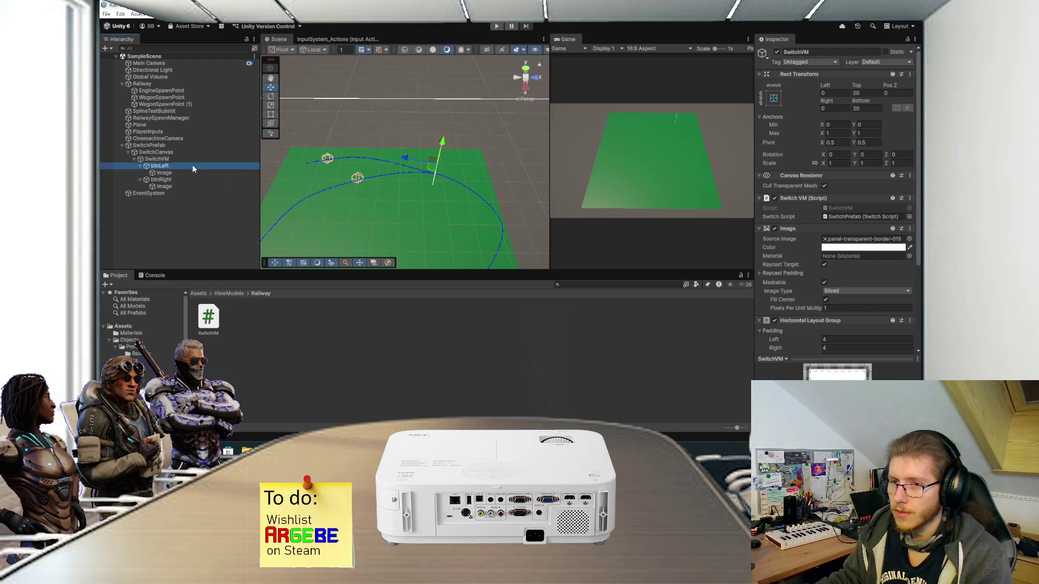
pyautogui.click(217, 311)
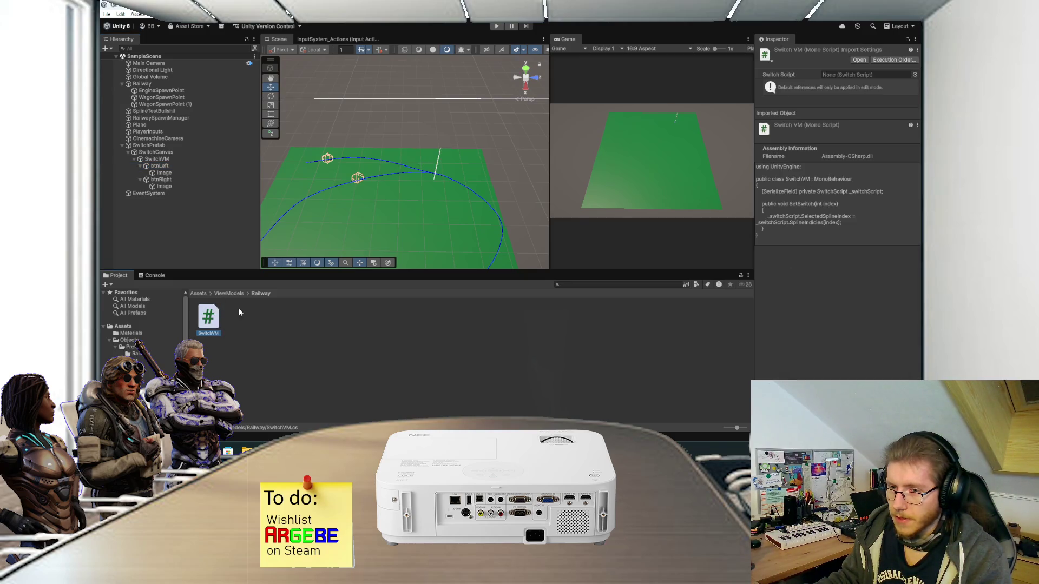
pyautogui.click(200, 294)
pyautogui.doubleClick(308, 320)
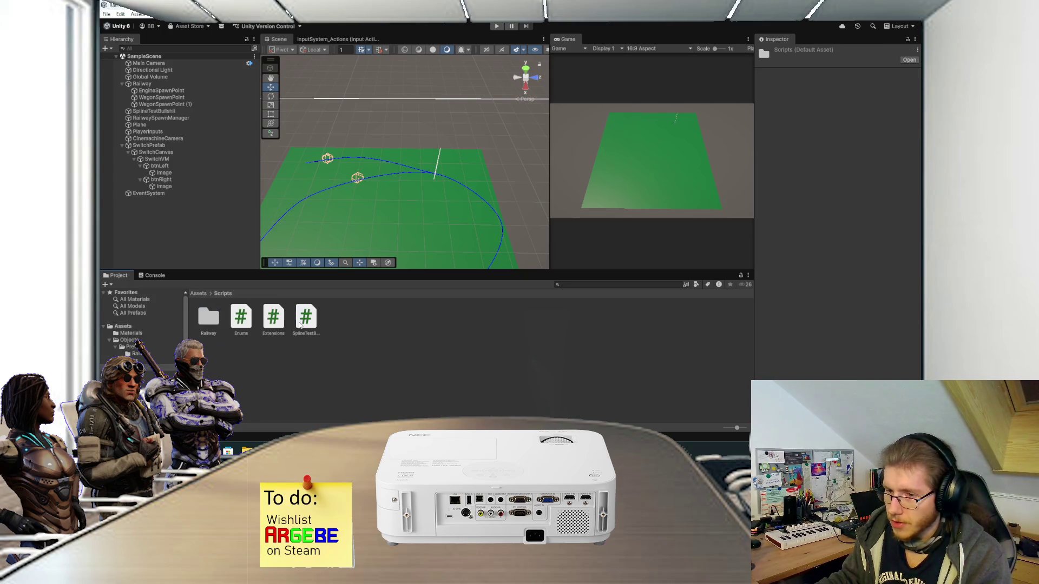
pyautogui.rightClick(368, 317)
pyautogui.moveTo(462, 120)
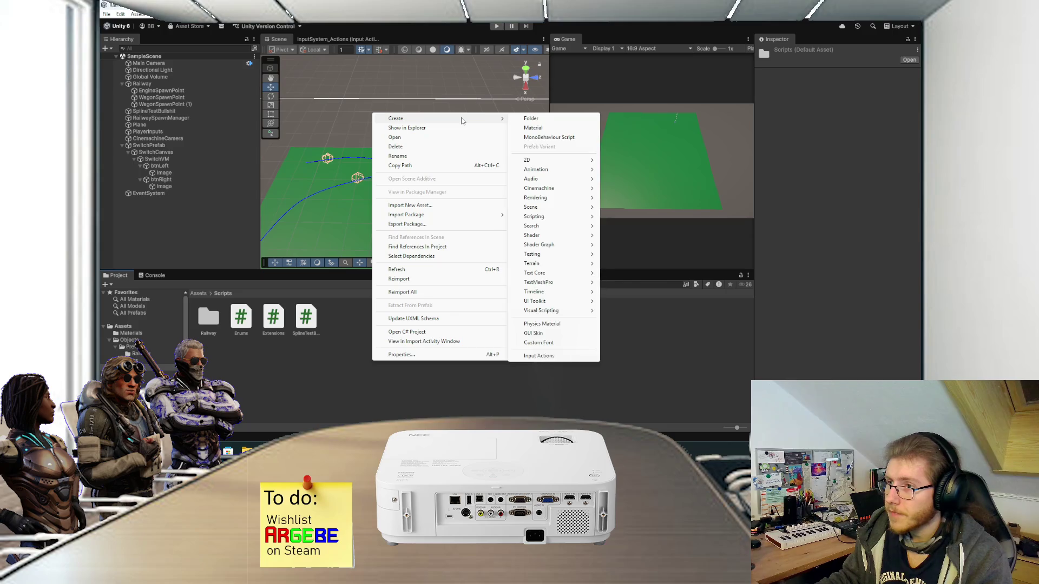
pyautogui.click(556, 120)
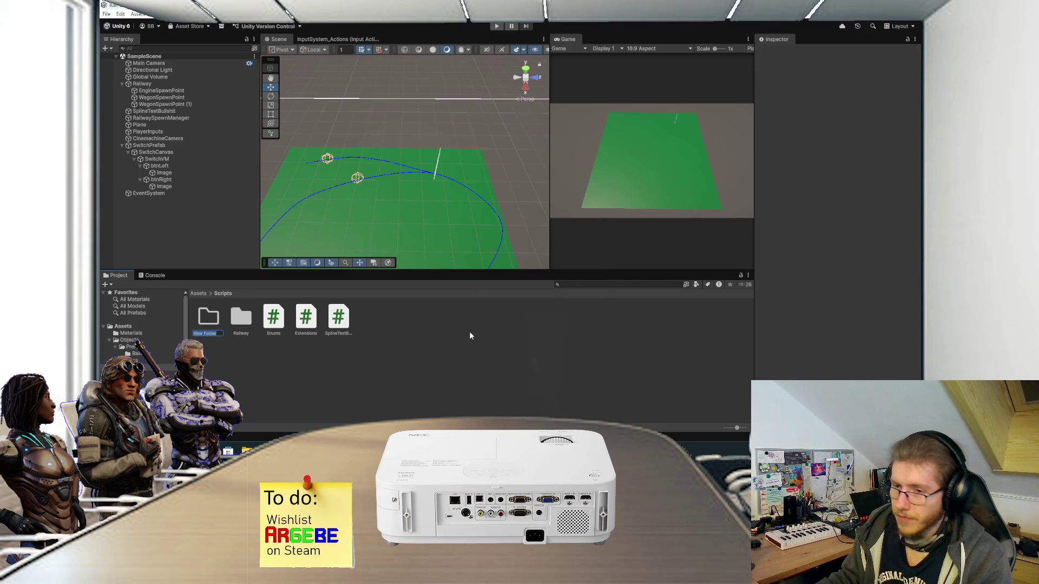
pyautogui.write('Vs')
pyautogui.press('Return')
pyautogui.press('Return')
# Step: Create a Railway folder inside ViewModels and paste SwitchVM.cs into it
pyautogui.rightClick(432, 313)
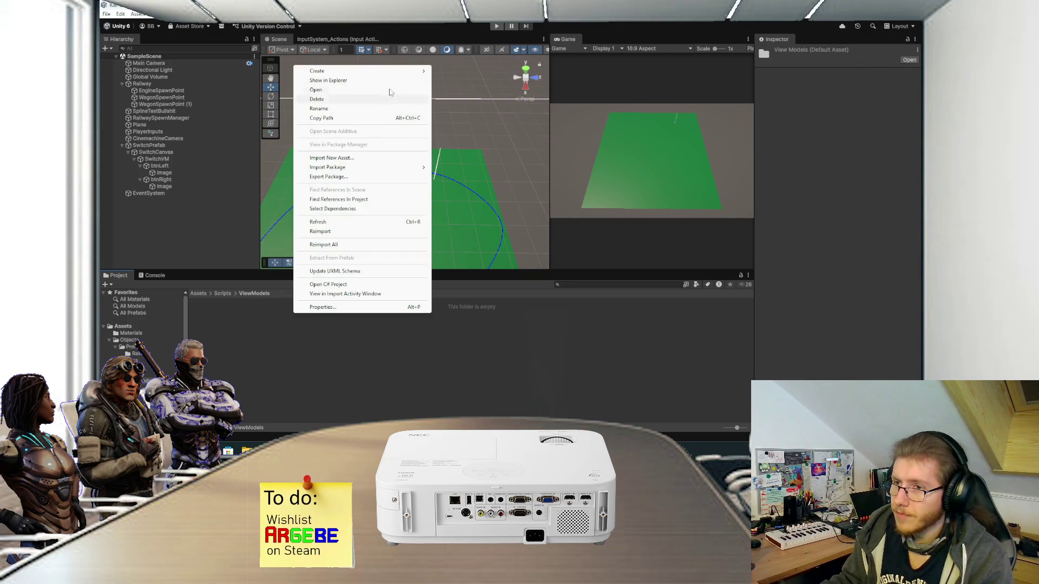
pyautogui.moveTo(379, 71)
pyautogui.click(449, 71)
pyautogui.write('Rail')
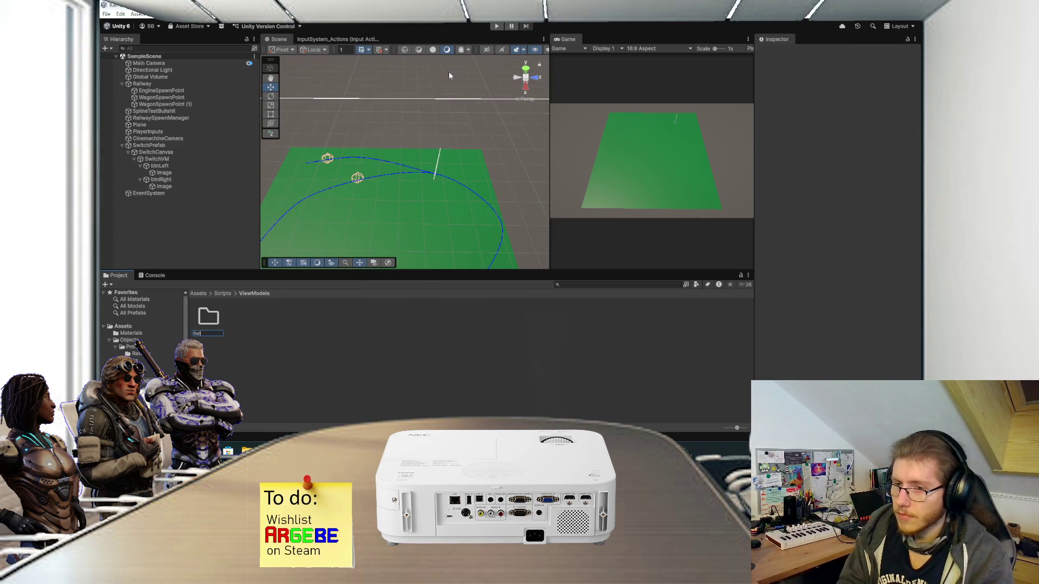
pyautogui.press('Return')
pyautogui.press('Return')
pyautogui.click(252, 334)
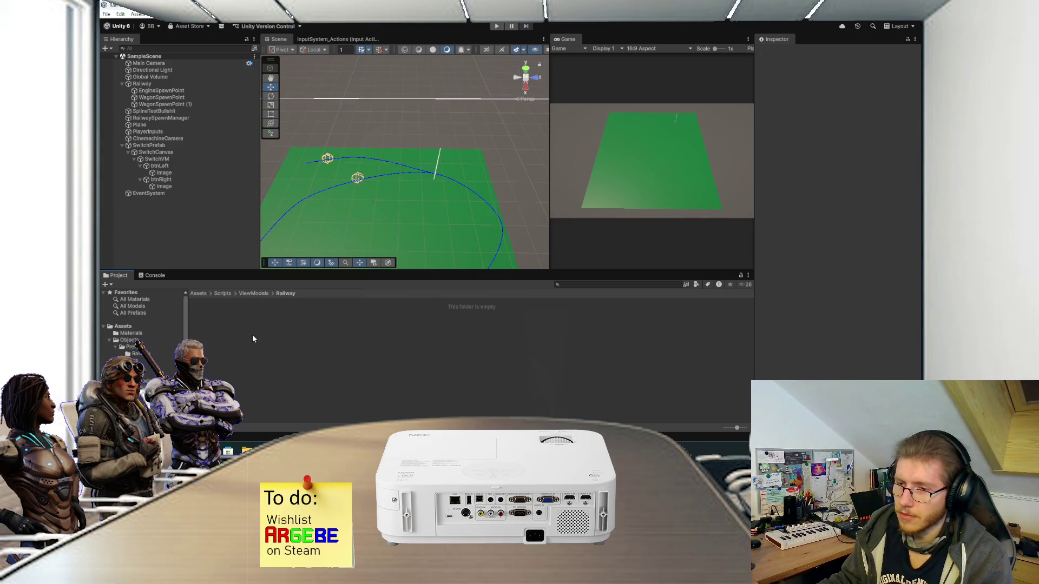
pyautogui.hotkey('ctrl', 'v')
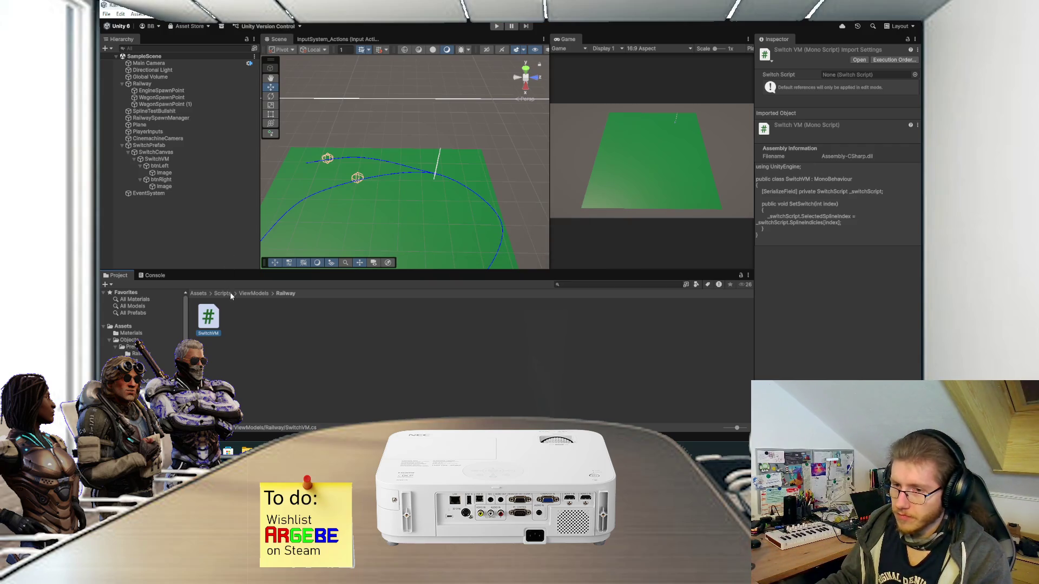
# Step: Give btnLeft and btnRight an On Click action calling SwitchVM.SetSwitch(int)
pyautogui.click(198, 294)
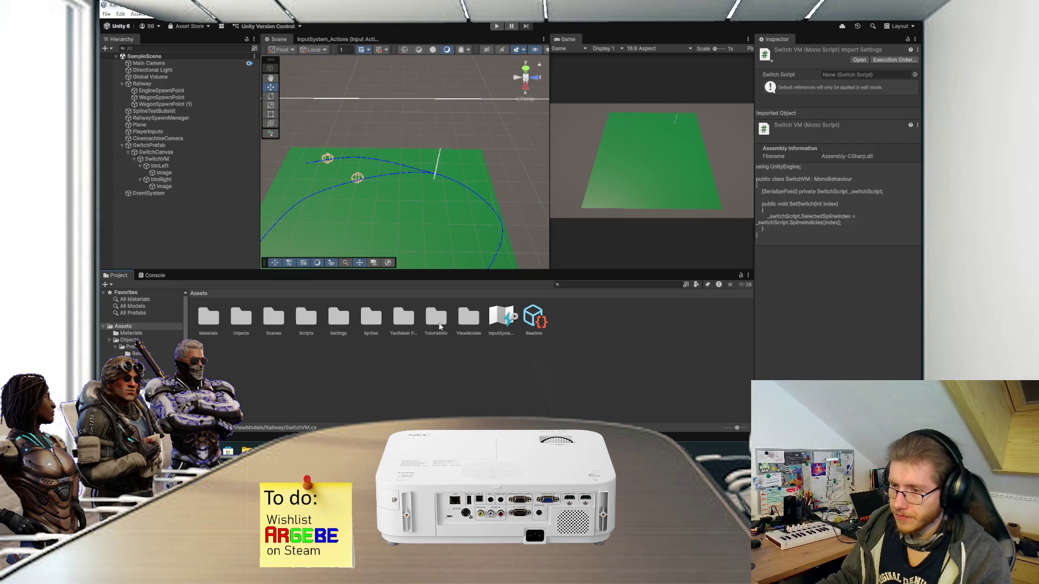
pyautogui.click(460, 324)
pyautogui.doubleClick(465, 323)
pyautogui.doubleClick(208, 315)
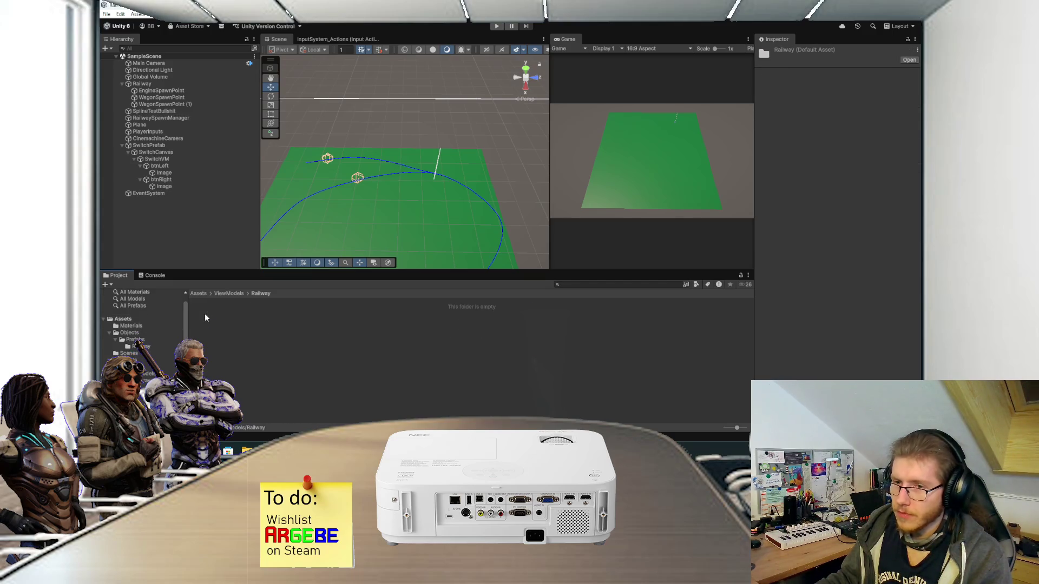
pyautogui.click(165, 154)
pyautogui.click(161, 166)
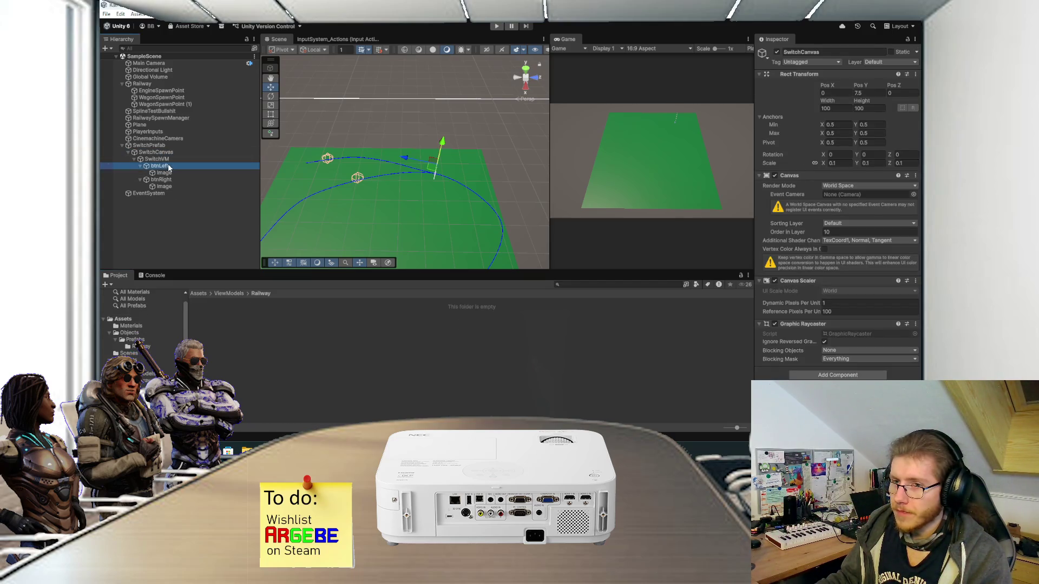
pyautogui.keyDown('ctrl'); pyautogui.click(161, 180); pyautogui.keyUp('ctrl')
pyautogui.scroll(-5, 824, 276)
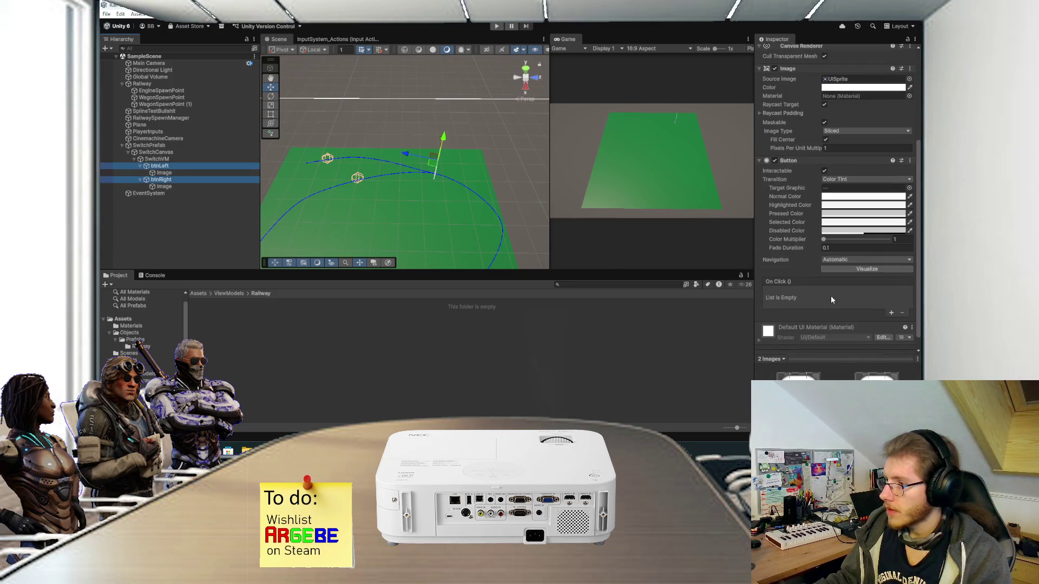
pyautogui.click(891, 313)
pyautogui.moveTo(156, 159); pyautogui.dragTo(771, 301)
pyautogui.click(843, 292)
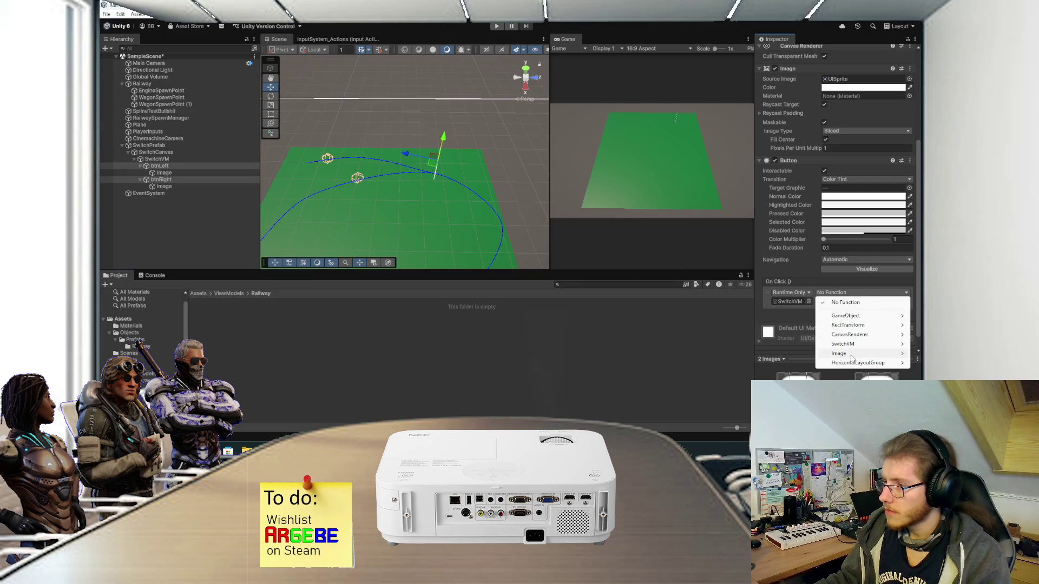
pyautogui.moveTo(850, 346)
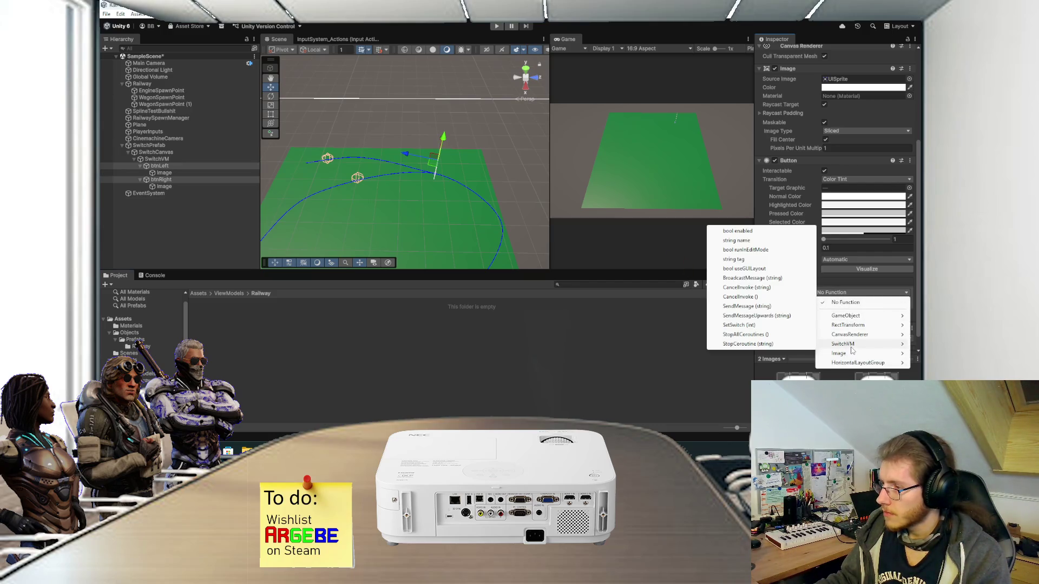
pyautogui.click(779, 325)
# Step: Change btnRight's SetSwitch index argument
pyautogui.click(181, 205)
pyautogui.click(182, 180)
pyautogui.scroll(-2, 816, 301)
pyautogui.scroll(-2, 817, 300)
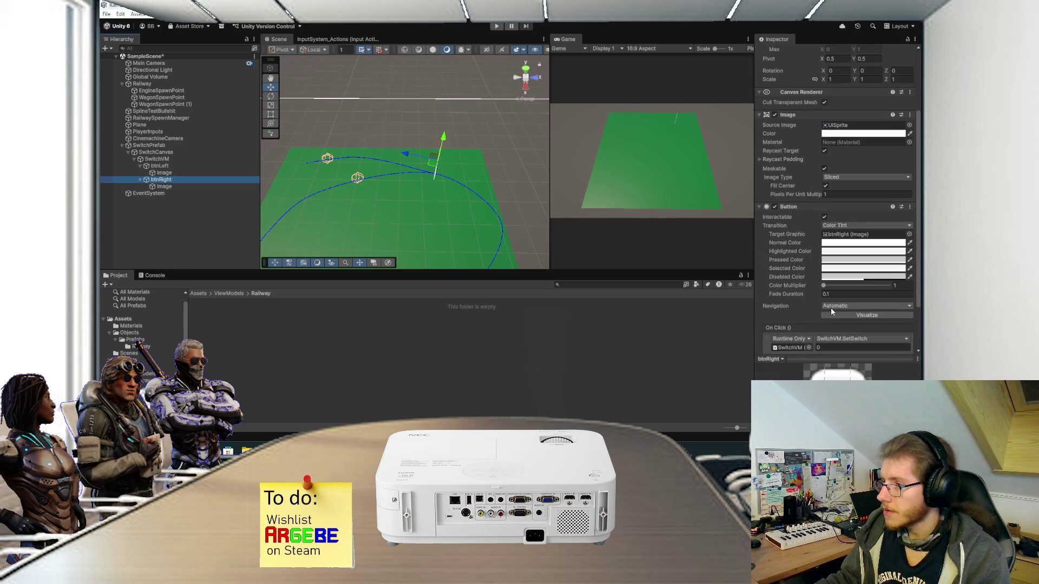
pyautogui.scroll(-2, 827, 302)
pyautogui.click(829, 302)
pyautogui.click(192, 227)
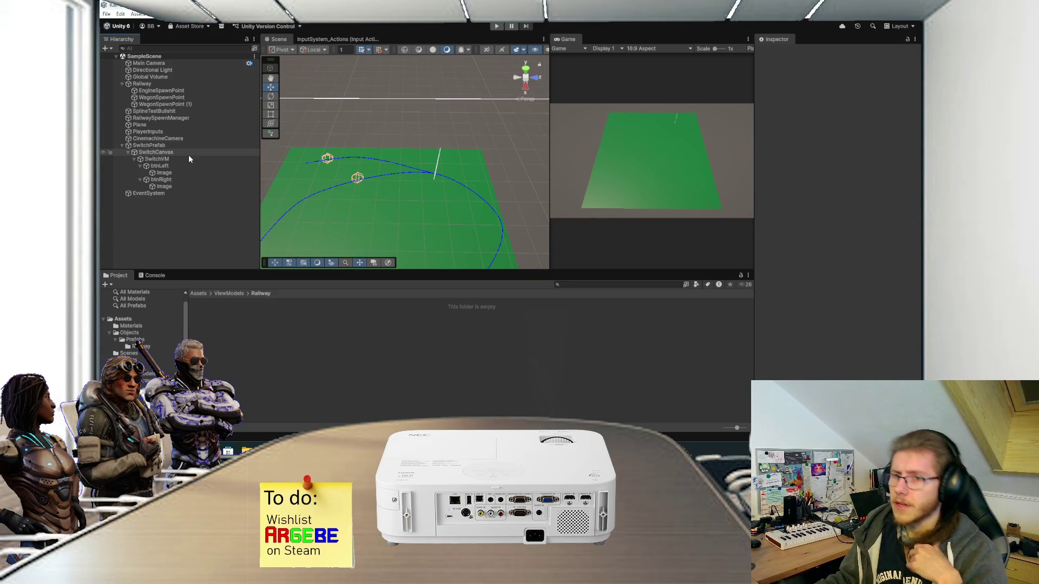
# Step: Save SwitchVM as a prefab in the ViewModels Railway folder
pyautogui.moveTo(173, 158)
pyautogui.mouseDown()
pyautogui.moveTo(254, 354)
pyautogui.moveTo(252, 346)
pyautogui.mouseUp()
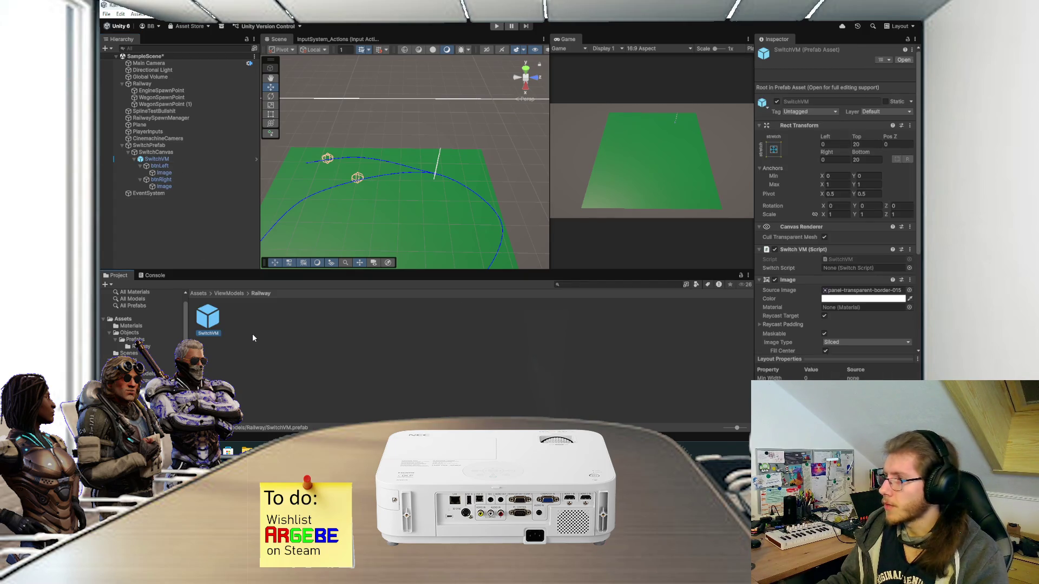
pyautogui.click(199, 293)
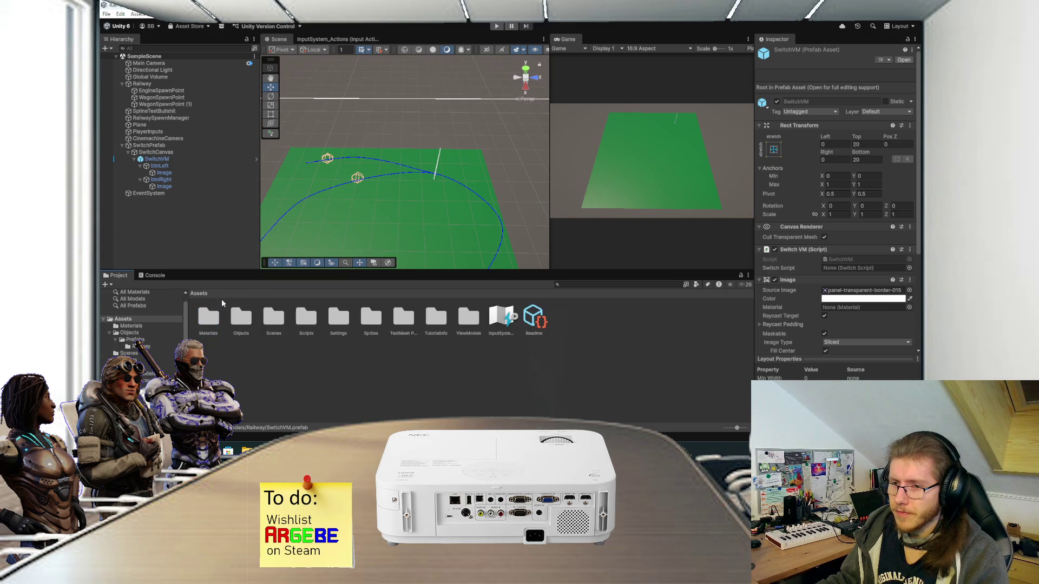
pyautogui.doubleClick(459, 320)
# Step: Save SwitchPrefab as a prefab in Objects/Prefabs/Railway and start Play mode
pyautogui.click(198, 293)
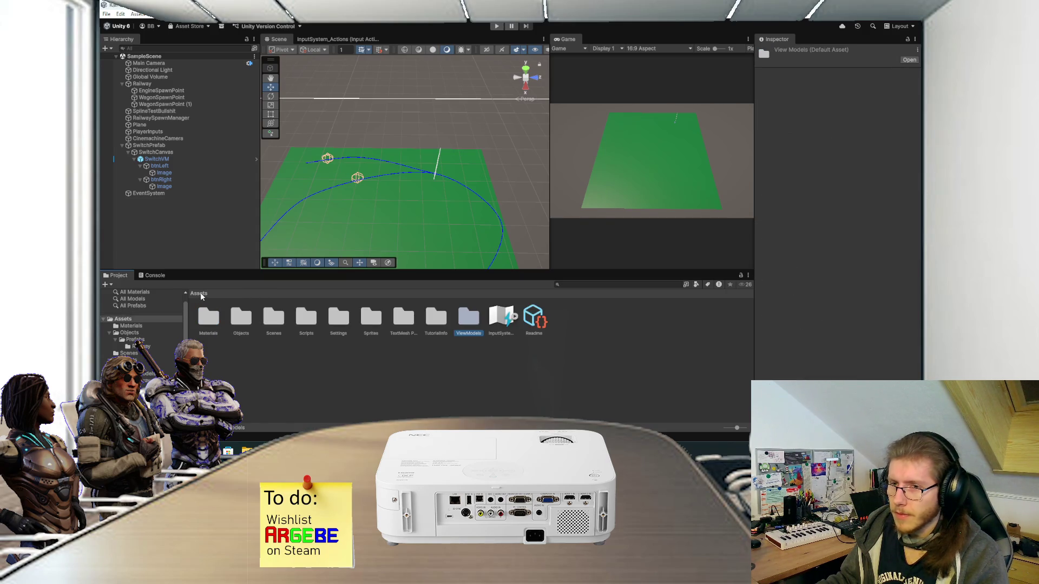
pyautogui.doubleClick(241, 318)
pyautogui.doubleClick(208, 318)
pyautogui.doubleClick(208, 318)
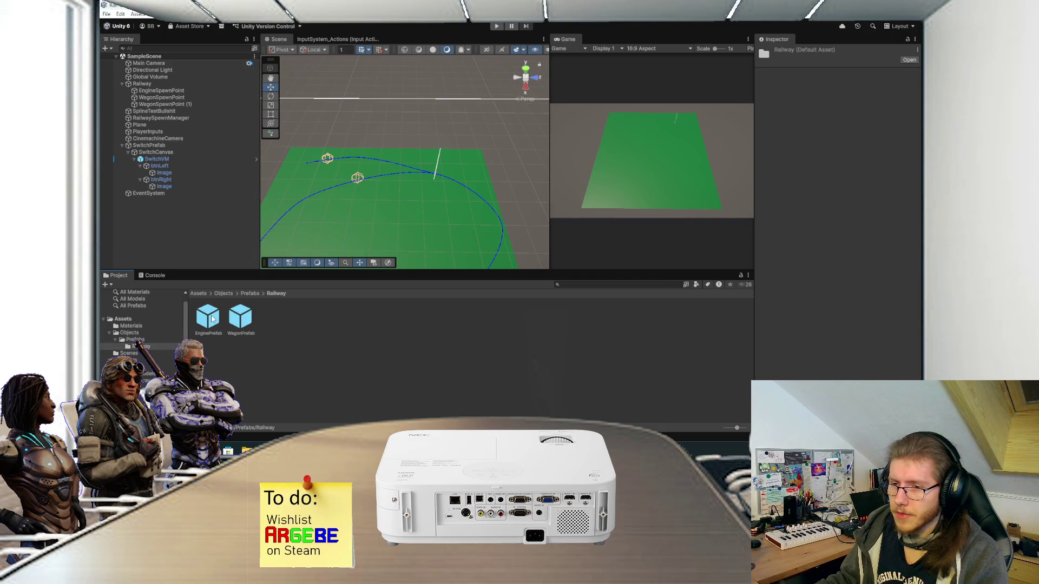
pyautogui.moveTo(146, 145)
pyautogui.mouseDown()
pyautogui.moveTo(205, 243)
pyautogui.moveTo(303, 324)
pyautogui.moveTo(318, 358)
pyautogui.mouseUp()
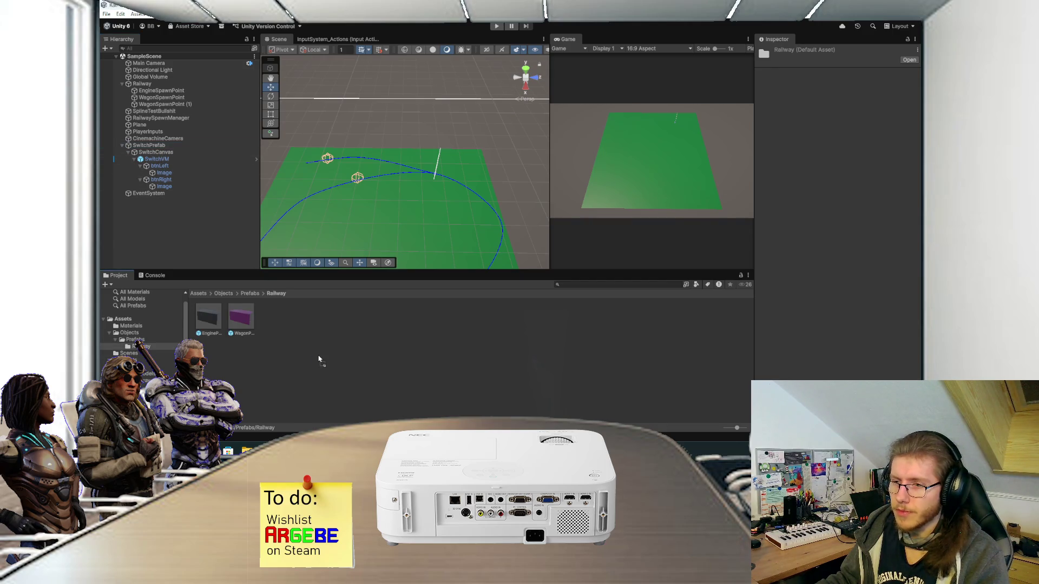
pyautogui.click(203, 229)
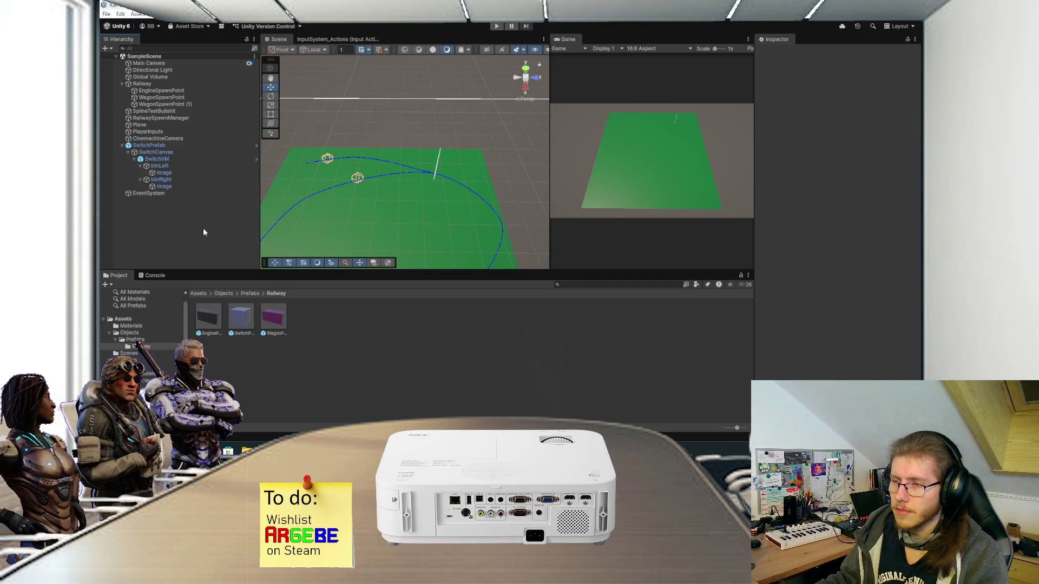
pyautogui.click(496, 26)
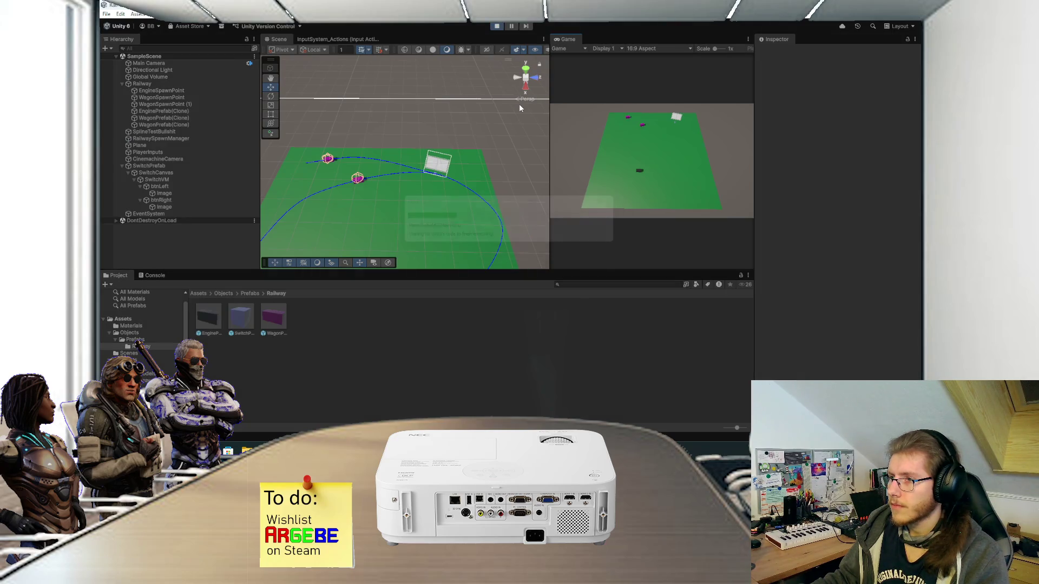
pyautogui.doubleClick(570, 39)
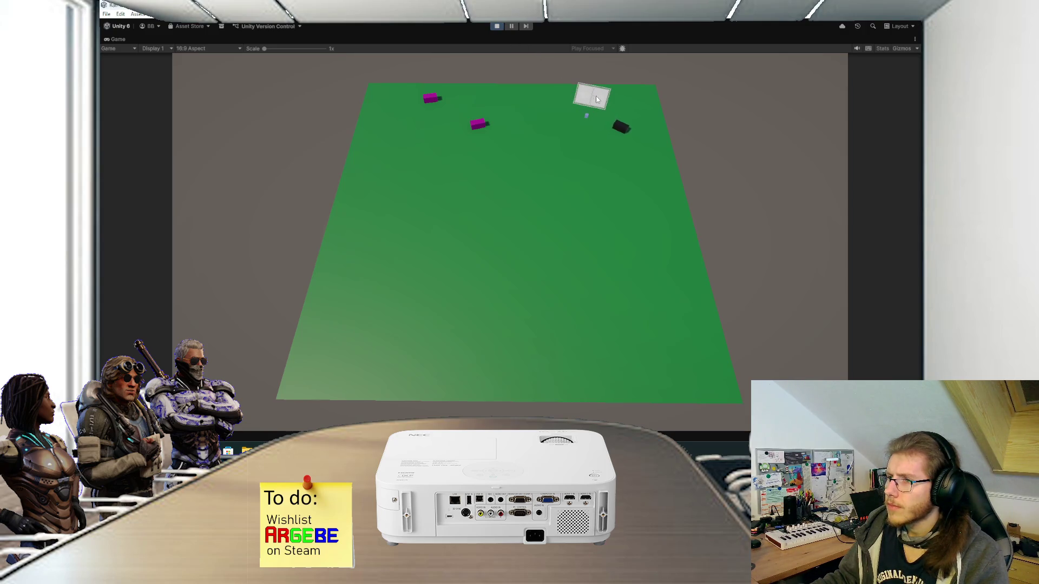
pyautogui.click(497, 26)
pyautogui.scroll(3, 467, 136)
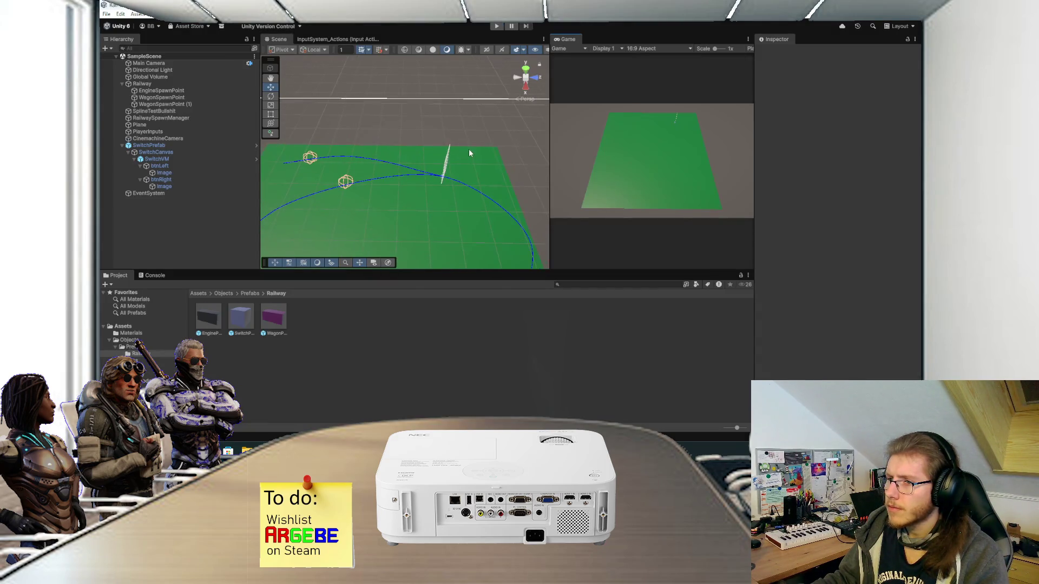
# Step: Set SwitchCanvas's Event Camera to the Main Camera
pyautogui.click(184, 152)
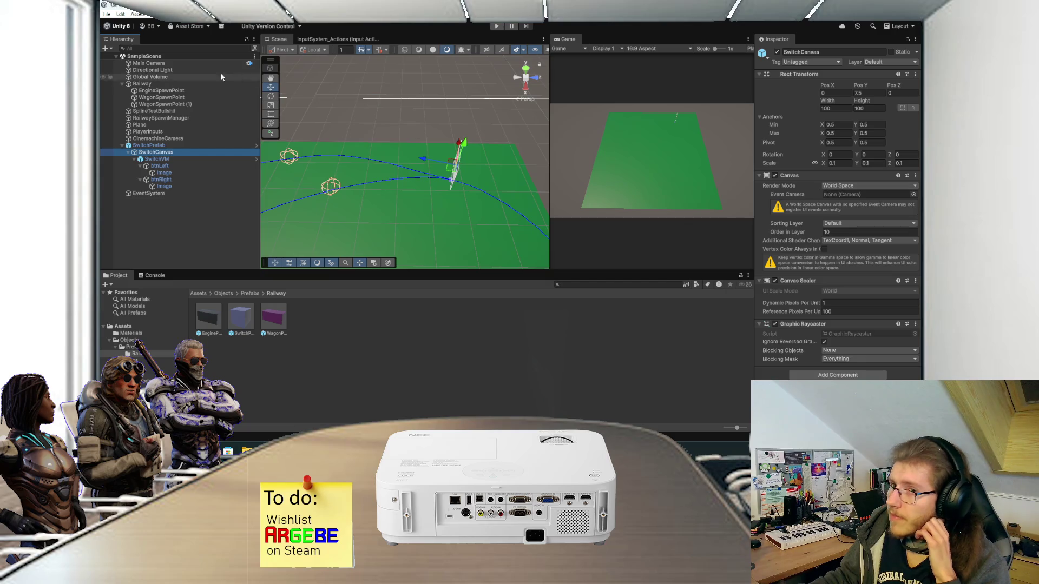
pyautogui.click(854, 195)
pyautogui.moveTo(854, 197); pyautogui.dragTo(855, 197)
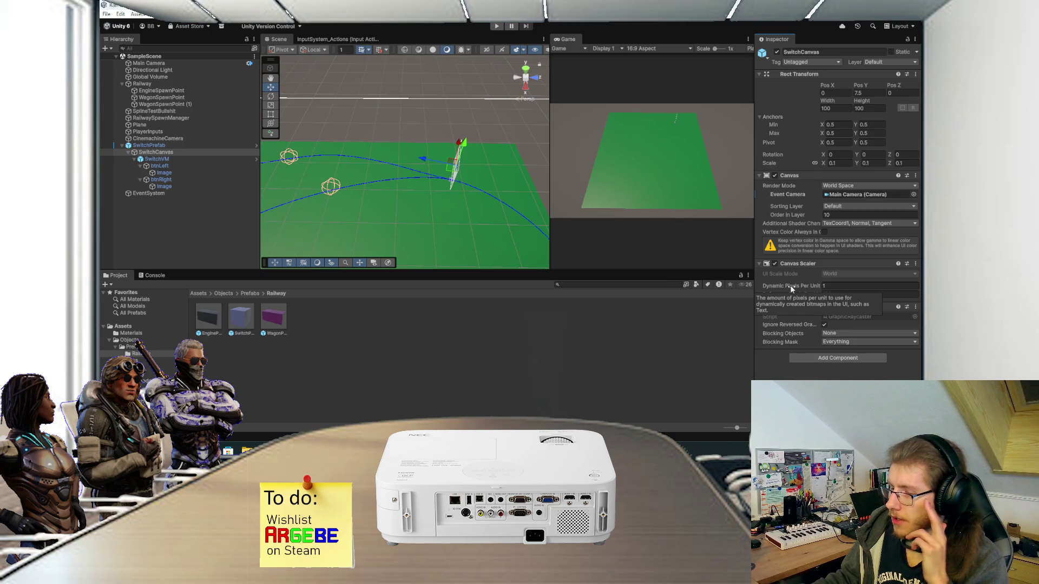
pyautogui.click(174, 144)
pyautogui.click(172, 152)
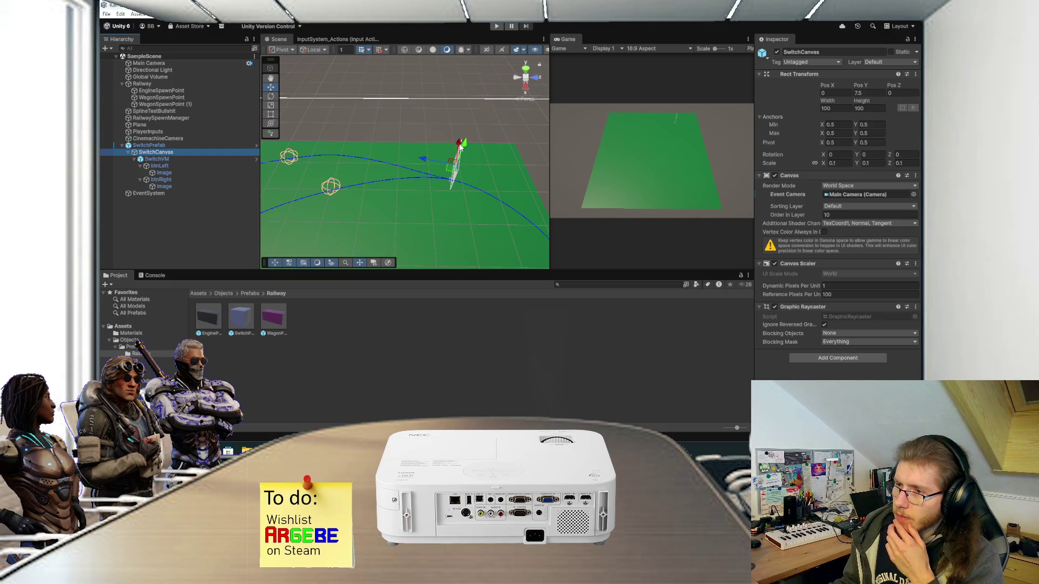
pyautogui.click(189, 166)
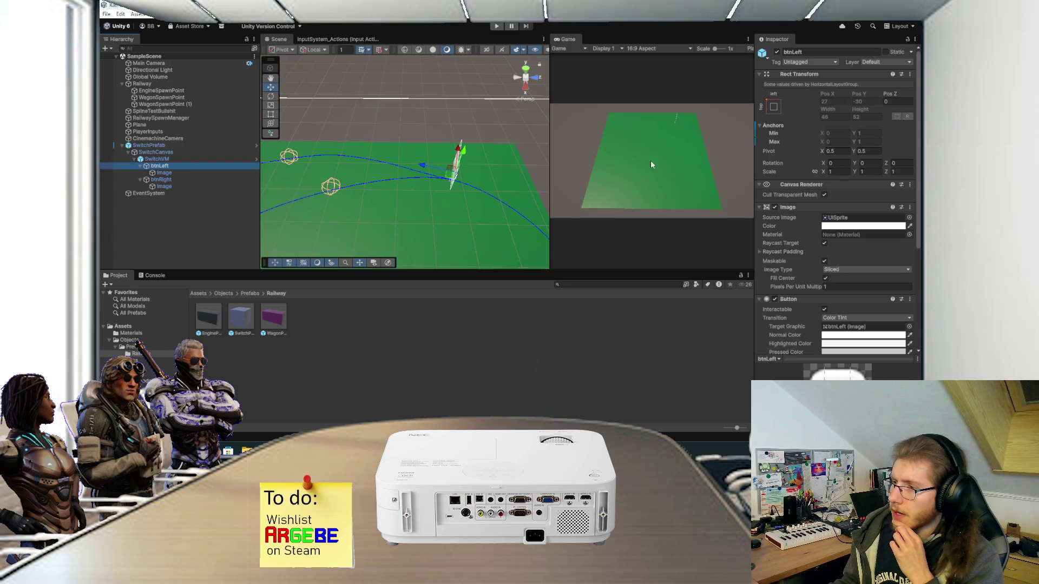
# Step: Colour the Image children of btnLeft and btnRight dark grey (RGB 73, 73, 73)
pyautogui.scroll(-5, 814, 227)
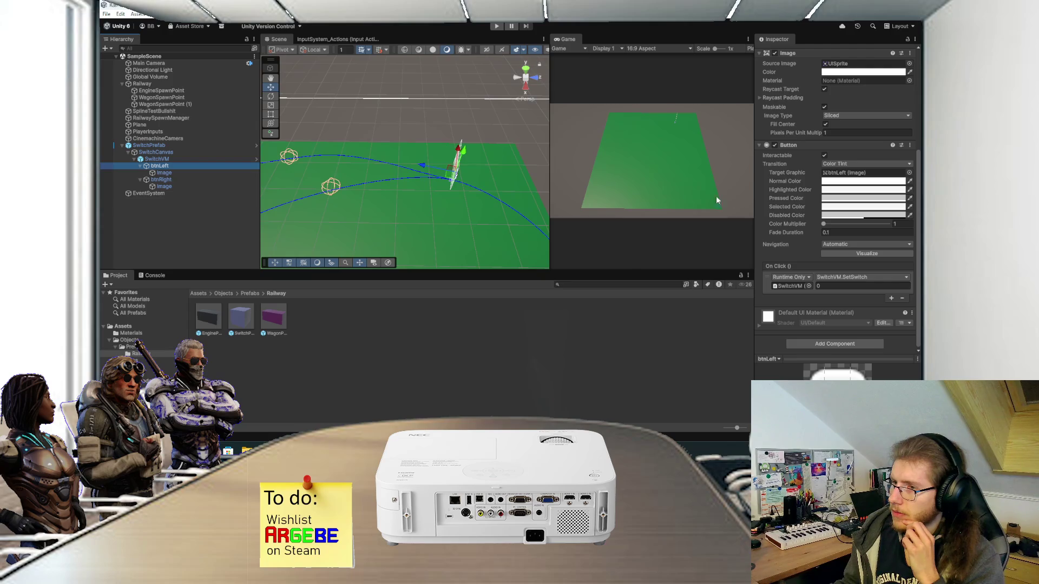
pyautogui.click(186, 172)
pyautogui.keyDown('ctrl'); pyautogui.click(188, 186); pyautogui.keyUp('ctrl')
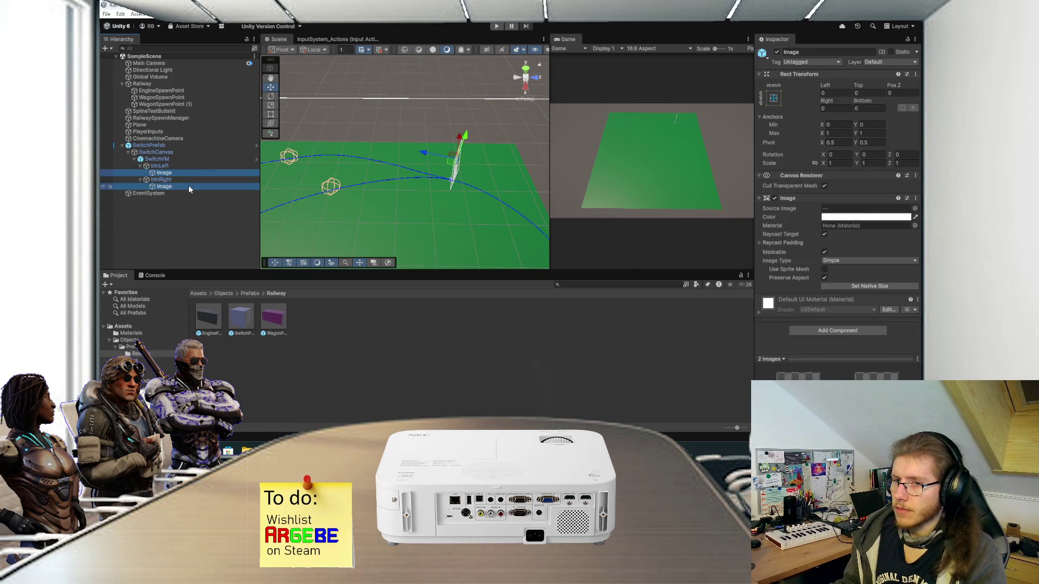
pyautogui.click(833, 217)
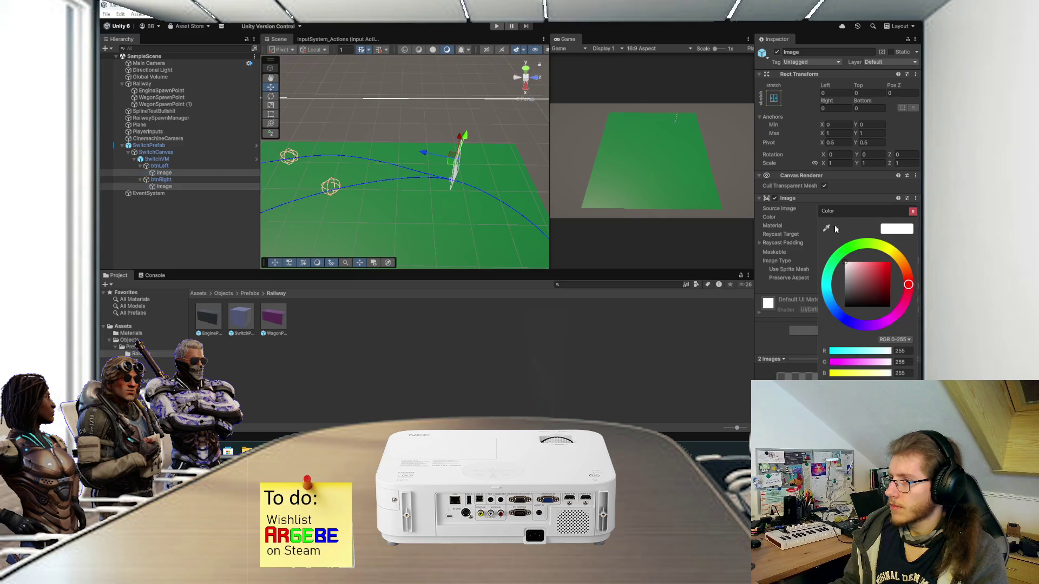
pyautogui.moveTo(853, 285); pyautogui.dragTo(845, 297)
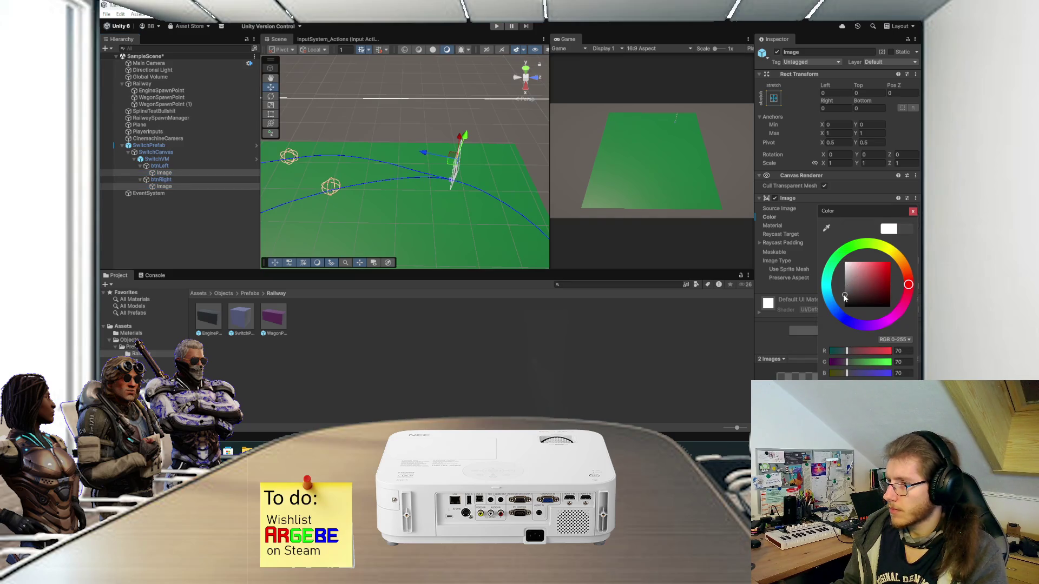
pyautogui.click(912, 211)
pyautogui.click(237, 214)
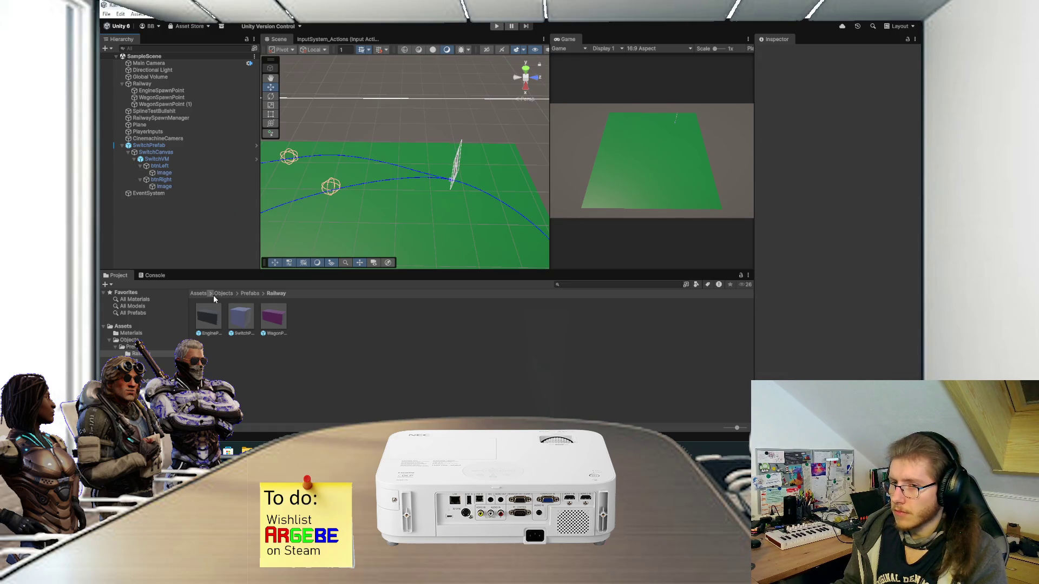
# Step: Apply all SwitchPrefab overrides to its prefab asset and enter Play mode
pyautogui.click(199, 294)
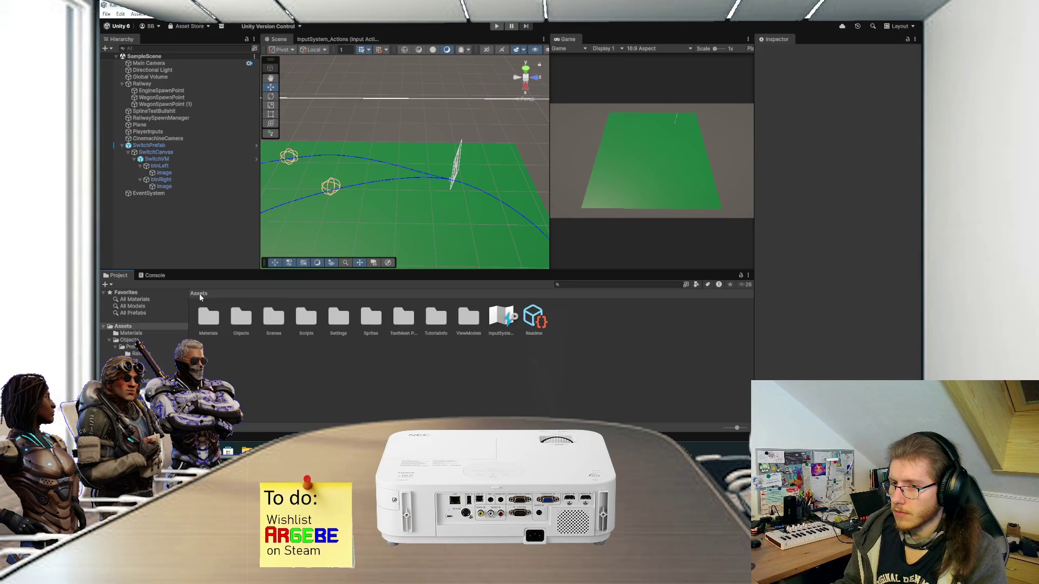
pyautogui.click(183, 146)
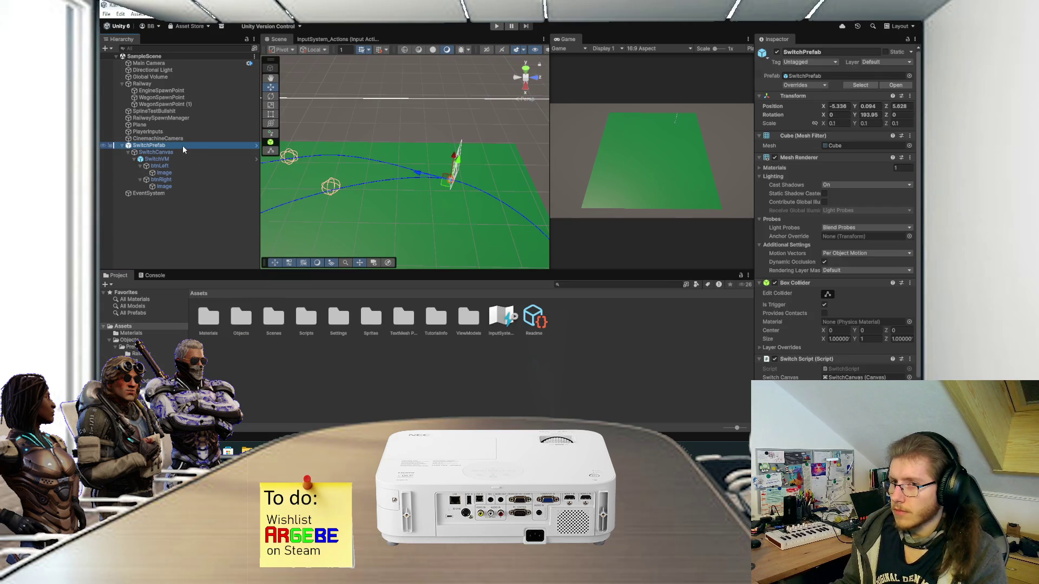
pyautogui.click(822, 86)
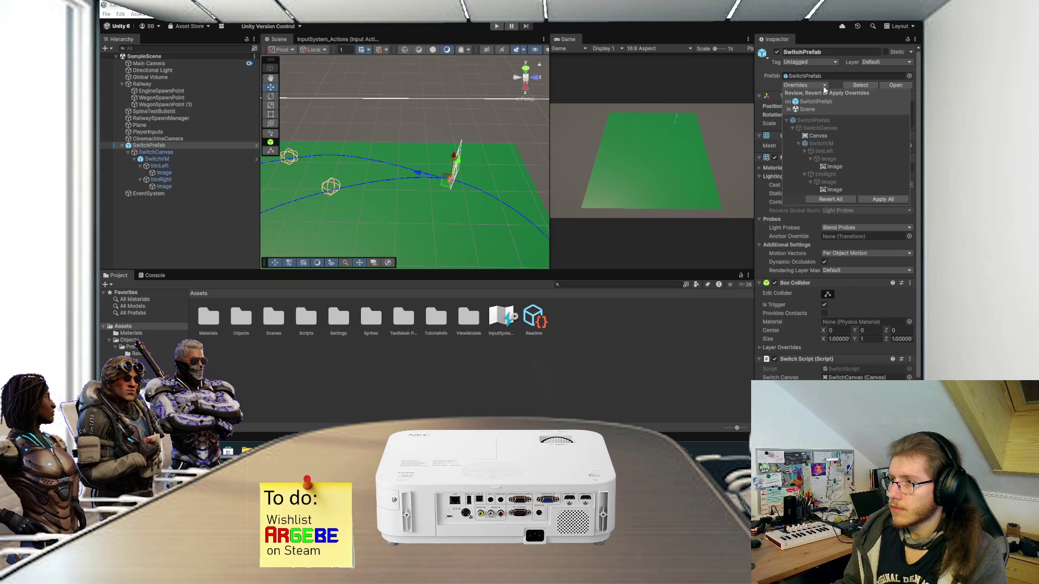
pyautogui.click(873, 200)
pyautogui.click(497, 26)
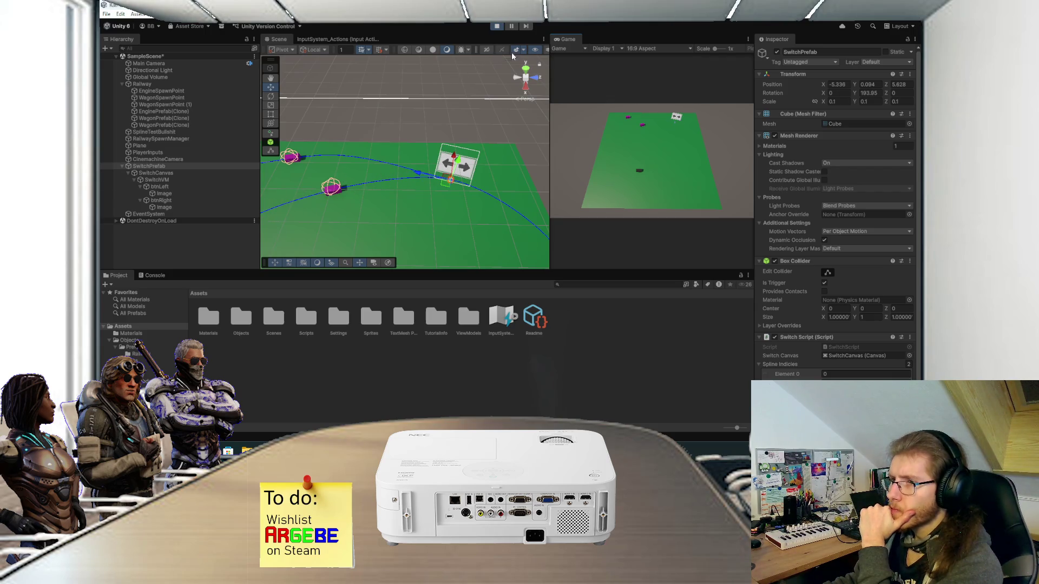
# Step: Maximise the Game view so the running game fills the editor
pyautogui.doubleClick(565, 38)
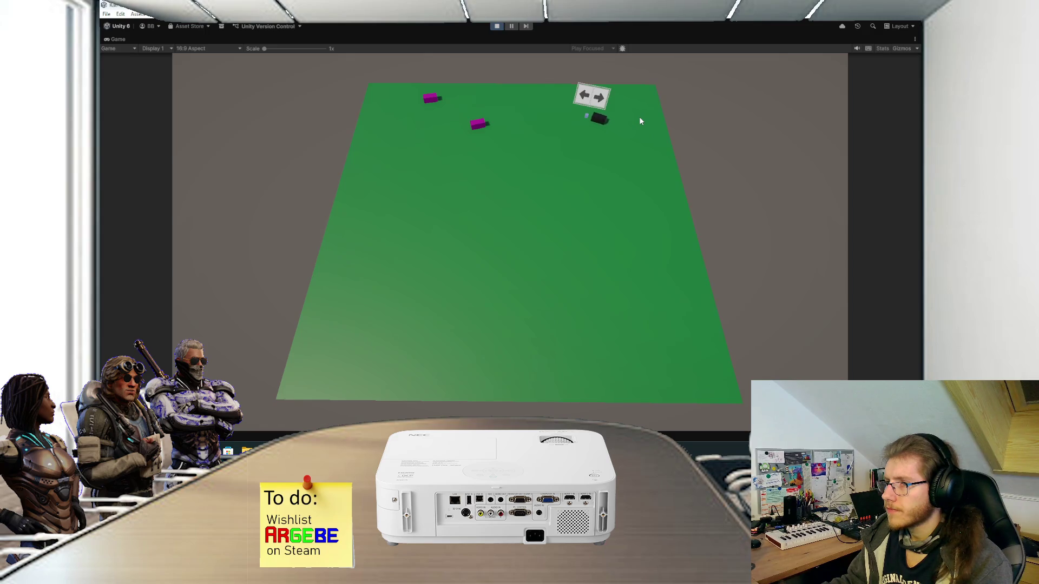
# Step: Stop the game and open SwitchVM.cs from ViewModels > Railway in Visual Studio
pyautogui.hotkey('ctrl', 'p')
pyautogui.hotkey('alt', 'Tab')
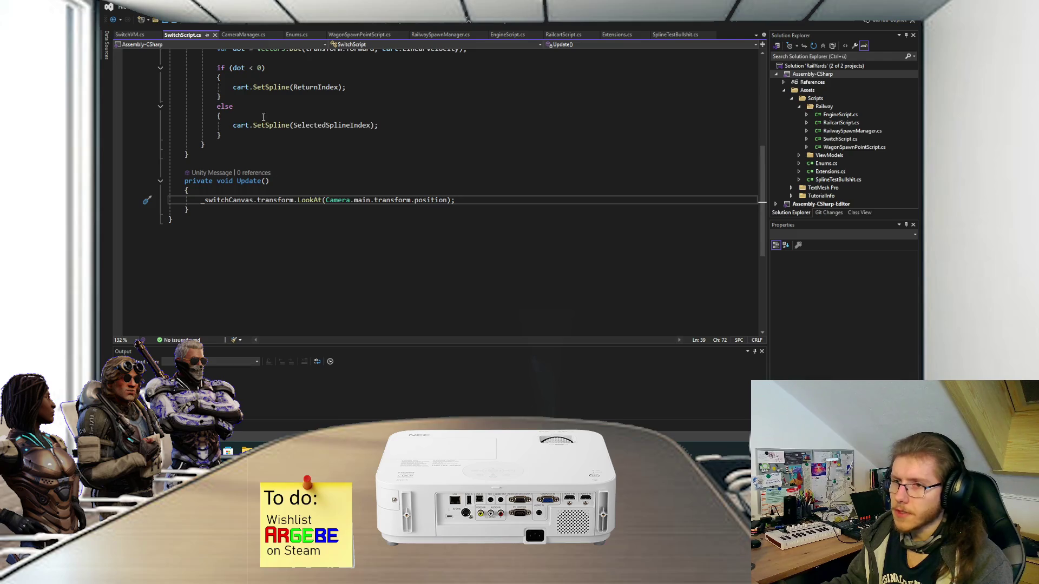
pyautogui.click(131, 36)
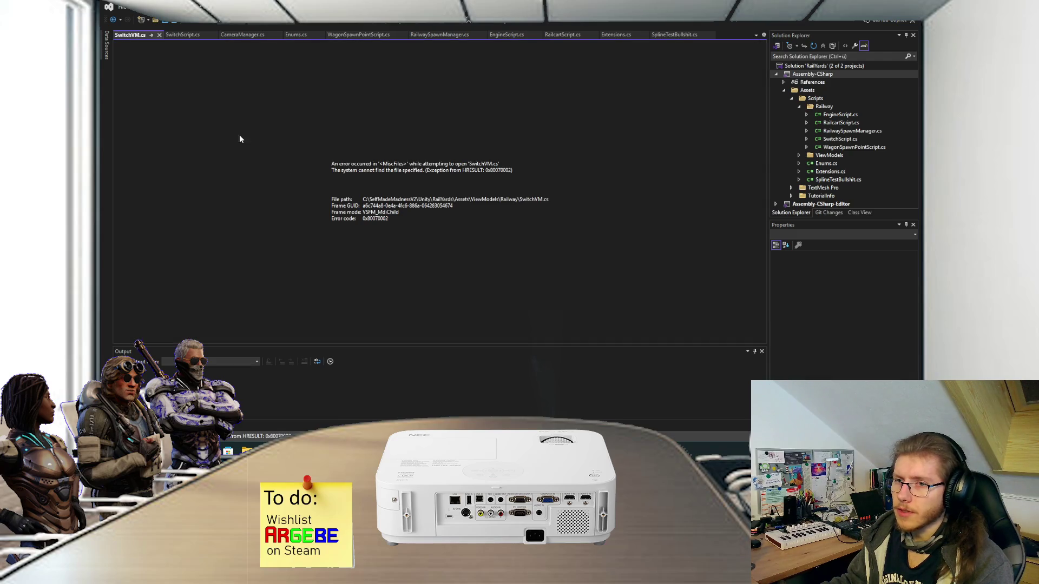
pyautogui.click(159, 35)
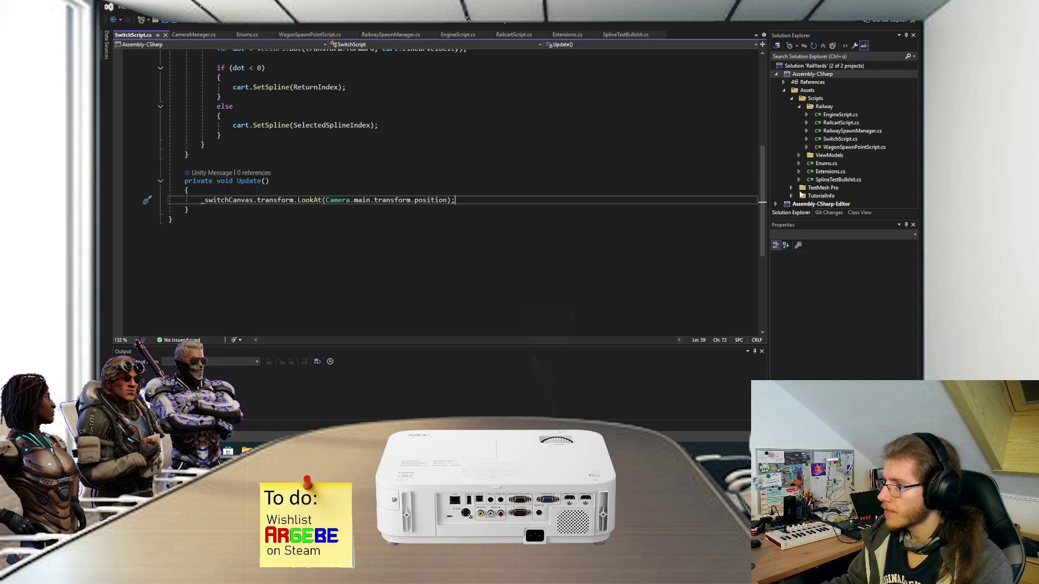
pyautogui.click(799, 155)
pyautogui.click(806, 163)
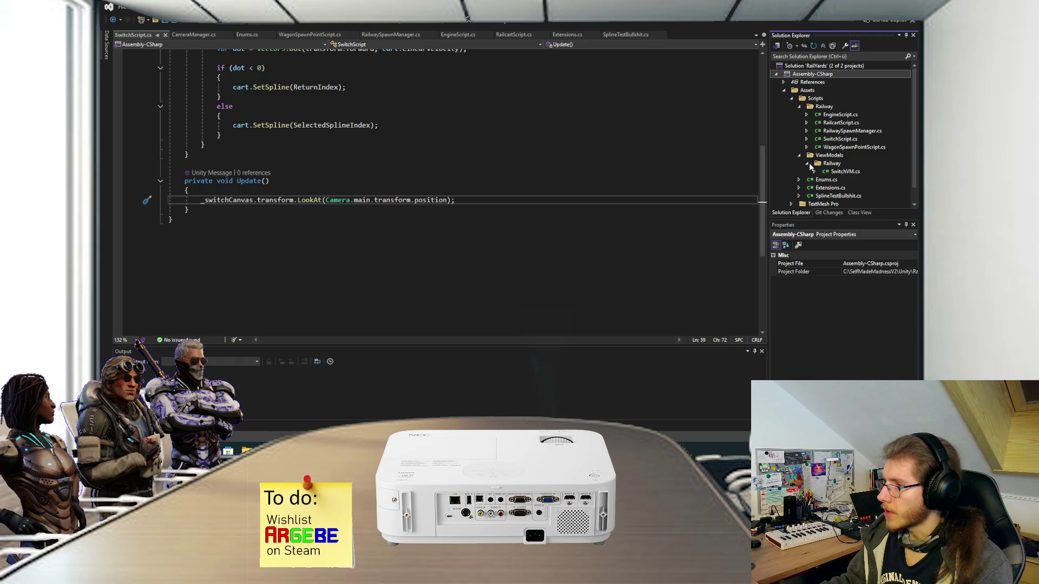
pyautogui.click(838, 170)
pyautogui.doubleClick(838, 171)
# Step: Add Debug.Log($"Setting switch to index {index}"); at the top of SetSwitch, save, and return to Unity
pyautogui.click(295, 135)
pyautogui.press('Return')
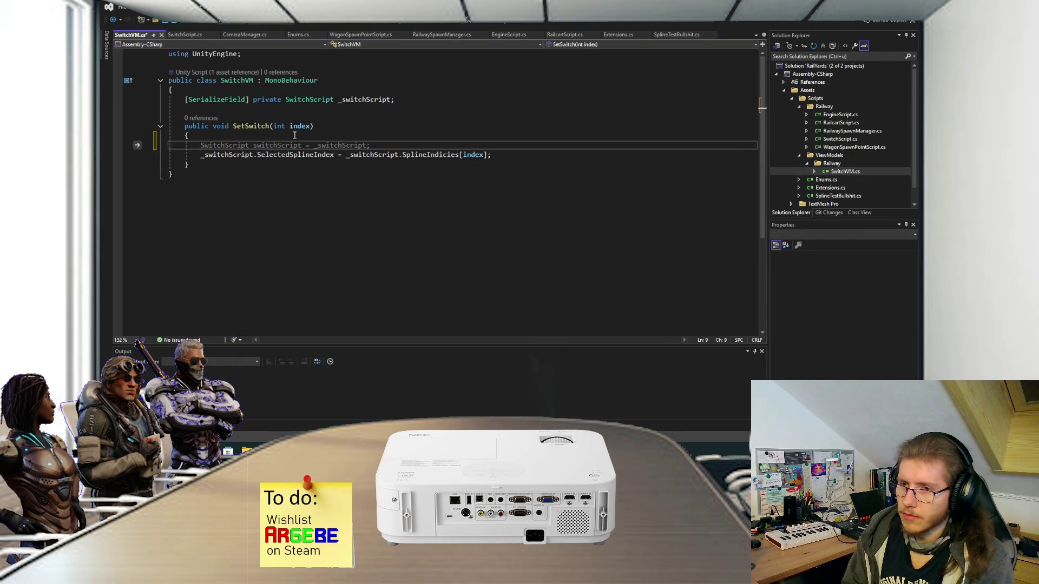
pyautogui.write('Debug.')
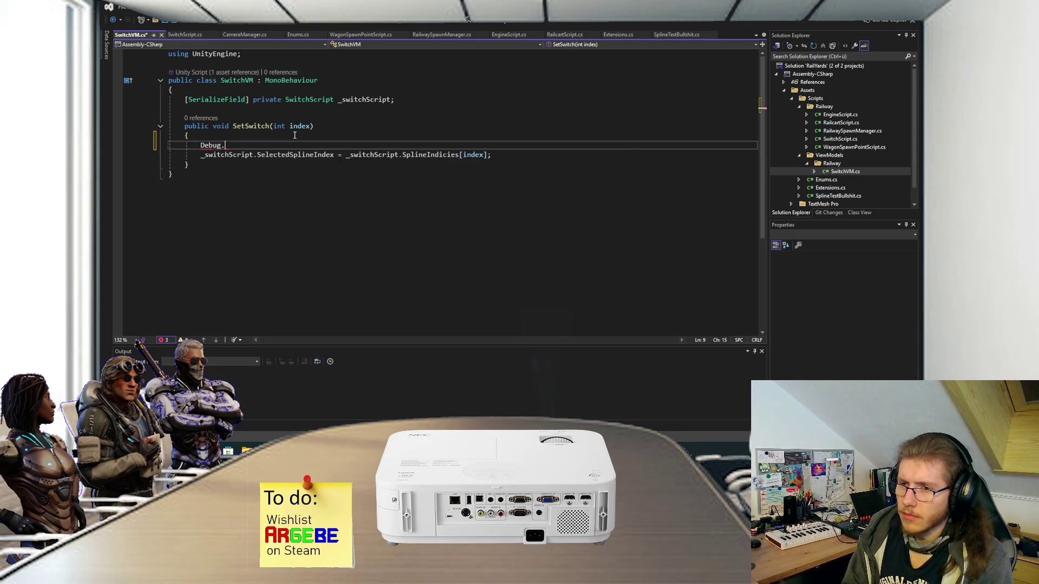
pyautogui.write('Log("Setting')
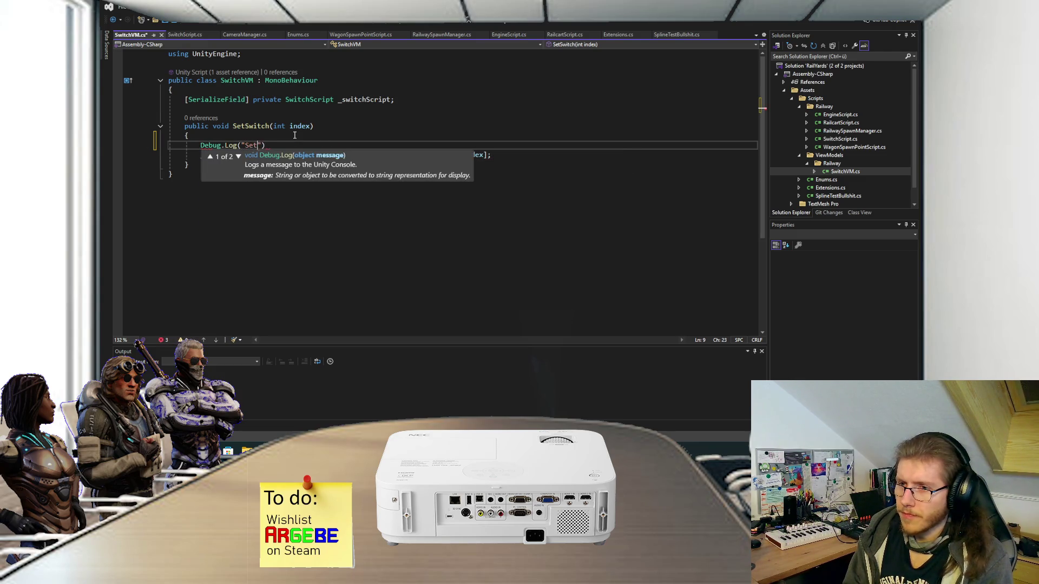
pyautogui.write(' switch to ')
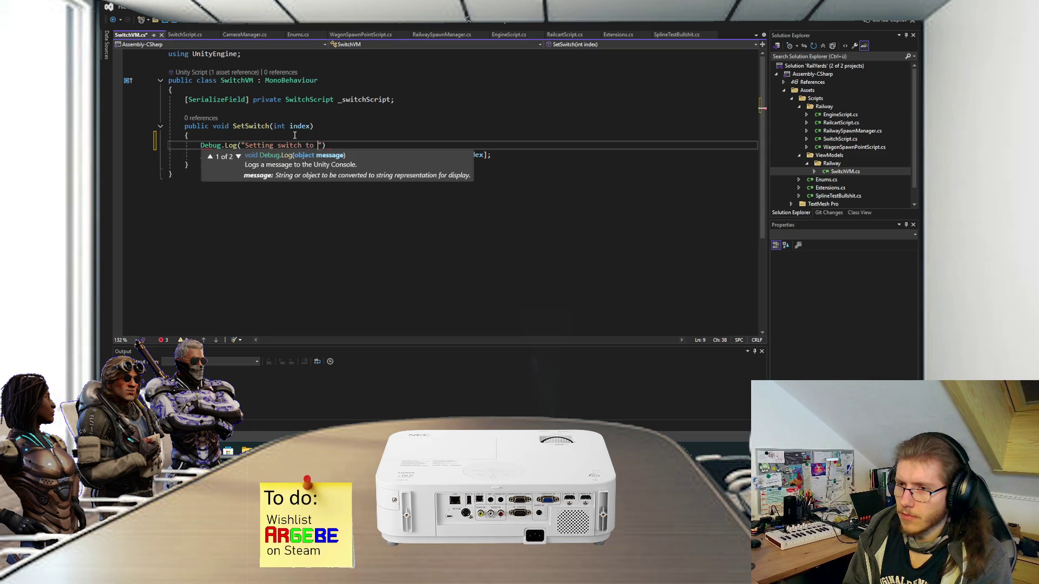
pyautogui.write('index ')
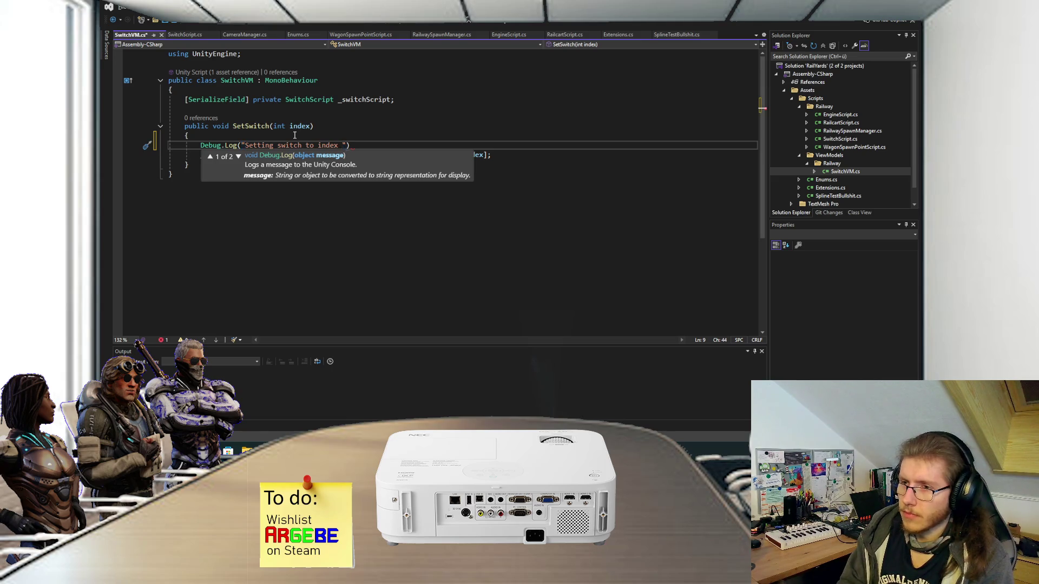
pyautogui.write('{index}')
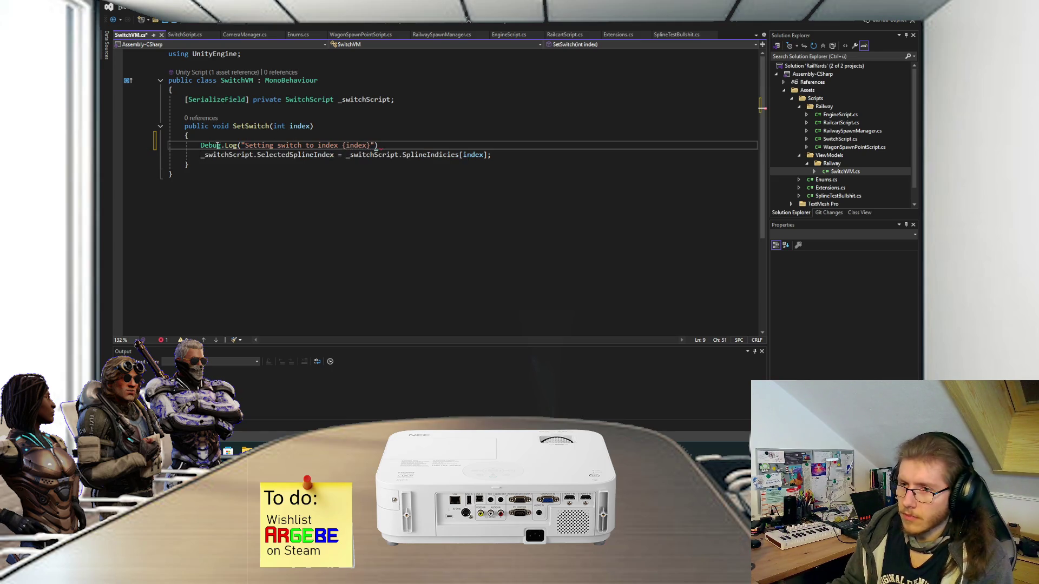
pyautogui.click(242, 145)
pyautogui.write('$')
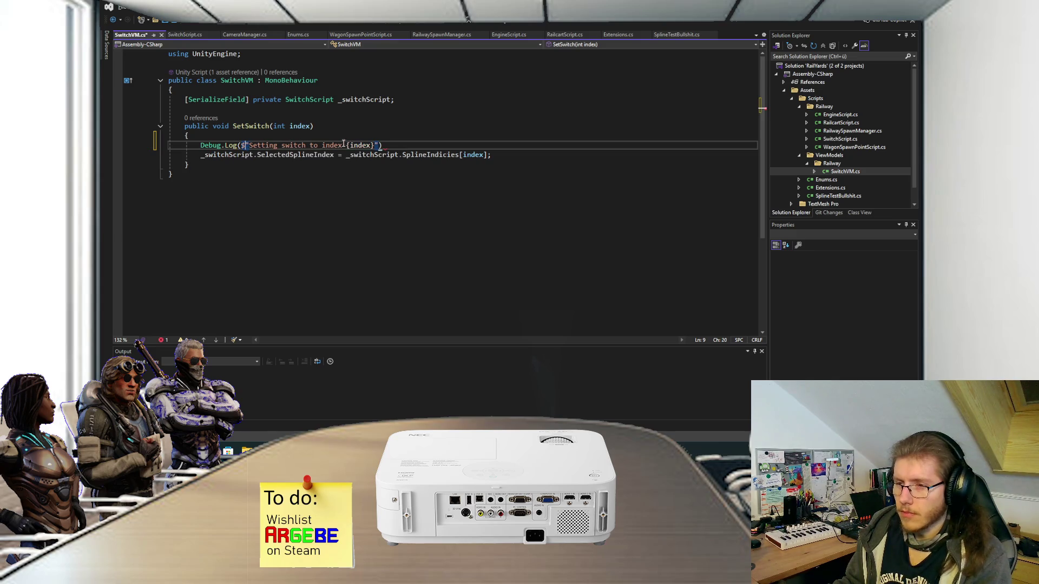
pyautogui.click(427, 147)
pyautogui.write(';')
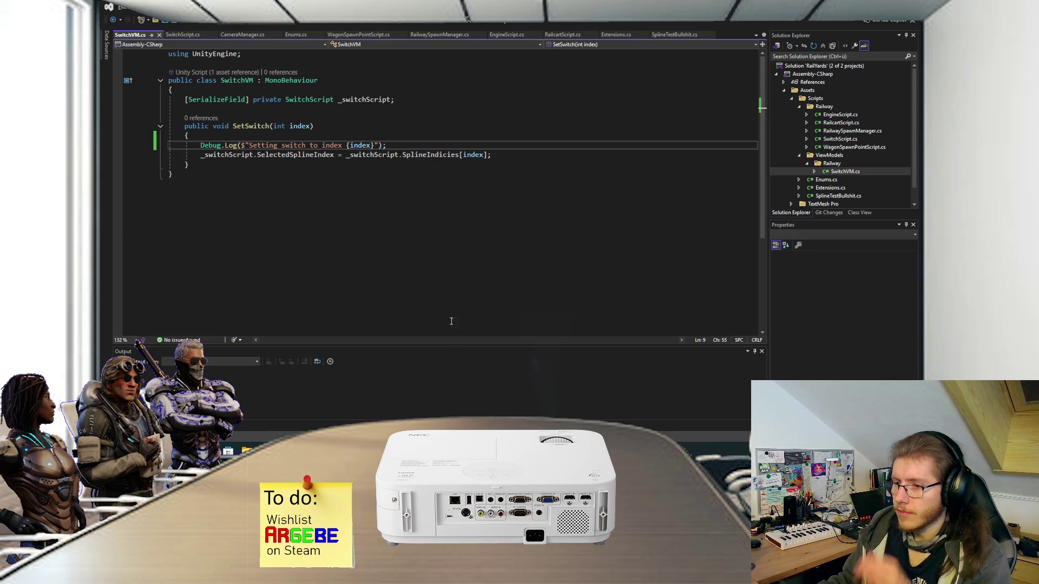
pyautogui.hotkey('ctrl', 's')
pyautogui.hotkey('alt', 'Tab')
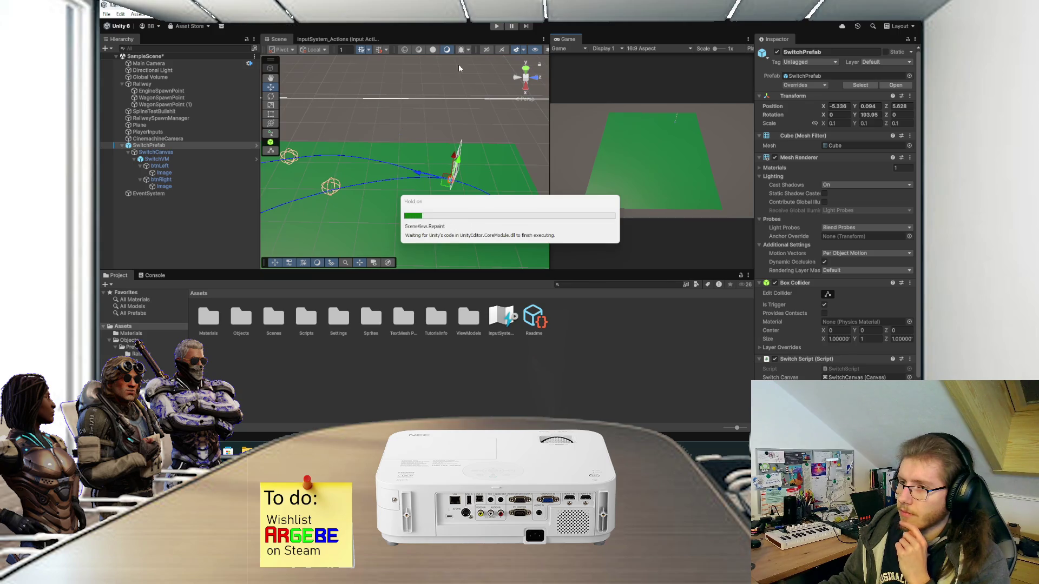
# Step: Restart Play mode, frame the SwitchPrefab with F, and pan to show its arrow buttons
pyautogui.click(496, 26)
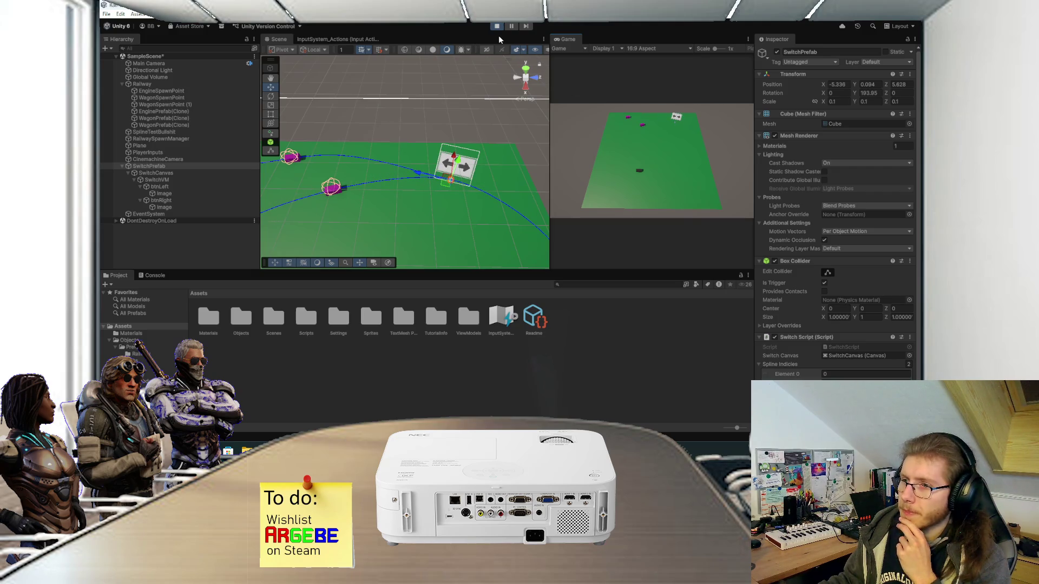
pyautogui.press('f')
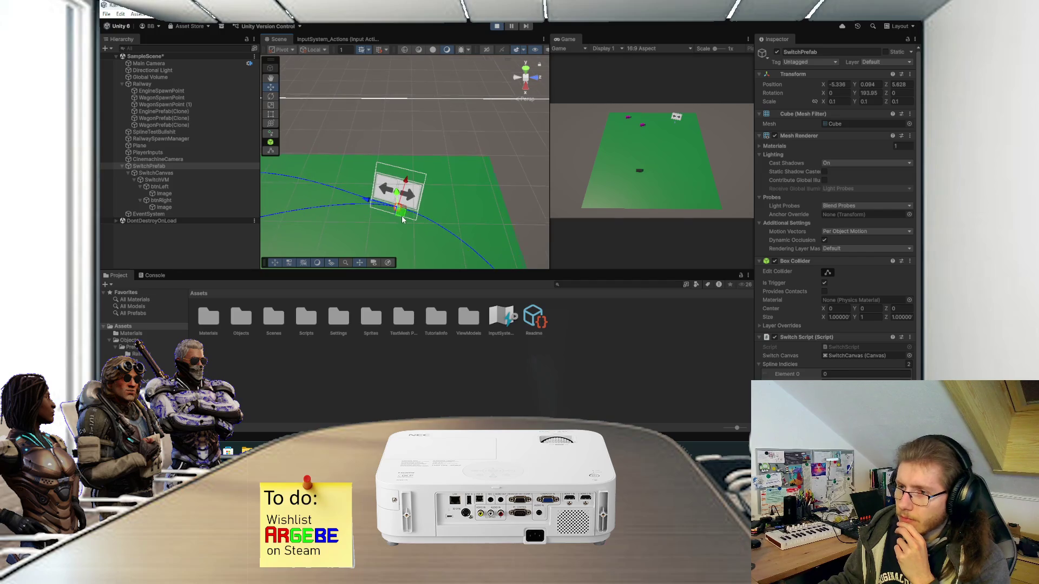
pyautogui.moveTo(404, 211)
pyautogui.mouseDown()
pyautogui.moveTo(442, 145)
pyautogui.moveTo(479, 129)
pyautogui.moveTo(452, 170)
pyautogui.mouseUp()
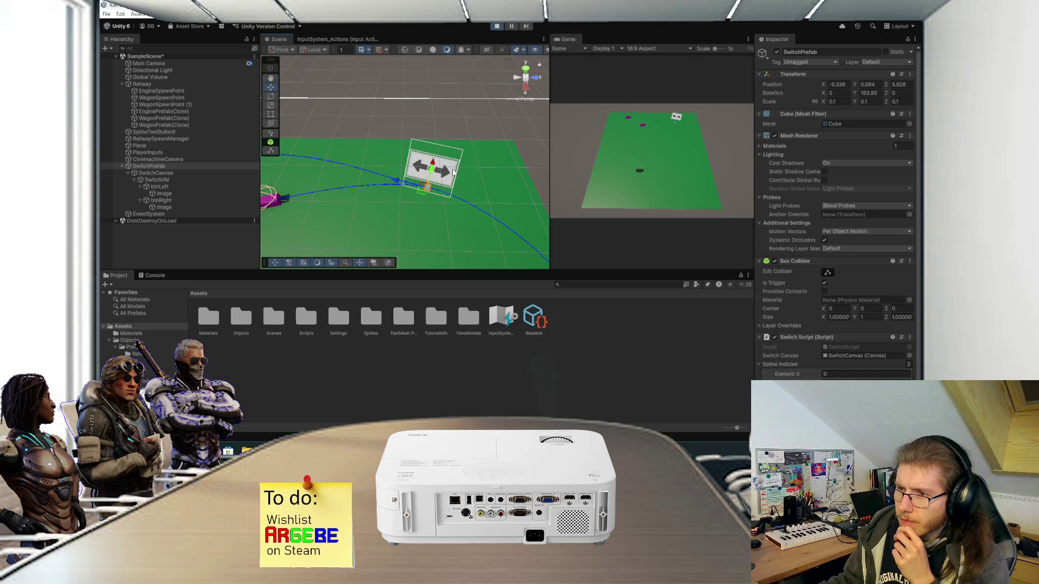
pyautogui.click(171, 173)
pyautogui.click(808, 358)
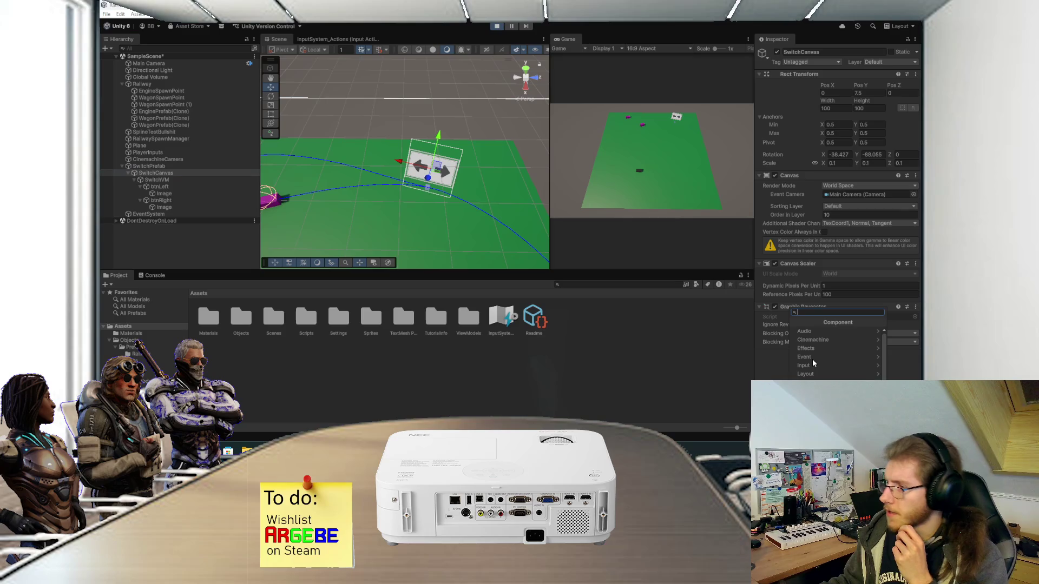
pyautogui.scroll(-3, 826, 376)
pyautogui.click(810, 374)
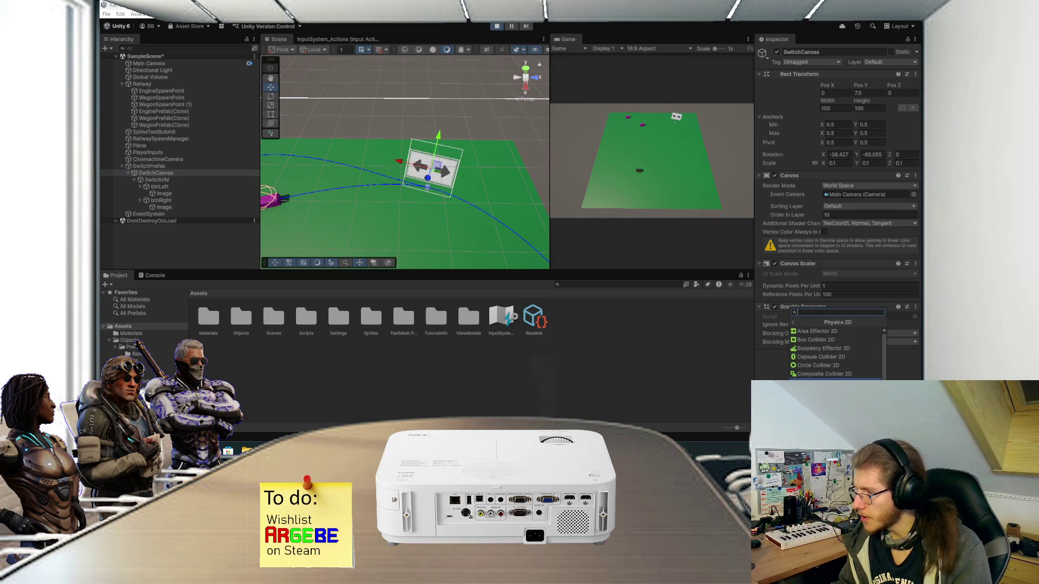
pyautogui.press('Escape')
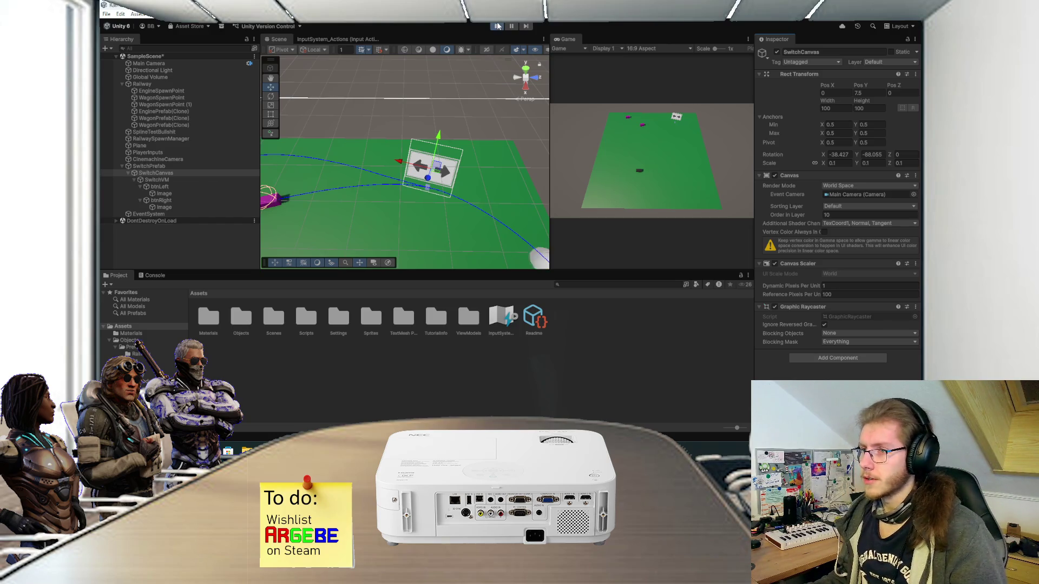
# Step: Exit Play mode and open Rockrush from Unity Hub's Projects list
pyautogui.hotkey('ctrl', 'p')
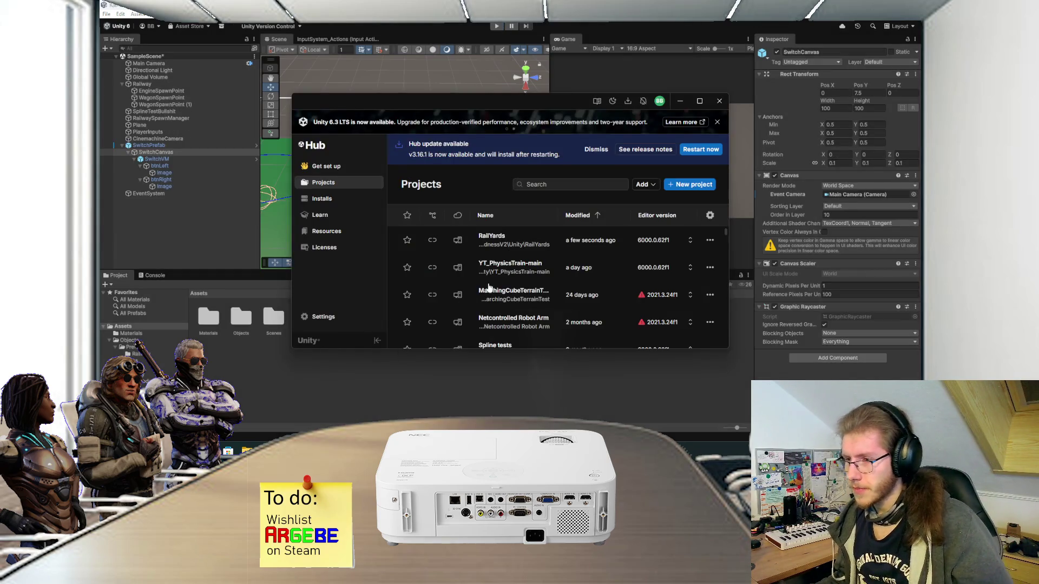
pyautogui.scroll(-3, 500, 296)
pyautogui.scroll(-5, 500, 295)
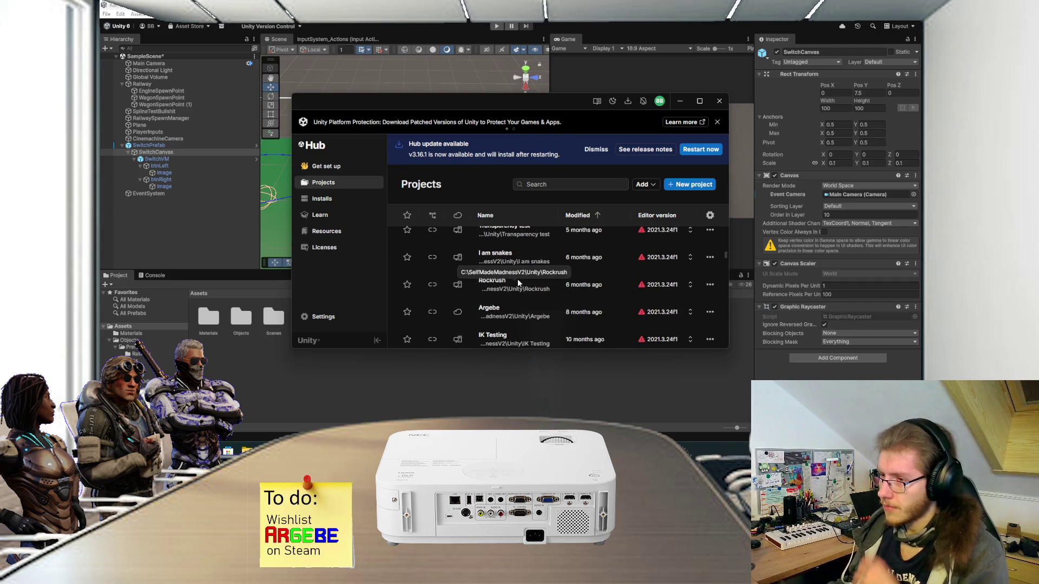
pyautogui.click(497, 286)
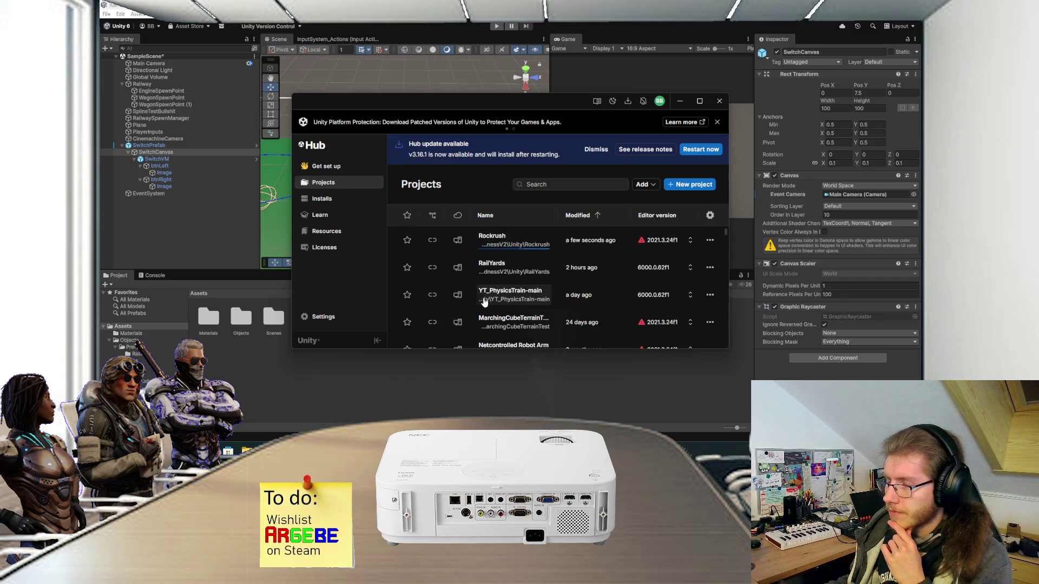